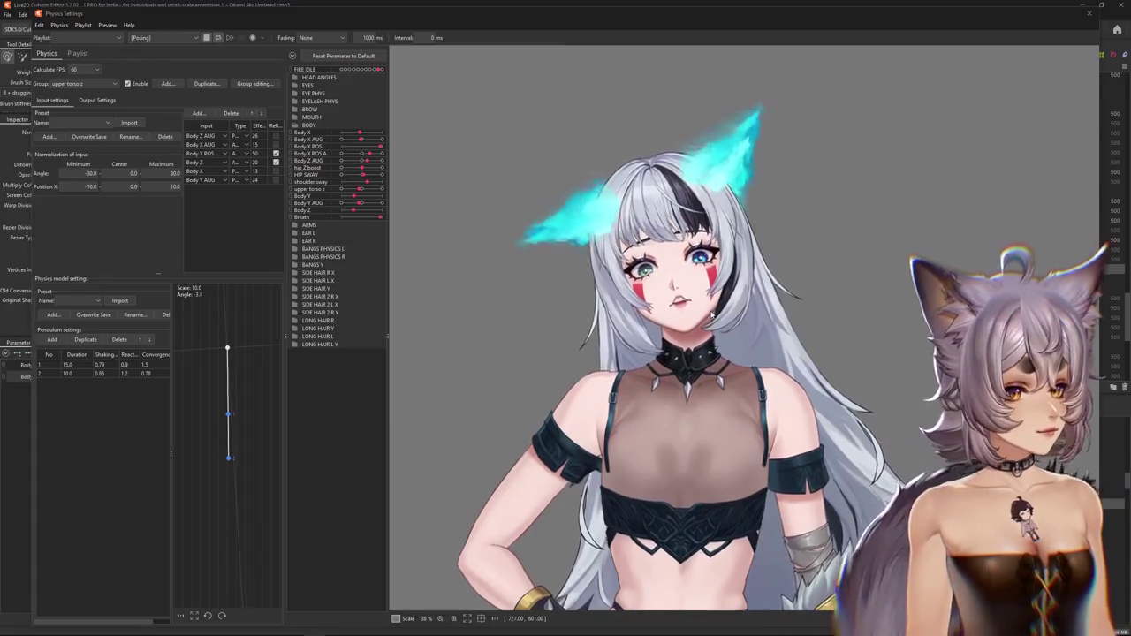
# - Zoom out the physics preview and close Physics Settings to return to the Okami Sky Updated model
pyautogui.scroll(-3, 689, 354)
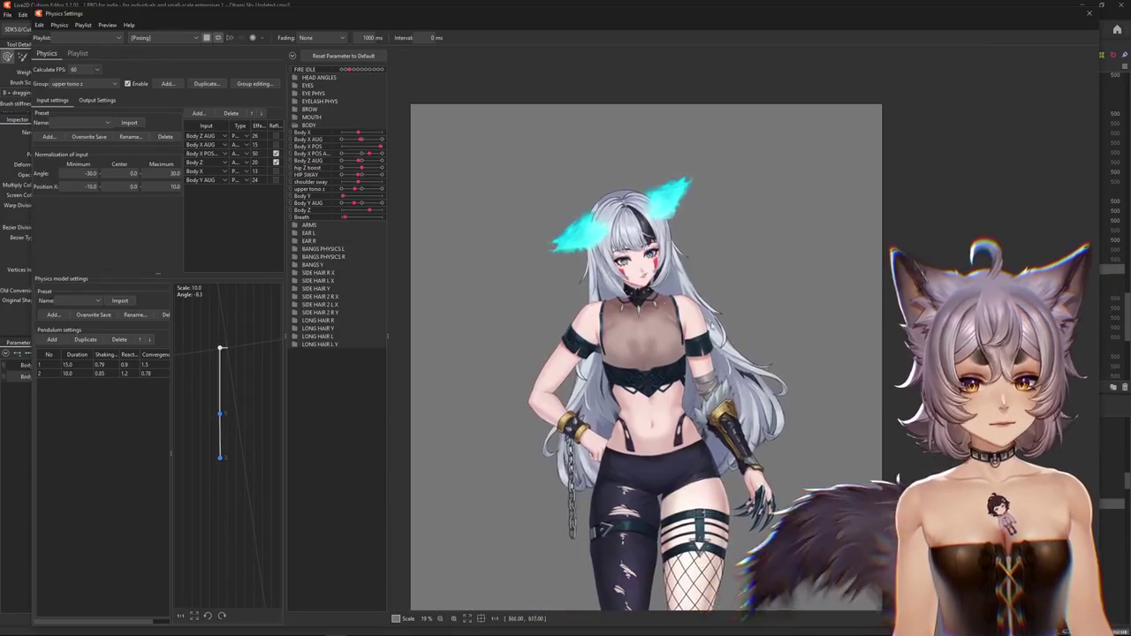
pyautogui.click(1090, 13)
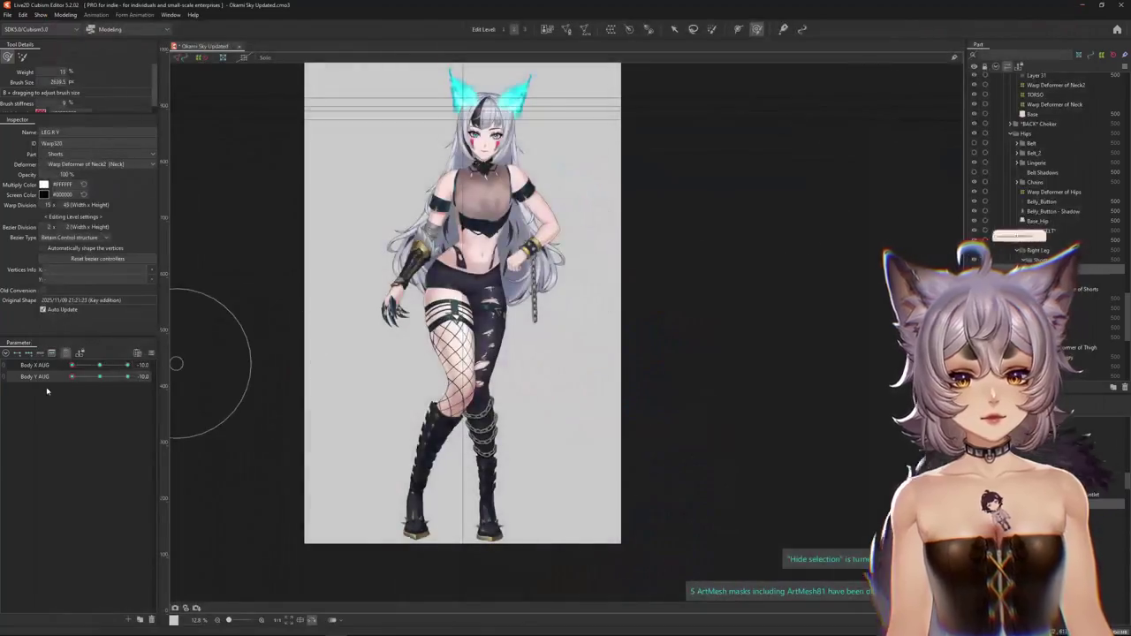
# - Warp the LEG R Y leg mesh to fit the Body Y AUG 10 key
pyautogui.scroll(2, 379, 404)
pyautogui.click(138, 365)
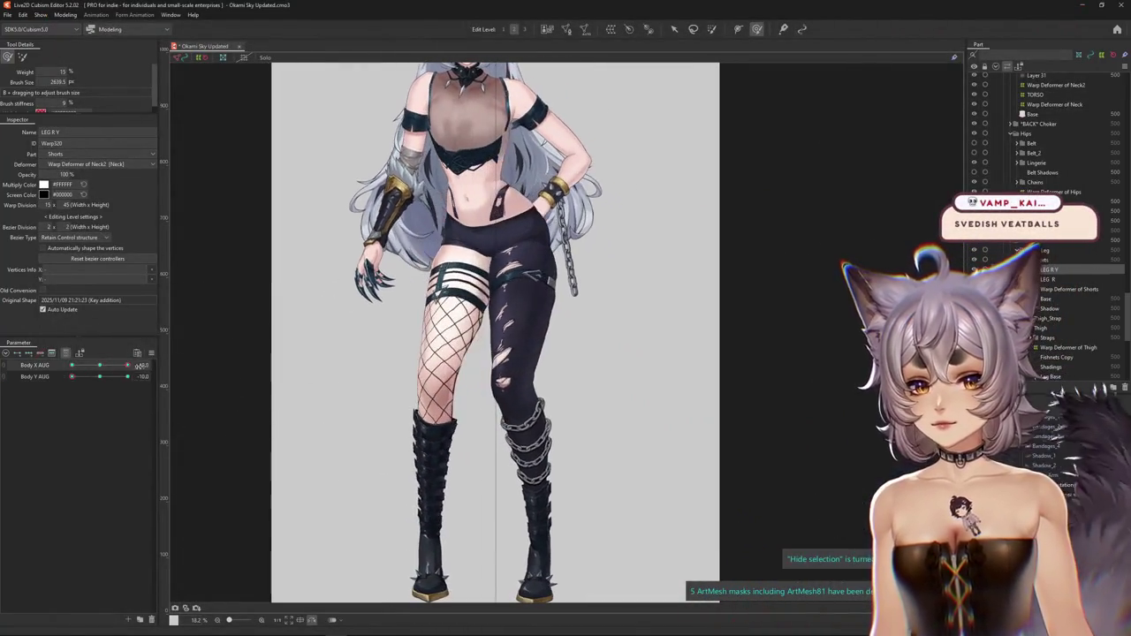
pyautogui.click(71, 365)
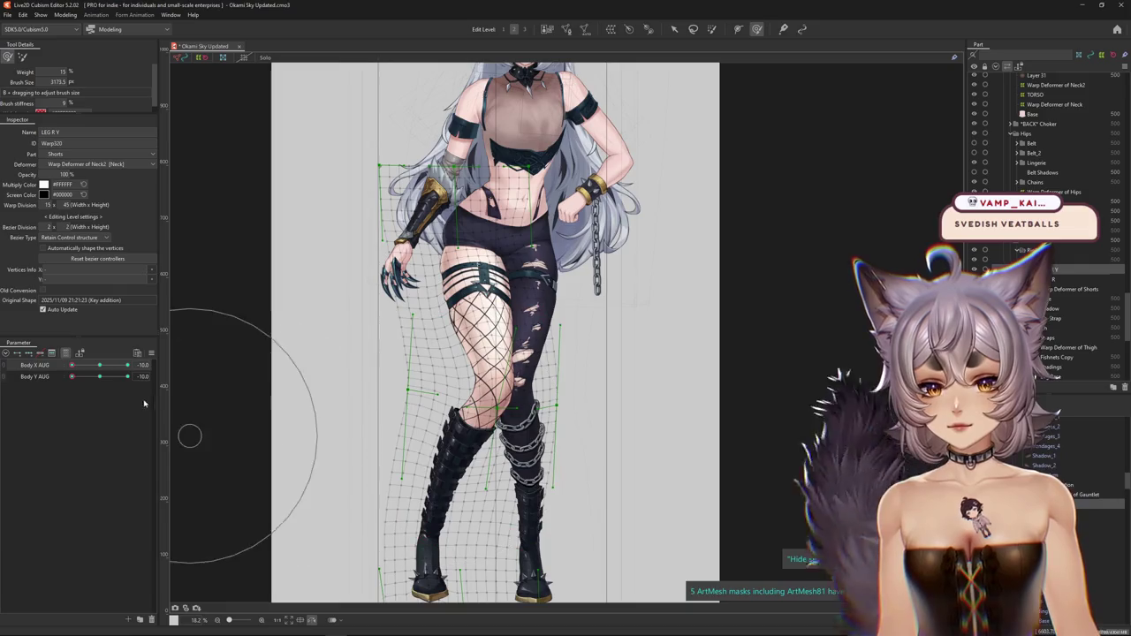
pyautogui.click(140, 376)
pyautogui.moveTo(421, 396); pyautogui.dragTo(452, 361)
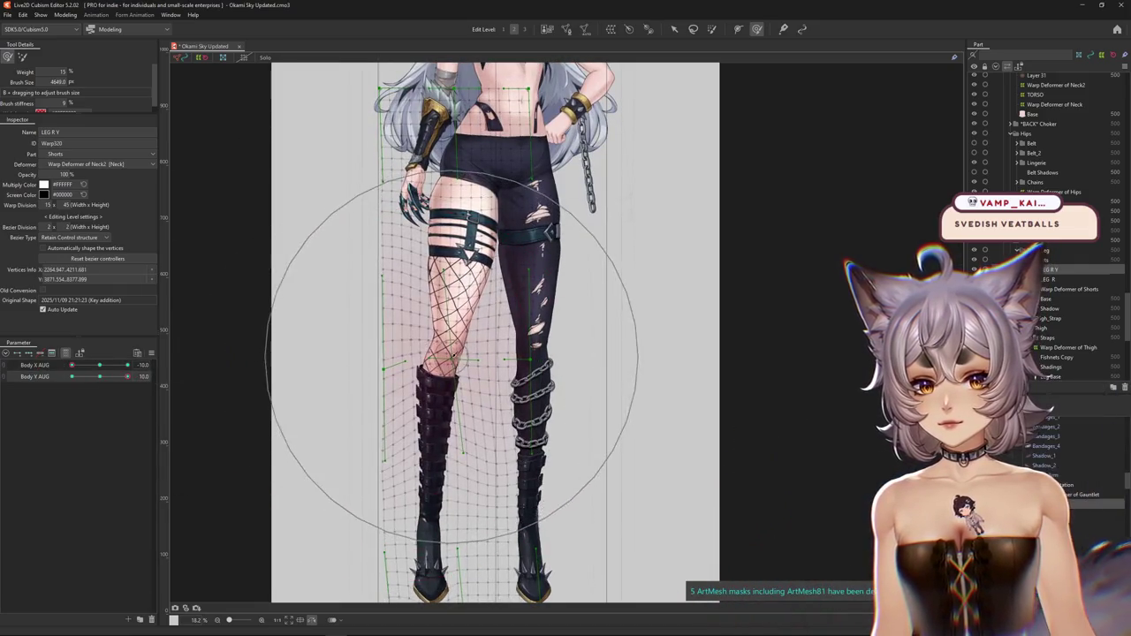
pyautogui.hotkey('ctrl', 'h')
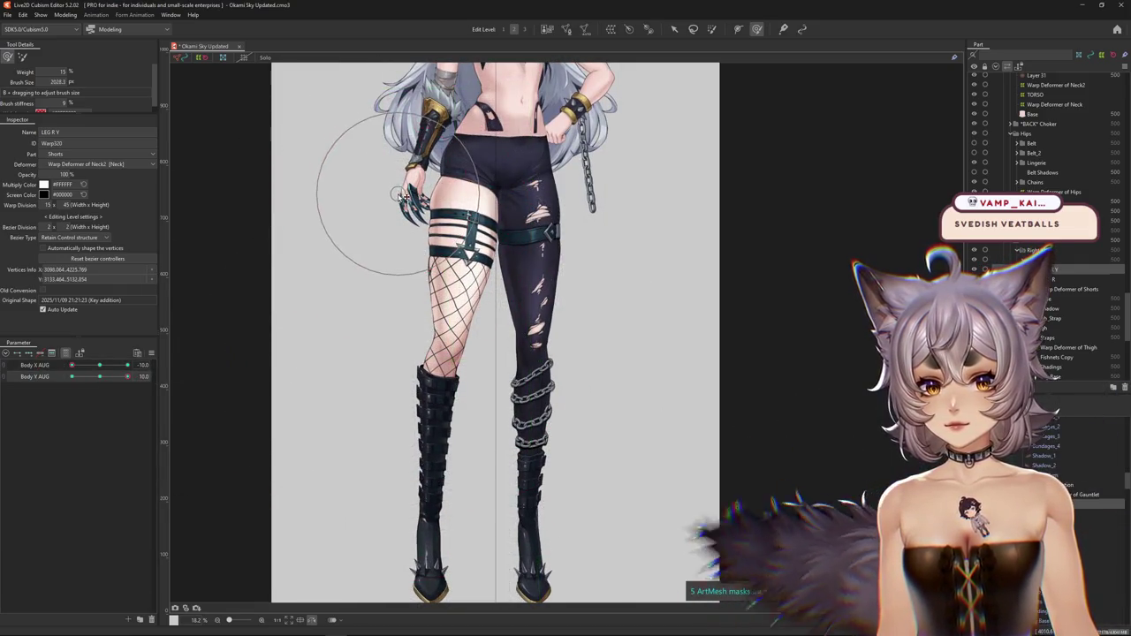
pyautogui.moveTo(378, 183); pyautogui.dragTo(410, 155)
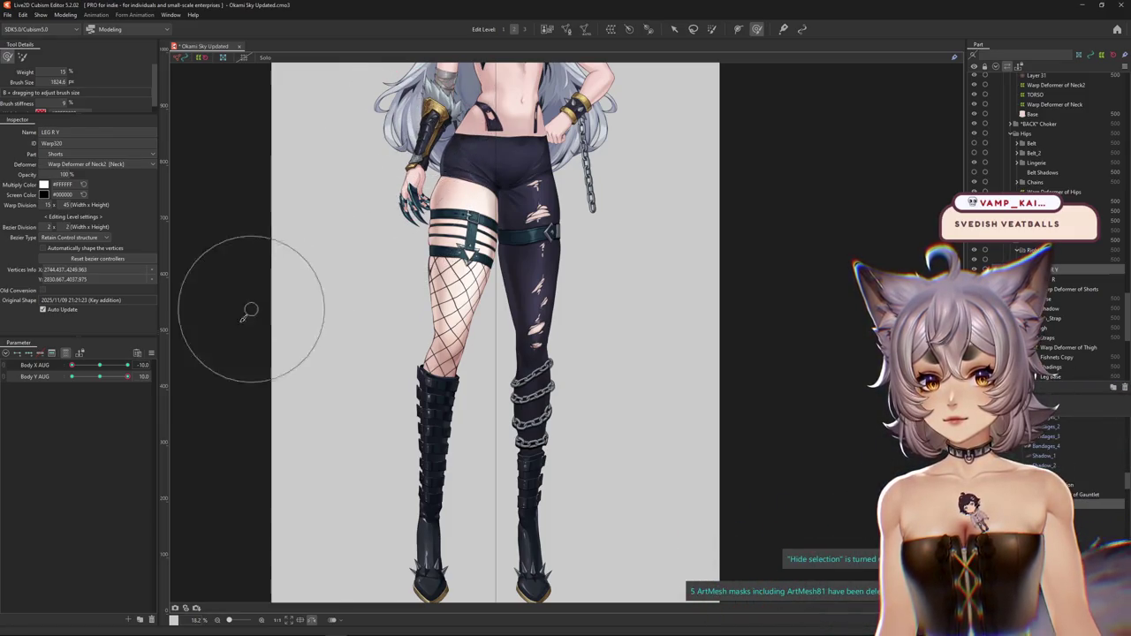
# - Reshape the leg at Body Y AUG -10 and scrub Body X AUG to check the sway
pyautogui.moveTo(127, 377)
pyautogui.mouseDown()
pyautogui.moveTo(44, 385)
pyautogui.moveTo(129, 377)
pyautogui.mouseUp()
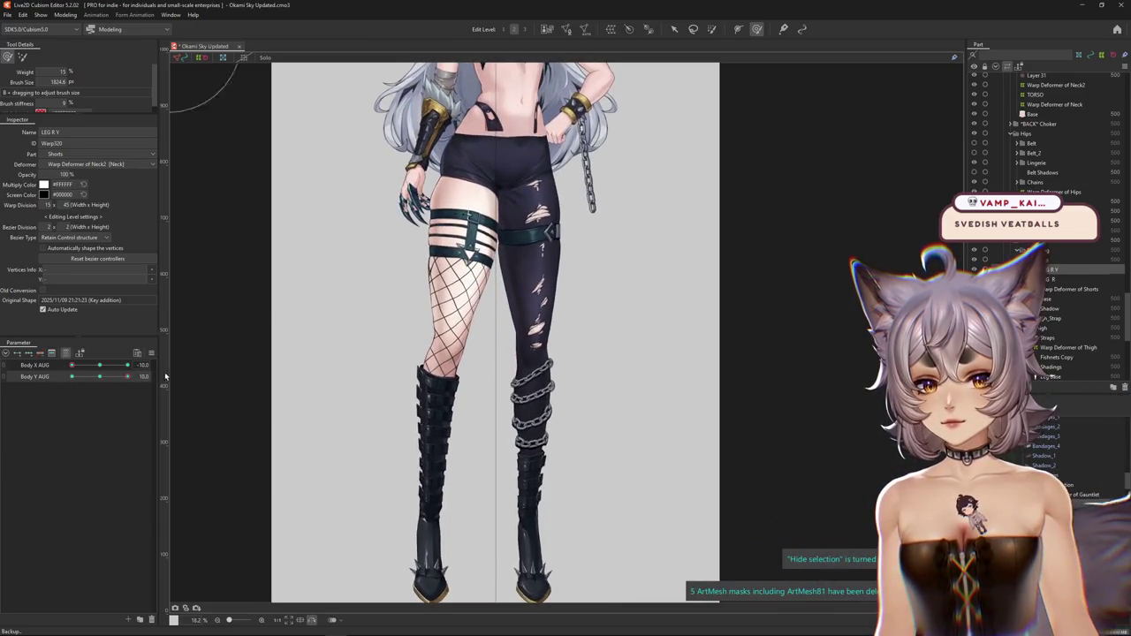
pyautogui.scroll(-2, 273, 366)
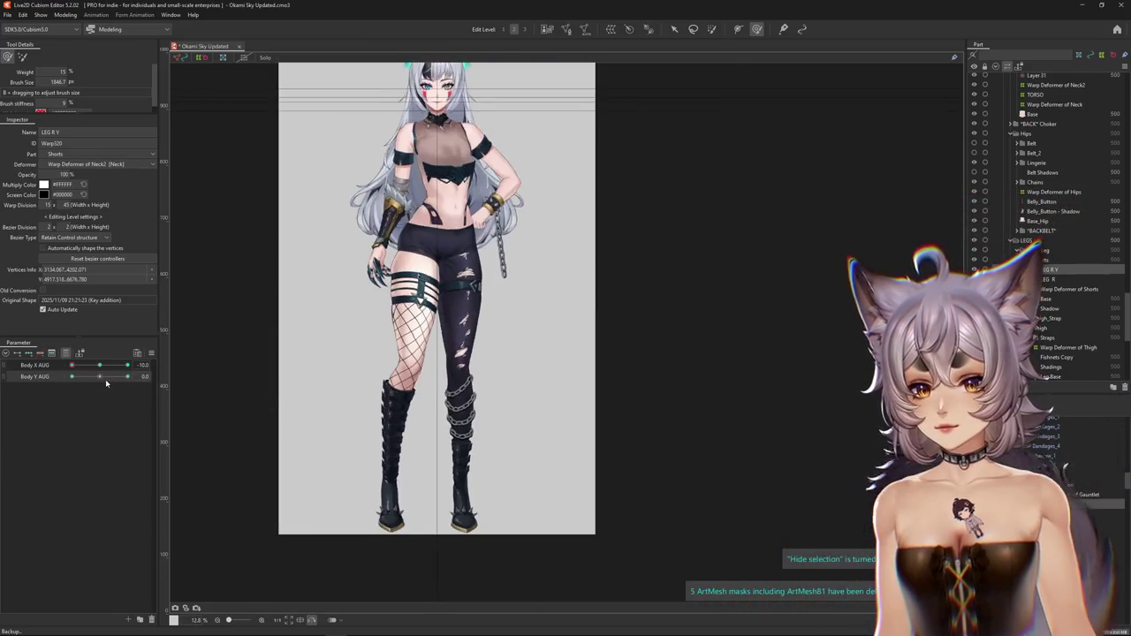
pyautogui.moveTo(128, 377)
pyautogui.mouseDown()
pyautogui.moveTo(27, 378)
pyautogui.moveTo(130, 376)
pyautogui.moveTo(99, 376)
pyautogui.mouseUp()
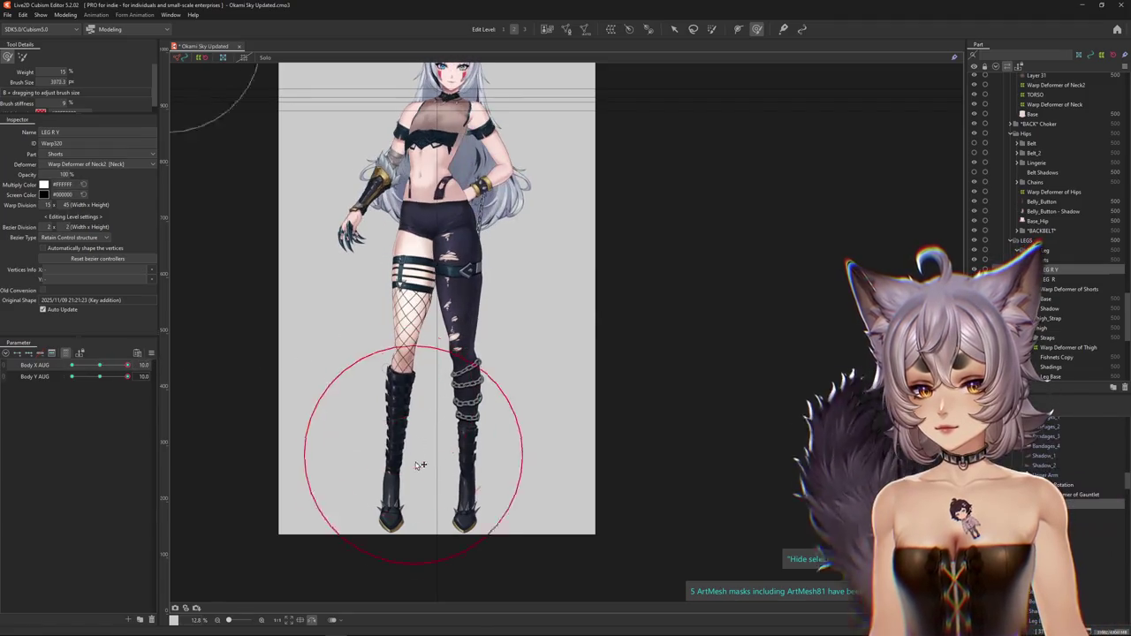
pyautogui.moveTo(404, 467); pyautogui.dragTo(391, 429)
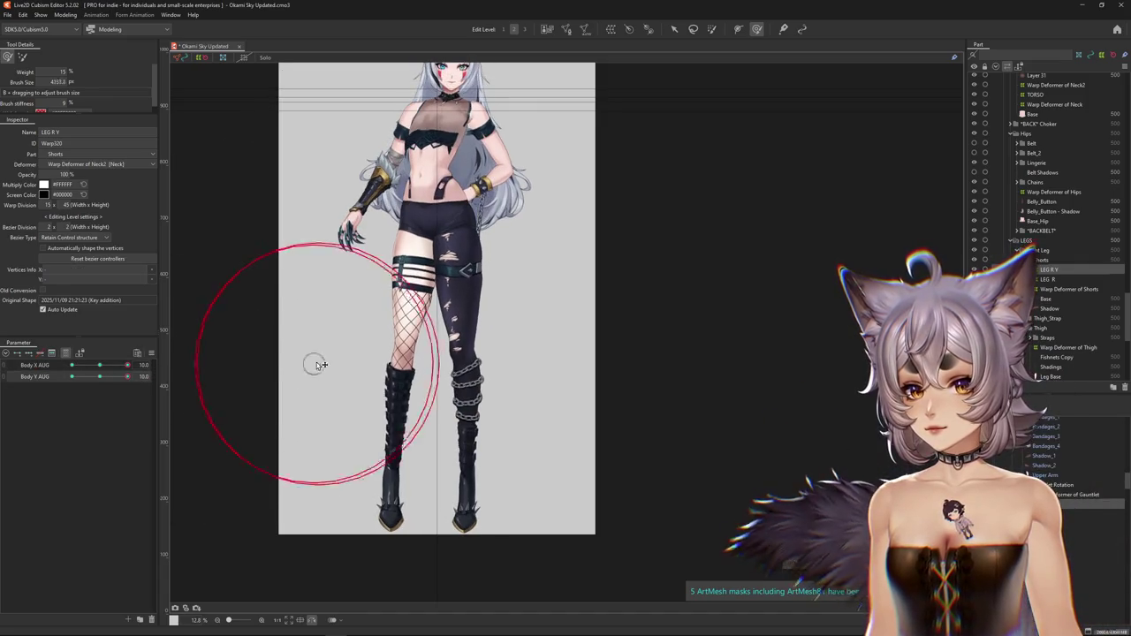
pyautogui.moveTo(70, 366)
pyautogui.mouseDown()
pyautogui.moveTo(159, 368)
pyautogui.moveTo(133, 367)
pyautogui.mouseUp()
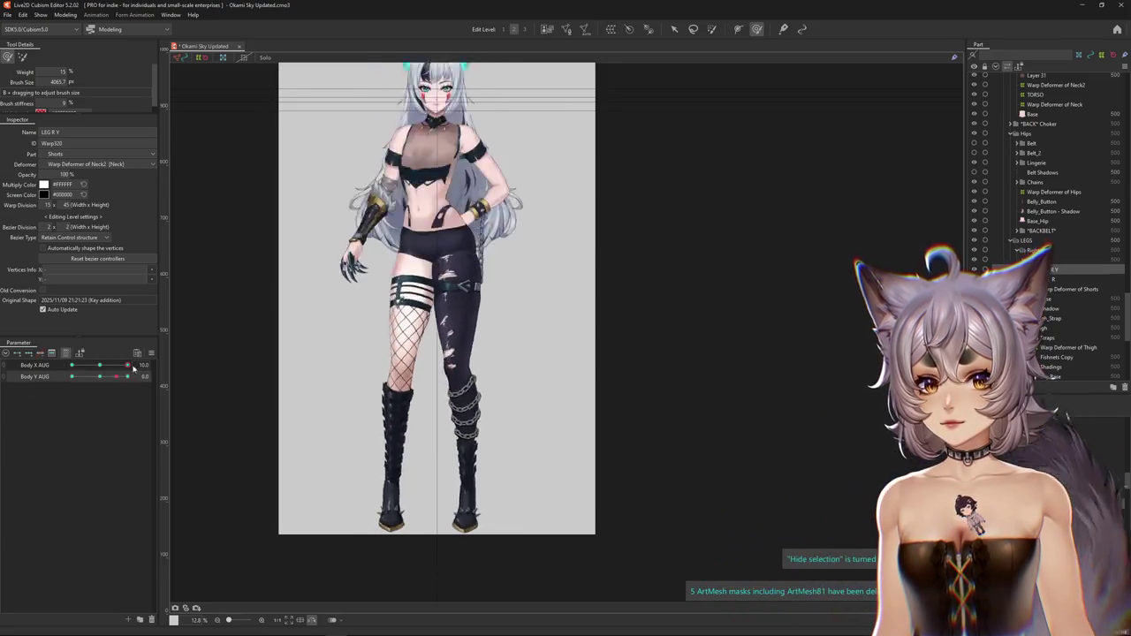
pyautogui.scroll(3, 388, 347)
pyautogui.rightClick(492, 357)
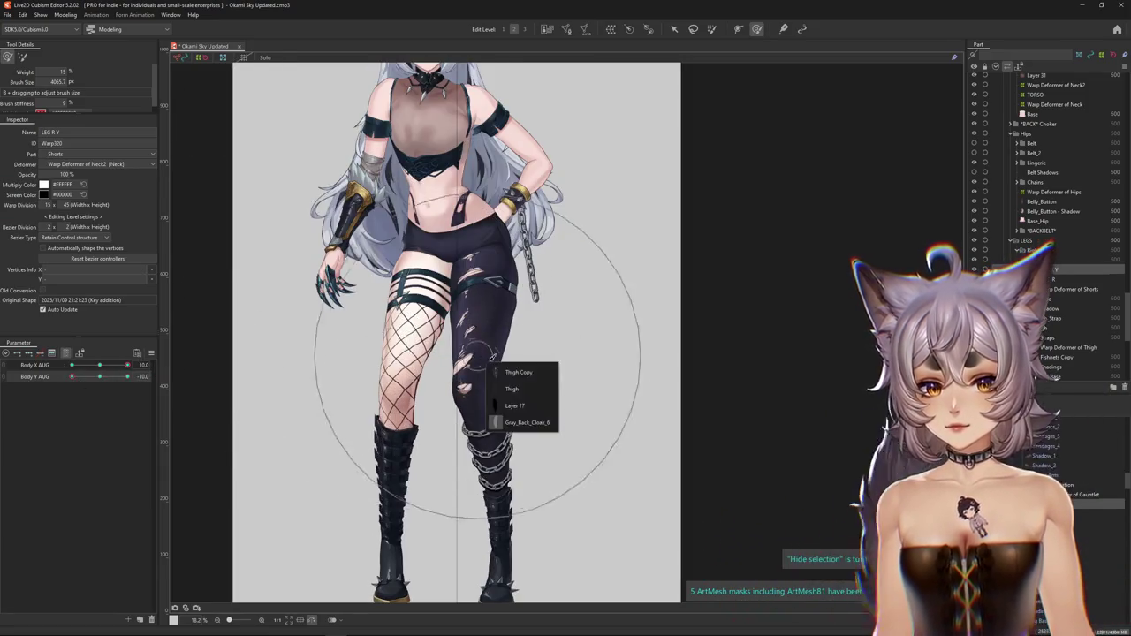
# - Select the chained leg's LEG L Y deformer, show only its keyed parameters, and set Body Y AUG to -10
pyautogui.click(519, 372)
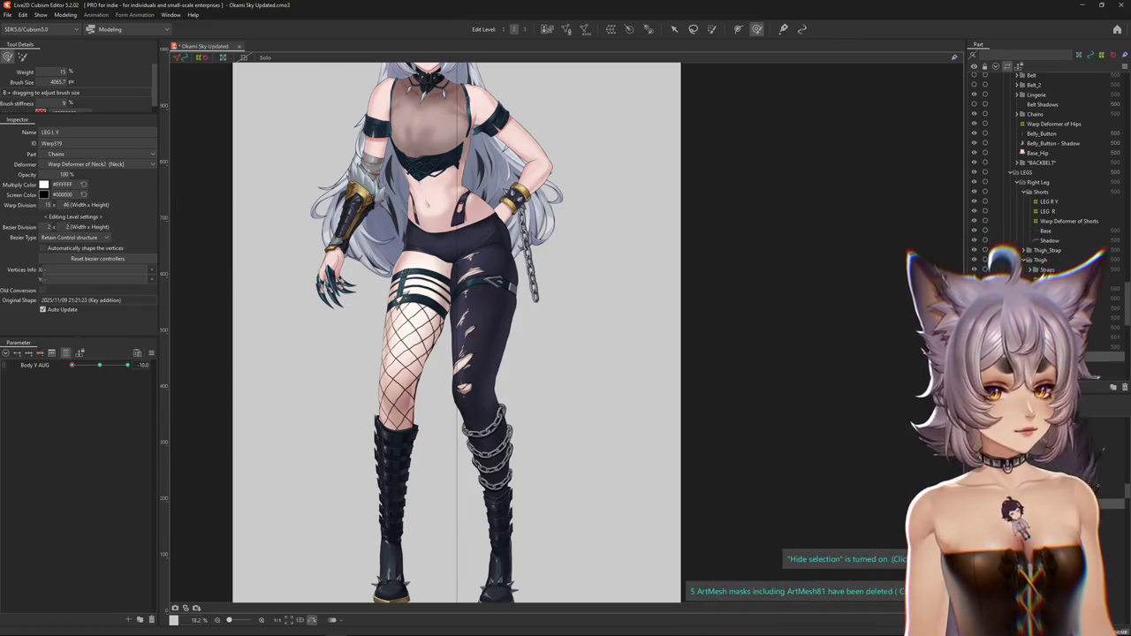
pyautogui.click(111, 368)
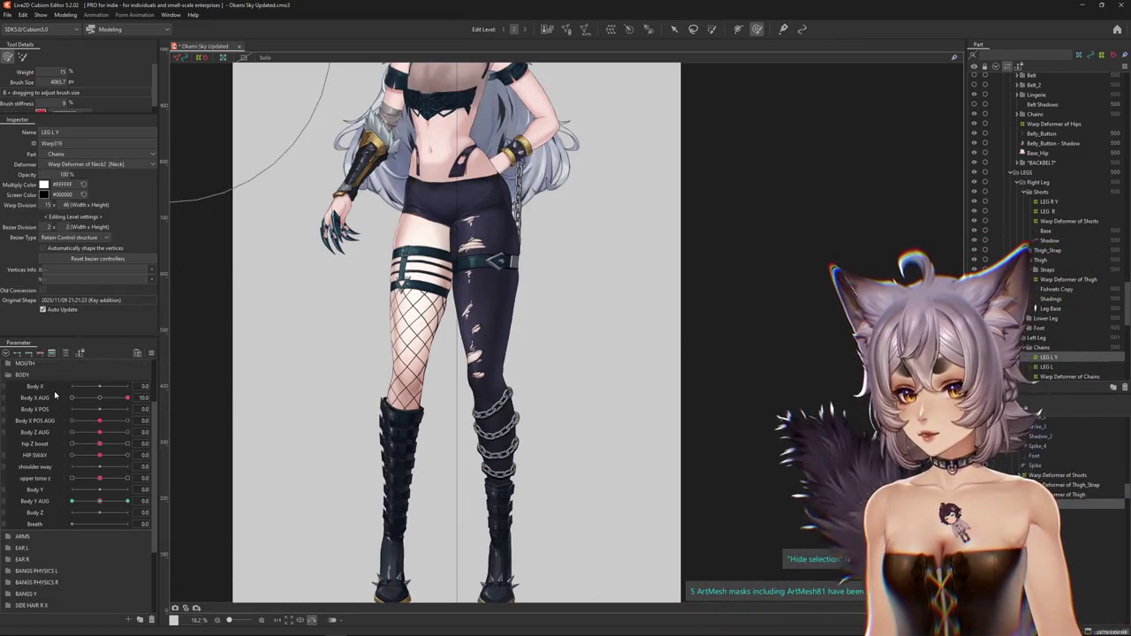
pyautogui.click(51, 354)
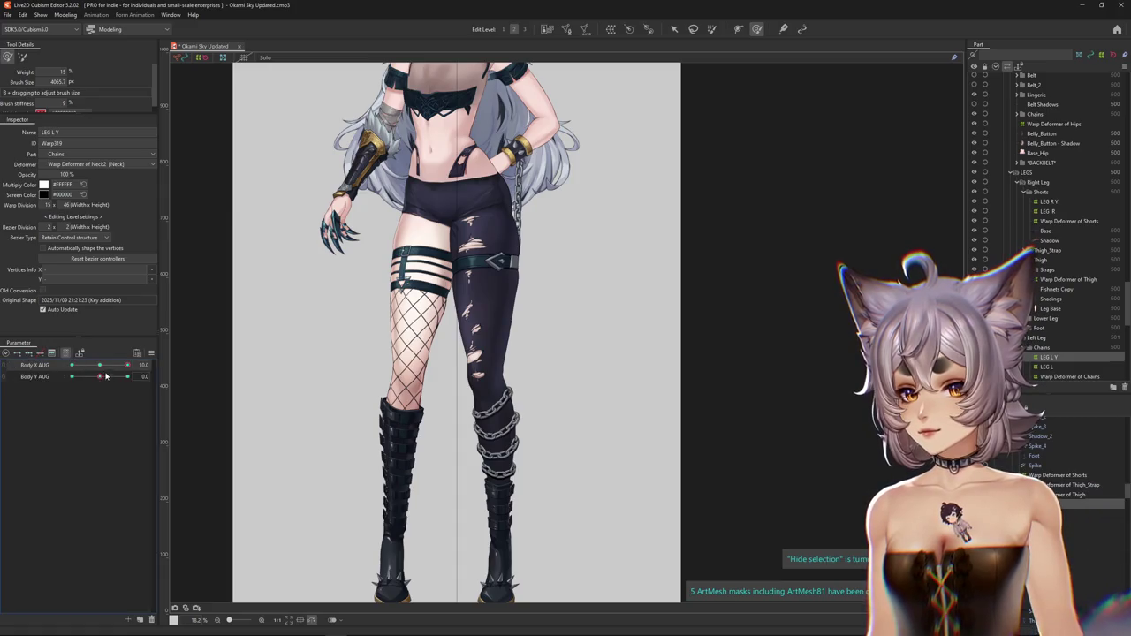
pyautogui.moveTo(106, 377); pyautogui.dragTo(72, 376)
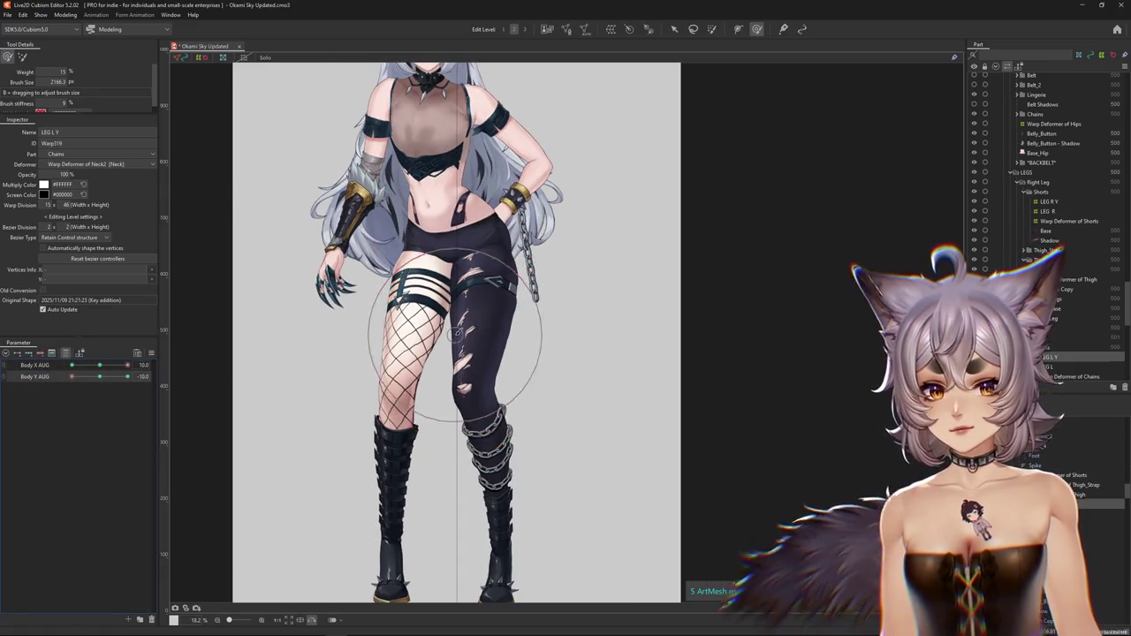
# - Push the chained leg mesh to the right, framing the hips, thighs and boots
pyautogui.moveTo(455, 336)
pyautogui.mouseDown()
pyautogui.moveTo(473, 336)
pyautogui.moveTo(448, 363)
pyautogui.mouseUp()
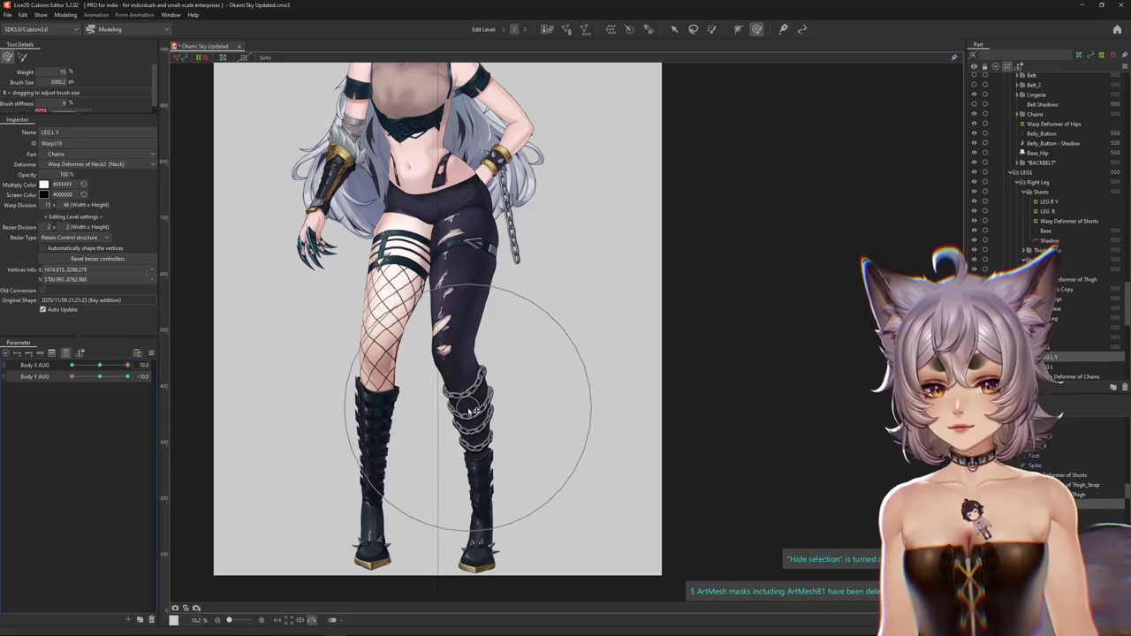
pyautogui.scroll(-2, 455, 392)
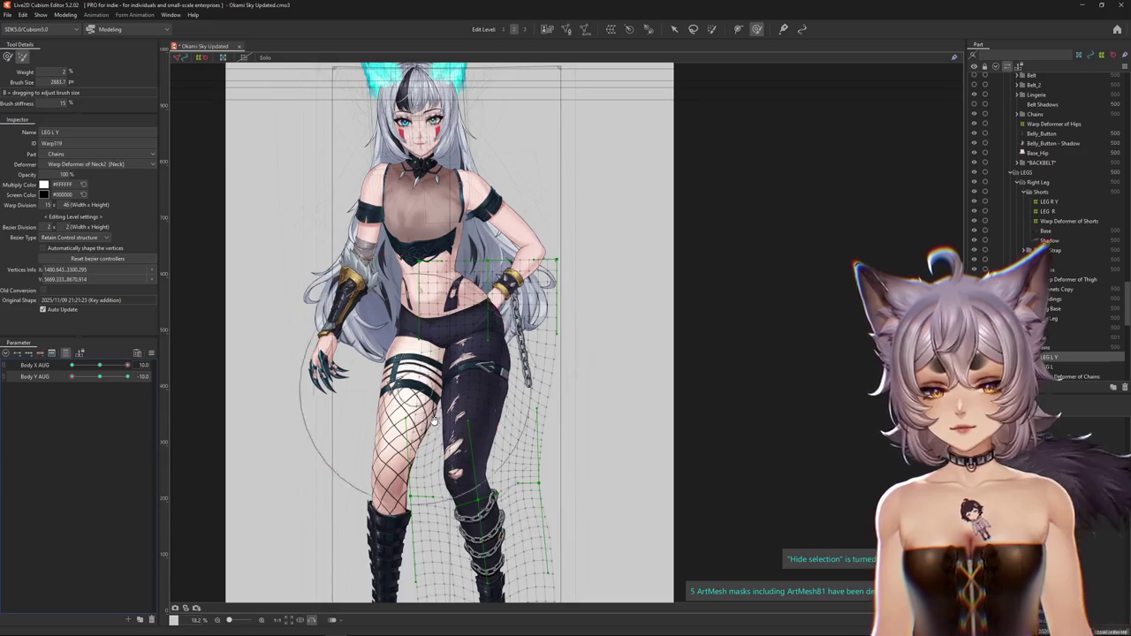
pyautogui.scroll(-2, 434, 423)
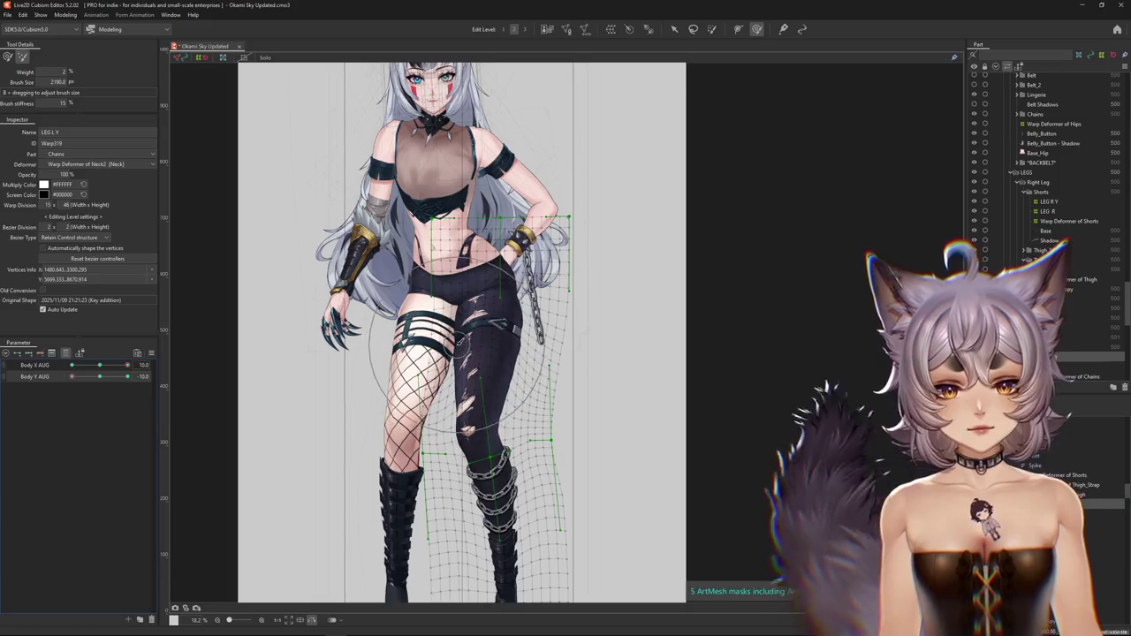
pyautogui.scroll(2, 500, 371)
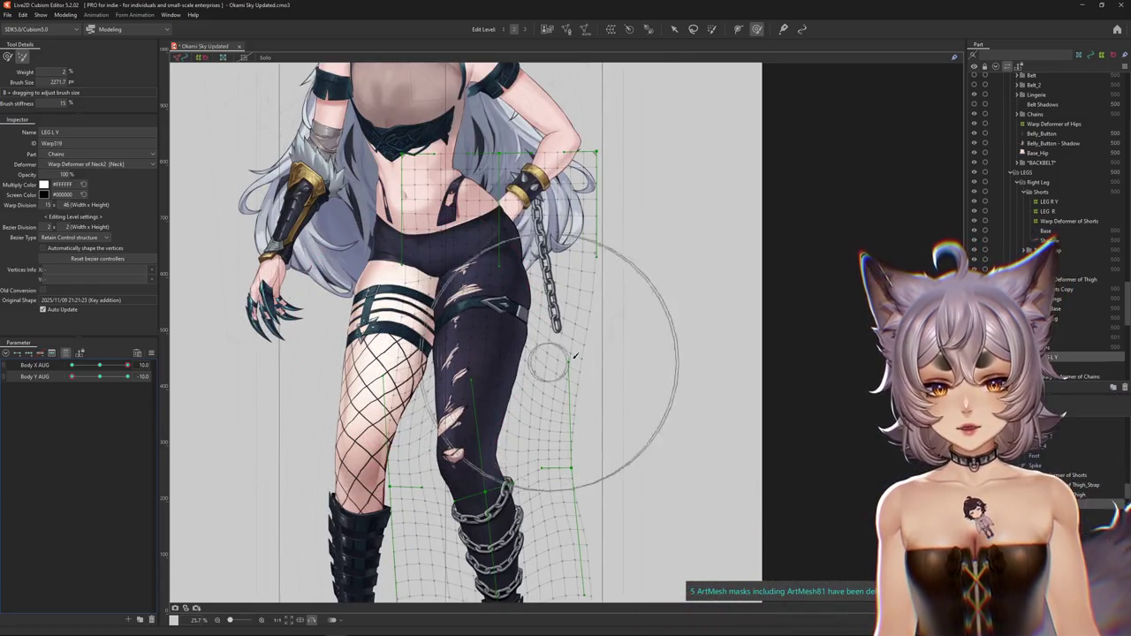
pyautogui.moveTo(645, 468); pyautogui.dragTo(599, 374)
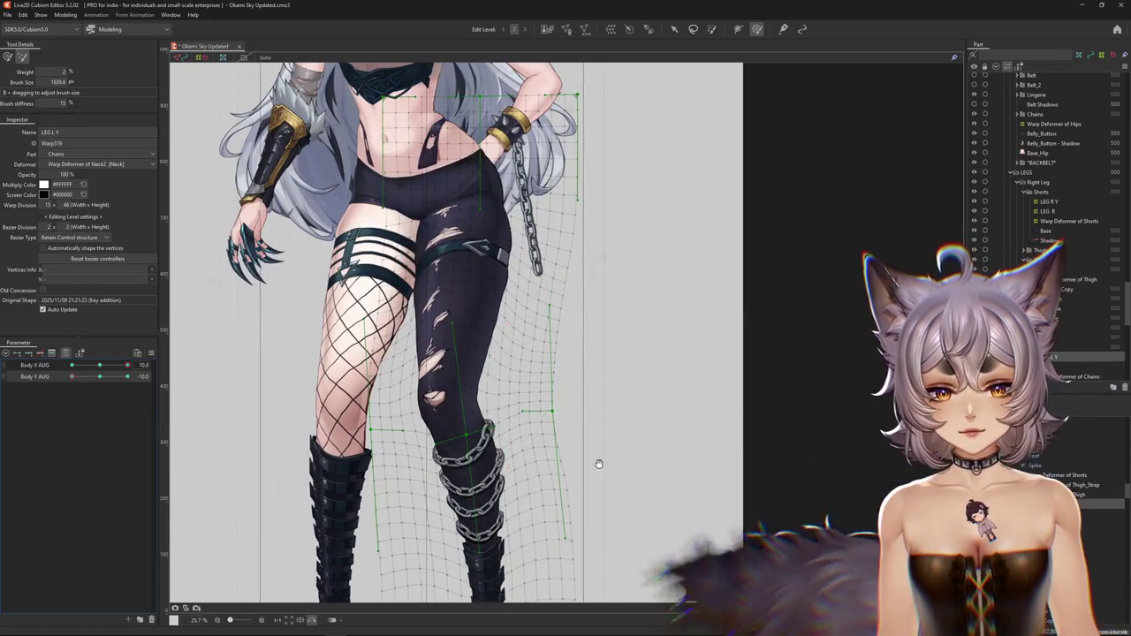
pyautogui.moveTo(598, 462); pyautogui.dragTo(606, 454)
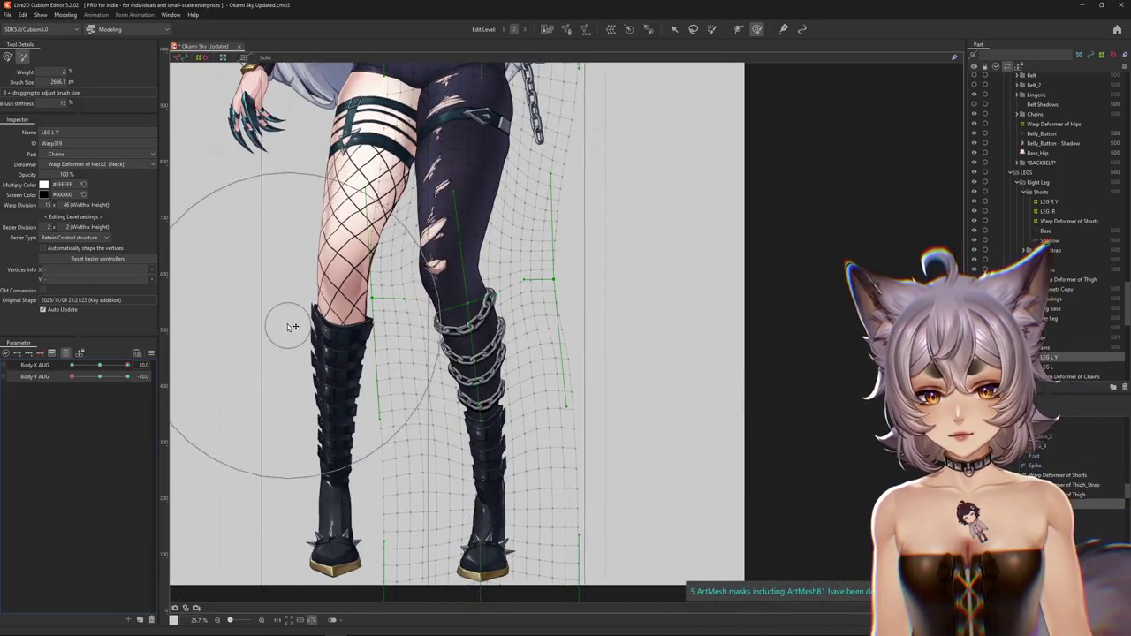
pyautogui.moveTo(292, 327); pyautogui.dragTo(323, 504)
pyautogui.moveTo(295, 291); pyautogui.dragTo(338, 296)
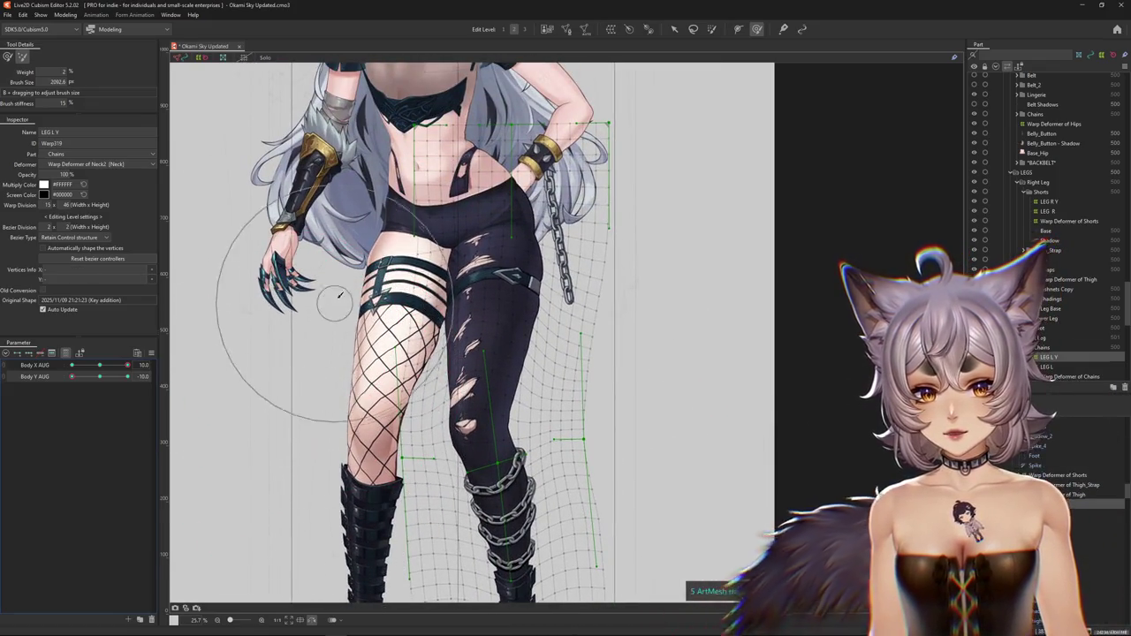
pyautogui.moveTo(344, 237); pyautogui.dragTo(347, 319)
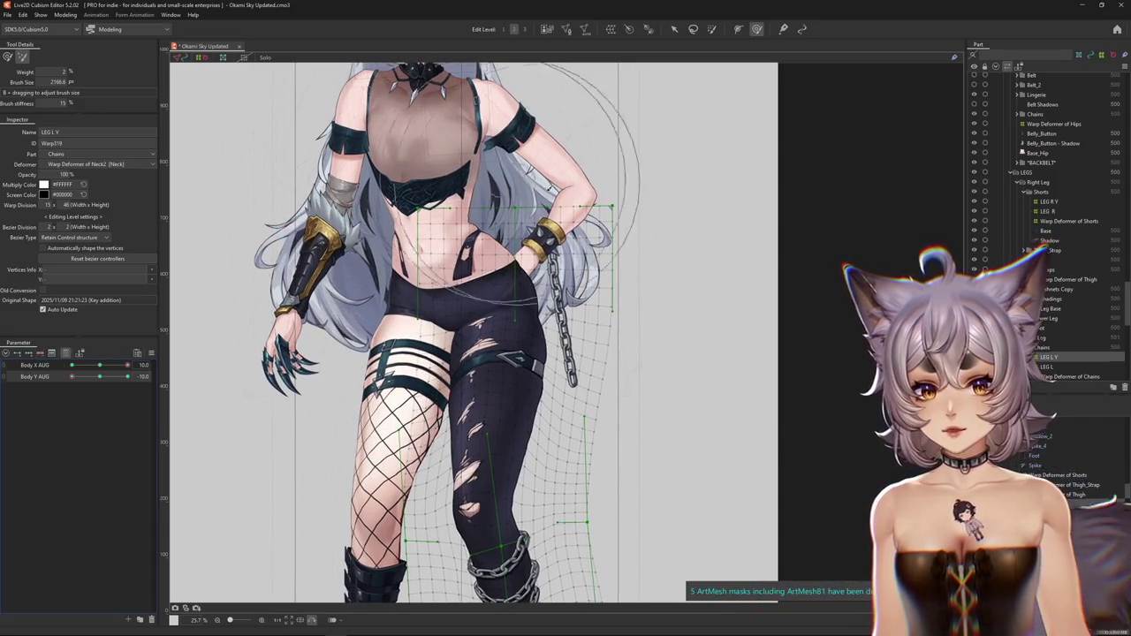
pyautogui.moveTo(626, 404); pyautogui.dragTo(618, 346)
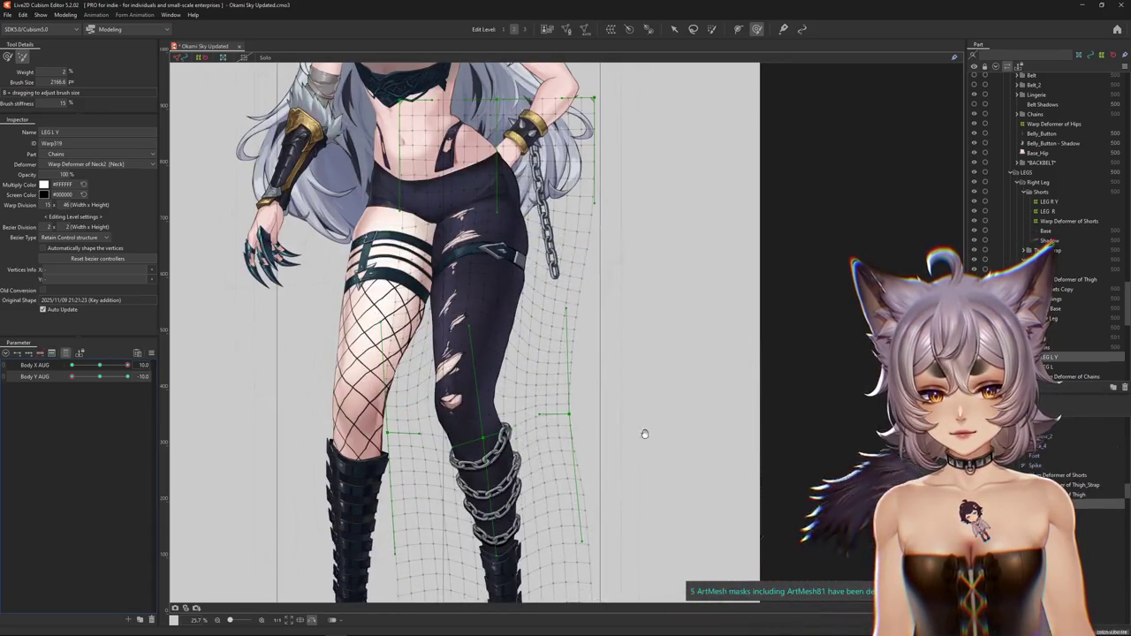
pyautogui.moveTo(642, 432)
pyautogui.mouseDown()
pyautogui.moveTo(631, 357)
pyautogui.moveTo(641, 465)
pyautogui.mouseUp()
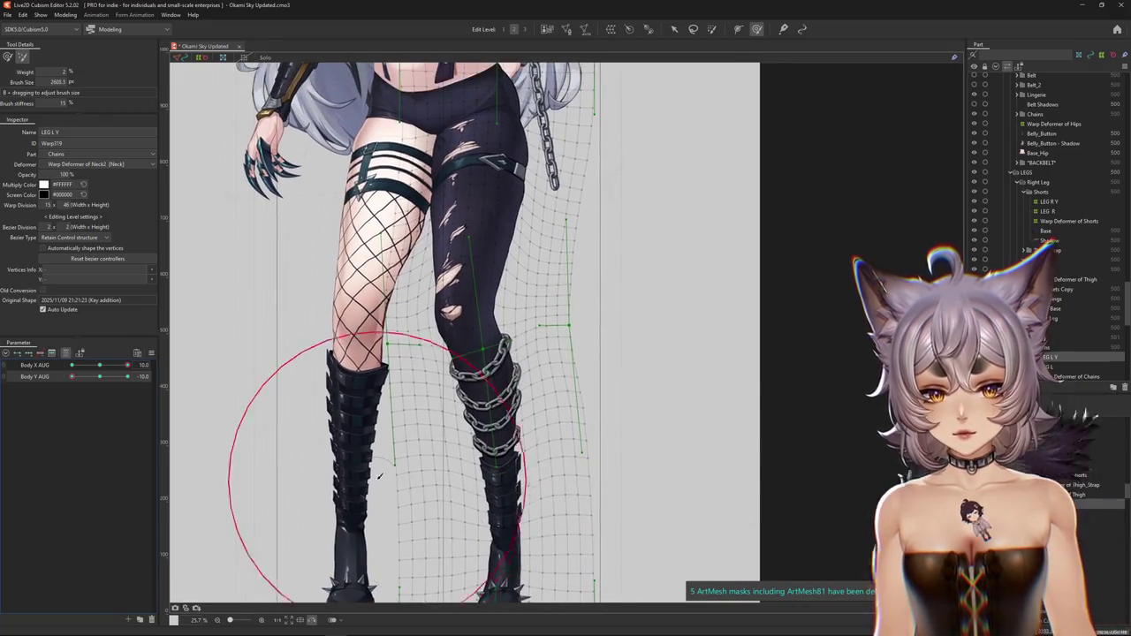
pyautogui.moveTo(647, 361); pyautogui.dragTo(292, 477)
pyautogui.moveTo(303, 392)
pyautogui.mouseDown()
pyautogui.moveTo(327, 372)
pyautogui.moveTo(357, 372)
pyautogui.mouseUp()
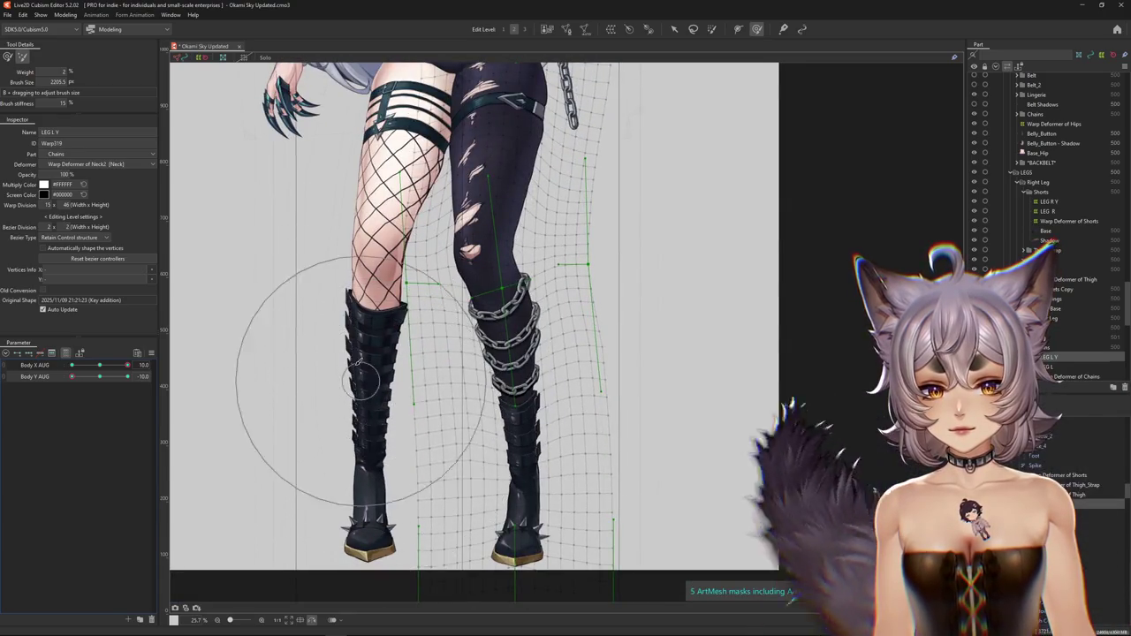
pyautogui.moveTo(394, 435); pyautogui.dragTo(339, 496)
pyautogui.moveTo(586, 380); pyautogui.dragTo(602, 405)
# - With a smaller brush, push the warp beside the dark leg outward and reshape it around the knee
pyautogui.moveTo(318, 265); pyautogui.dragTo(203, 206)
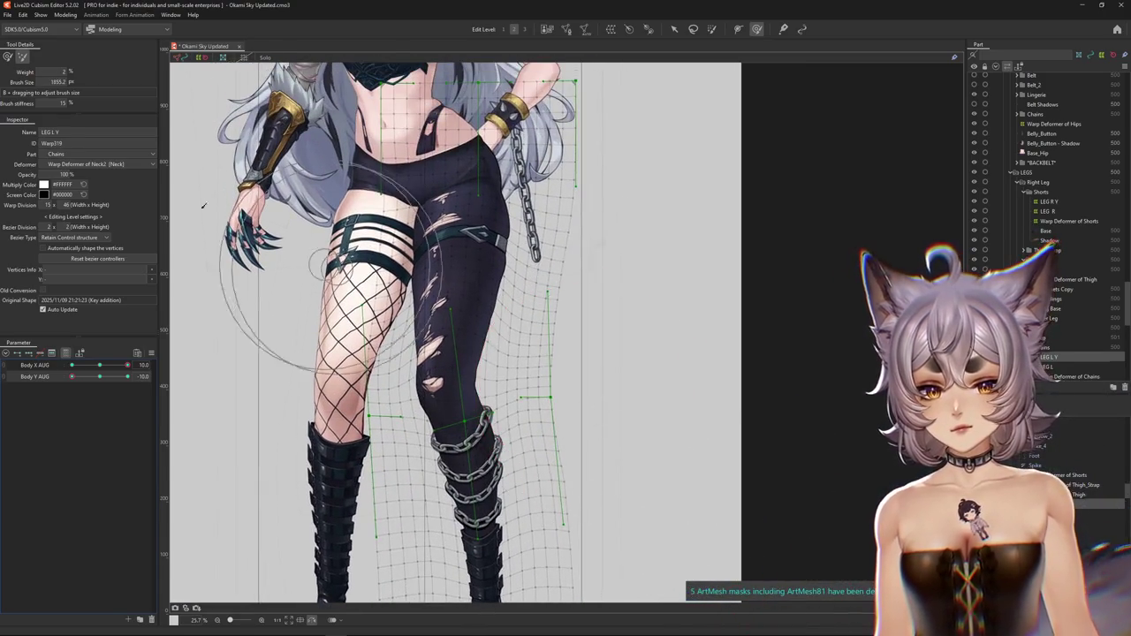
pyautogui.moveTo(210, 314); pyautogui.dragTo(403, 368)
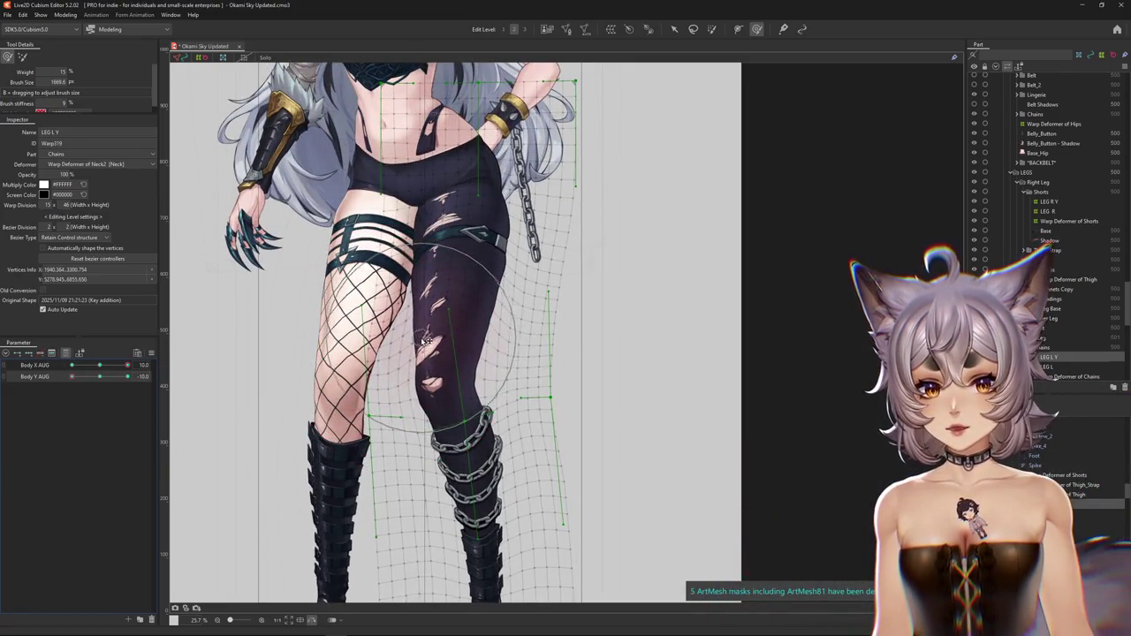
pyautogui.moveTo(568, 354)
pyautogui.mouseDown()
pyautogui.moveTo(576, 304)
pyautogui.moveTo(539, 327)
pyautogui.mouseUp()
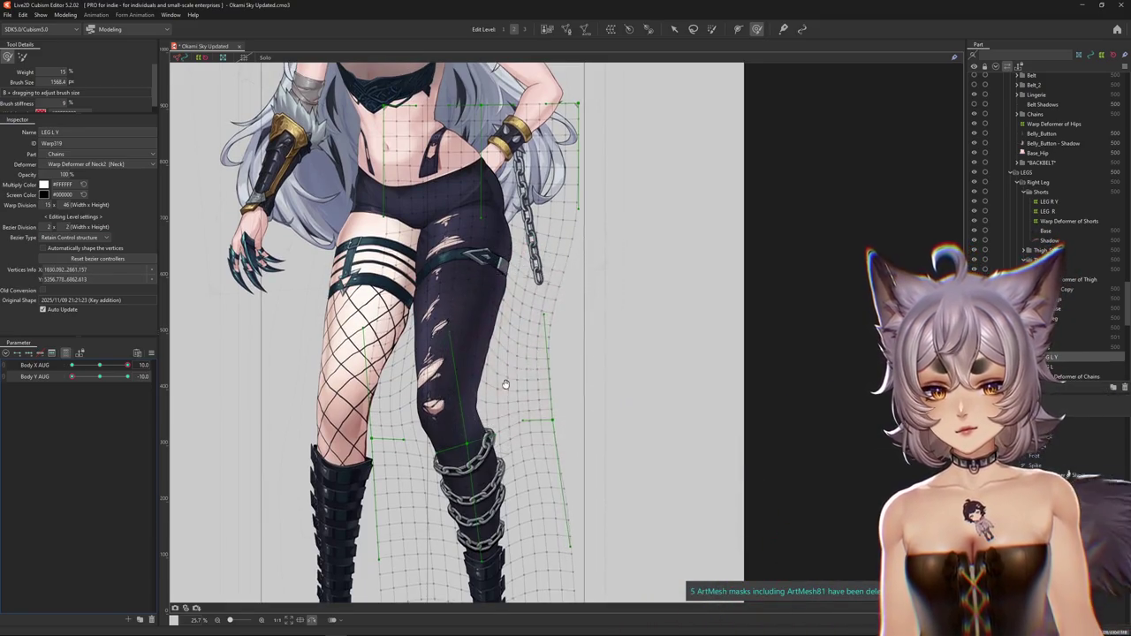
pyautogui.scroll(-3, 506, 385)
pyautogui.scroll(-2, 189, 397)
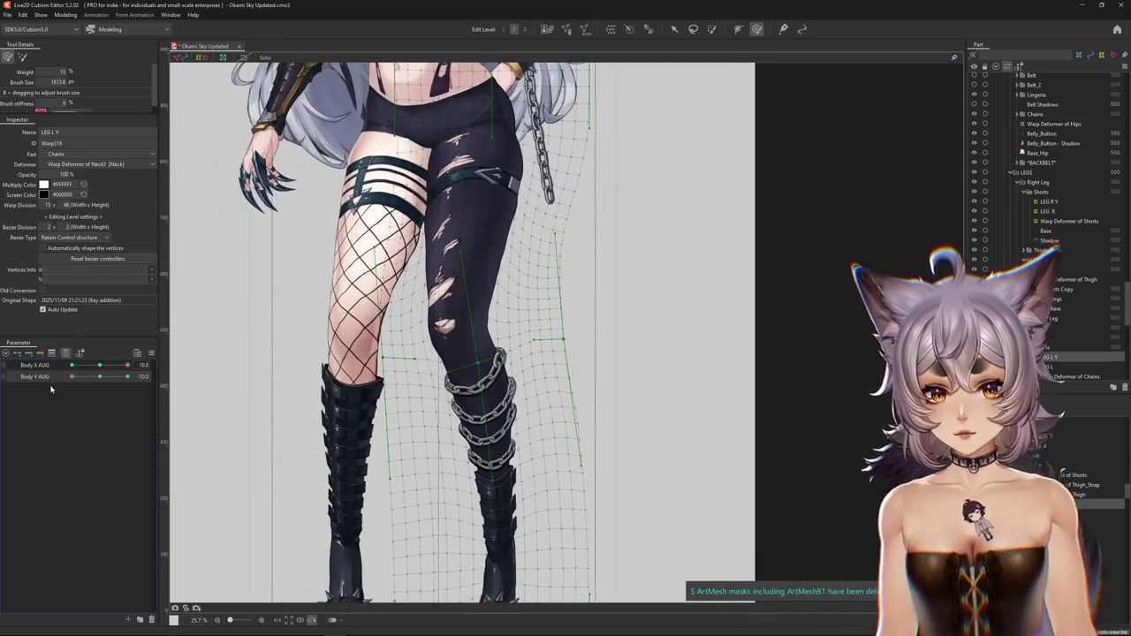
pyautogui.scroll(-3, 476, 426)
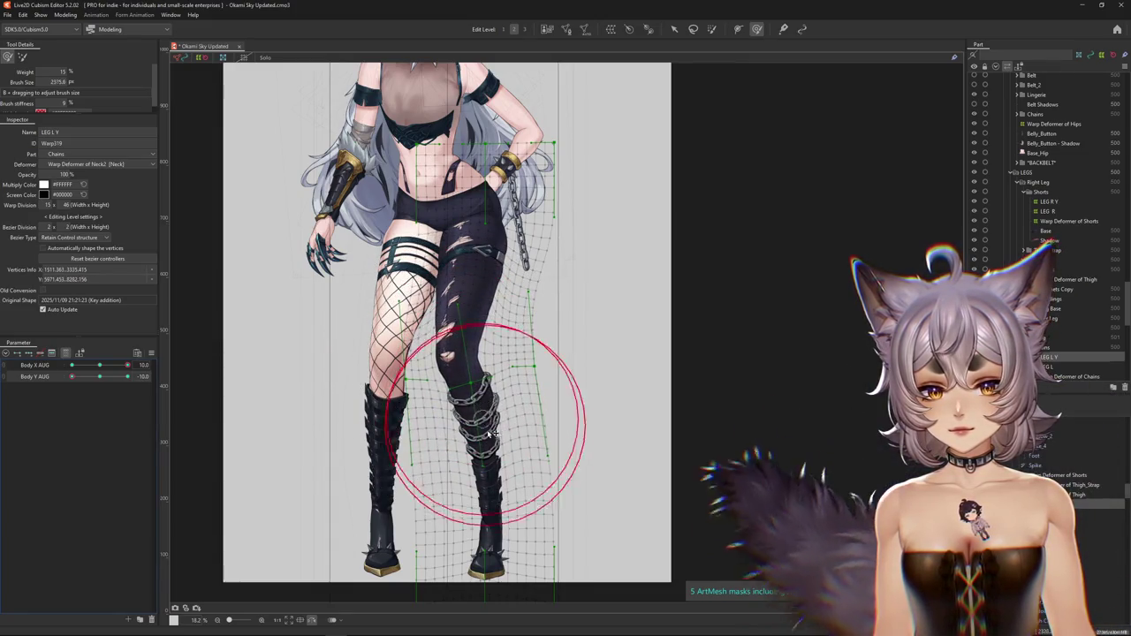
pyautogui.scroll(-1, 557, 437)
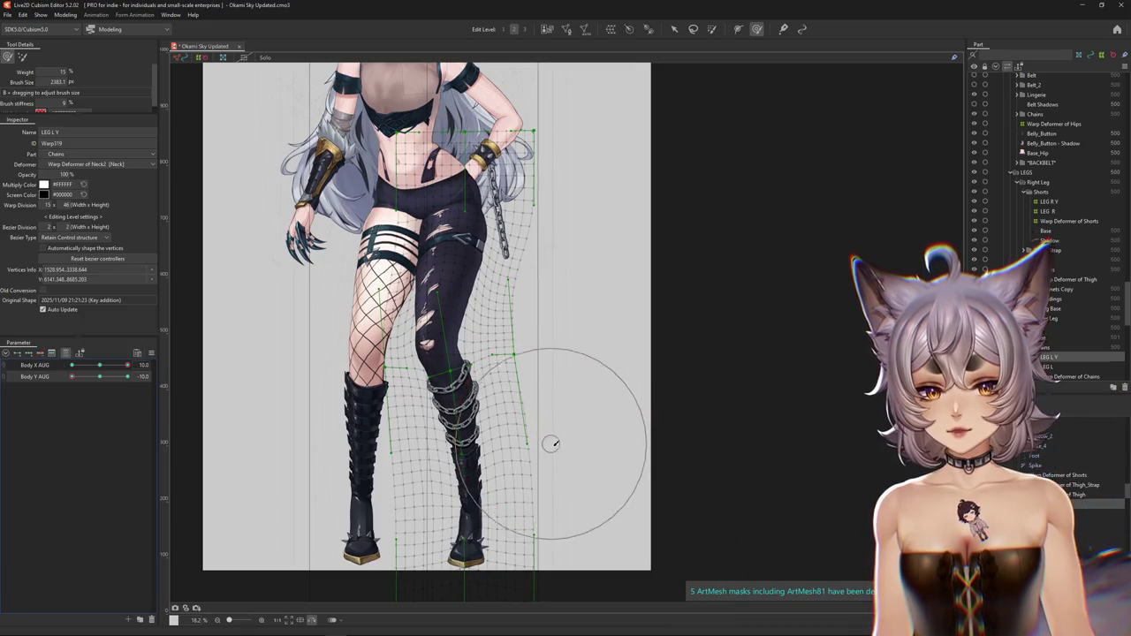
pyautogui.moveTo(547, 376); pyautogui.dragTo(442, 355)
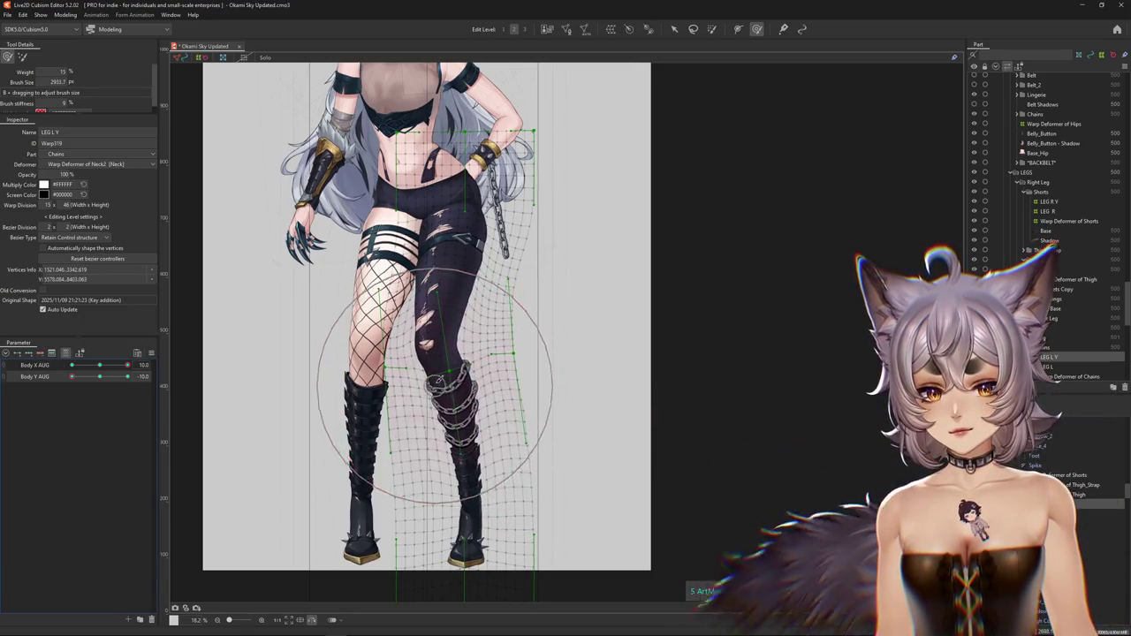
pyautogui.scroll(1, 265, 362)
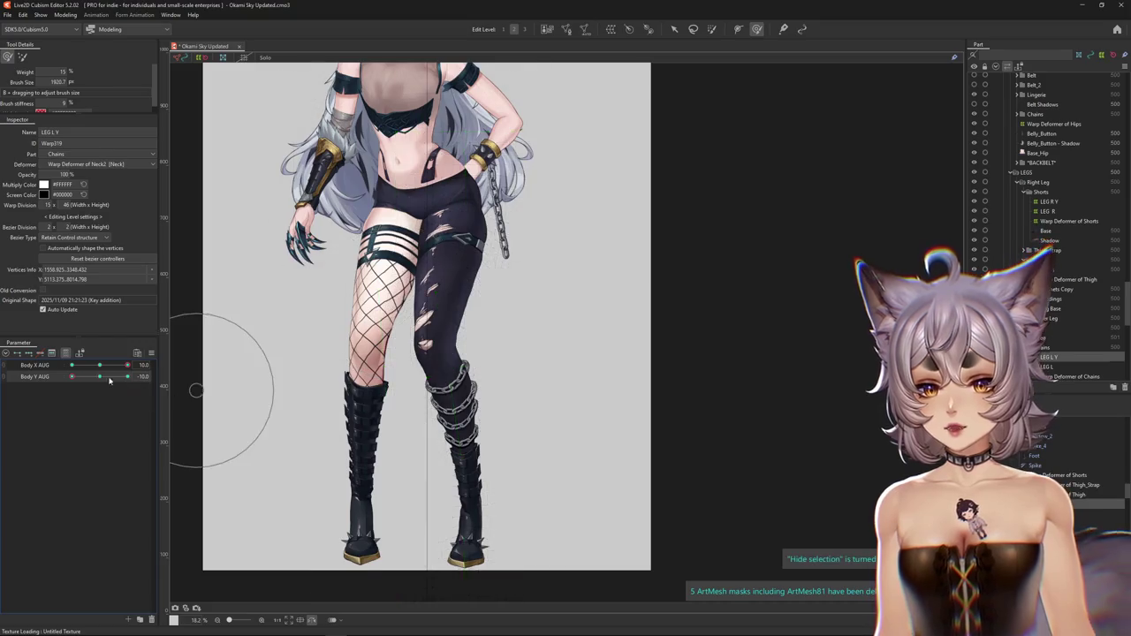
# - Zoom in and reshape the LEG L Y warp over the belly, hip and thigh with a larger brush
pyautogui.scroll(2, 434, 304)
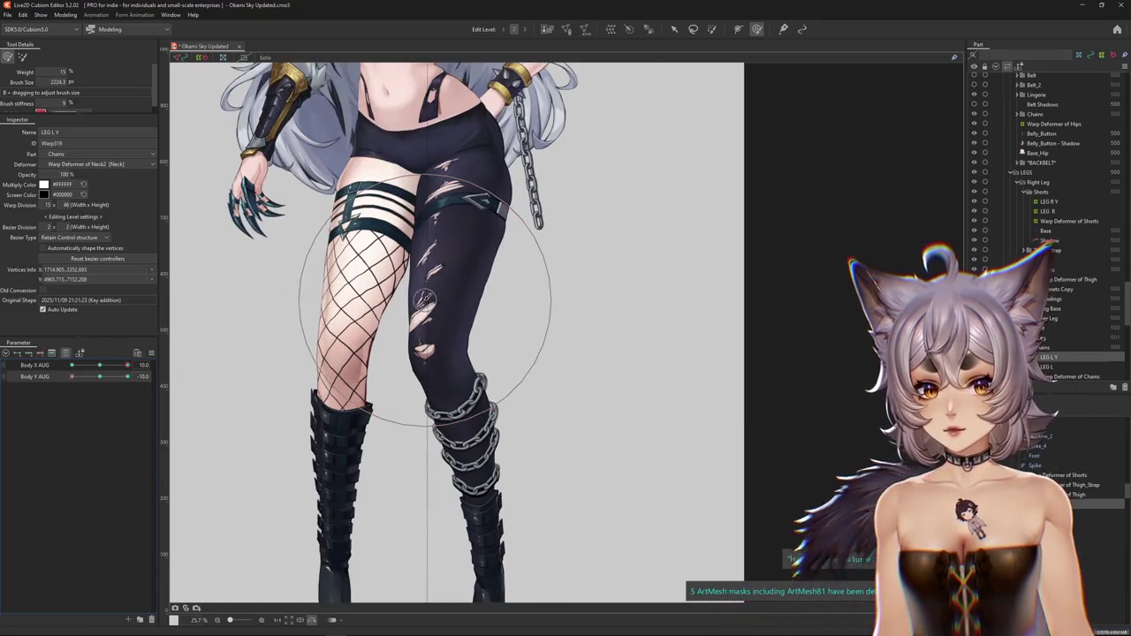
pyautogui.scroll(2, 402, 376)
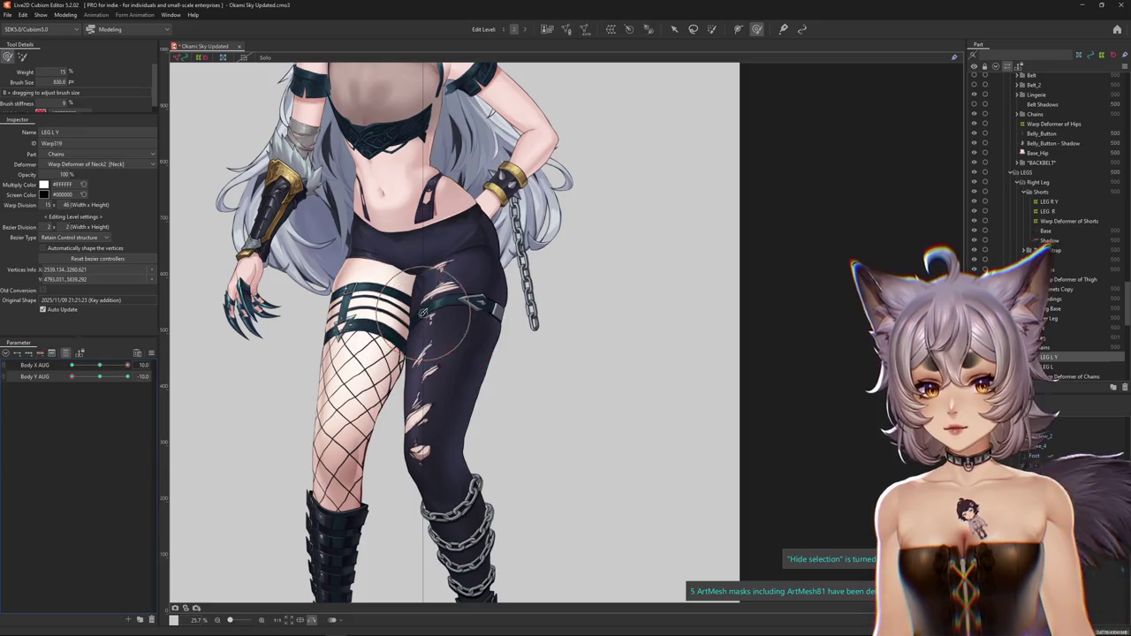
pyautogui.scroll(1, 423, 311)
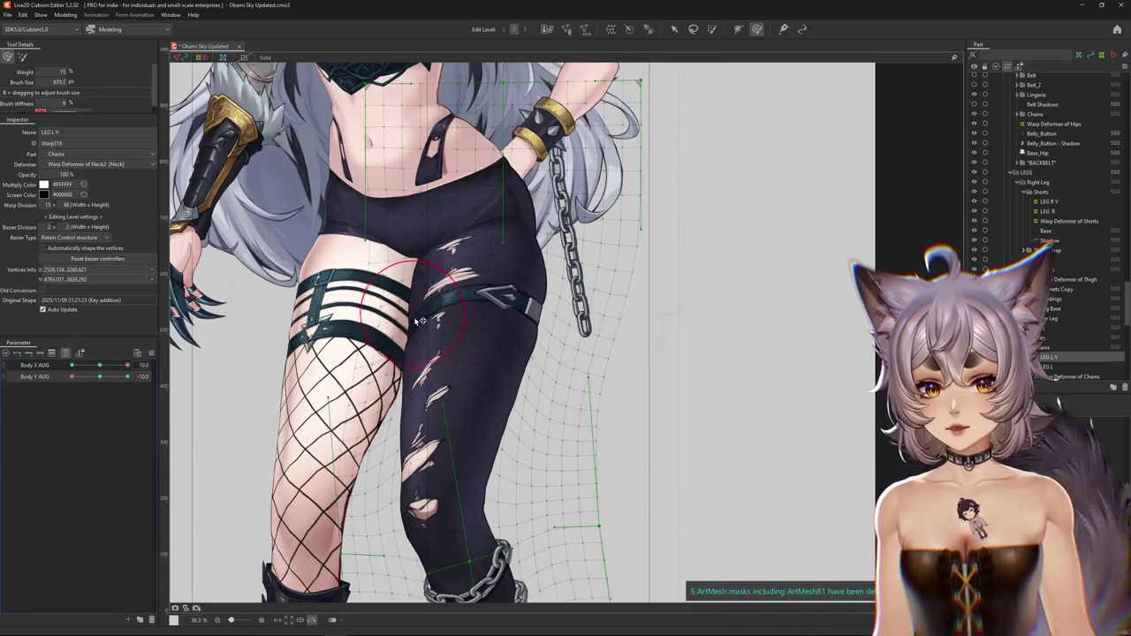
pyautogui.scroll(1, 412, 308)
pyautogui.moveTo(536, 341)
pyautogui.mouseDown()
pyautogui.moveTo(605, 368)
pyautogui.moveTo(534, 398)
pyautogui.mouseUp()
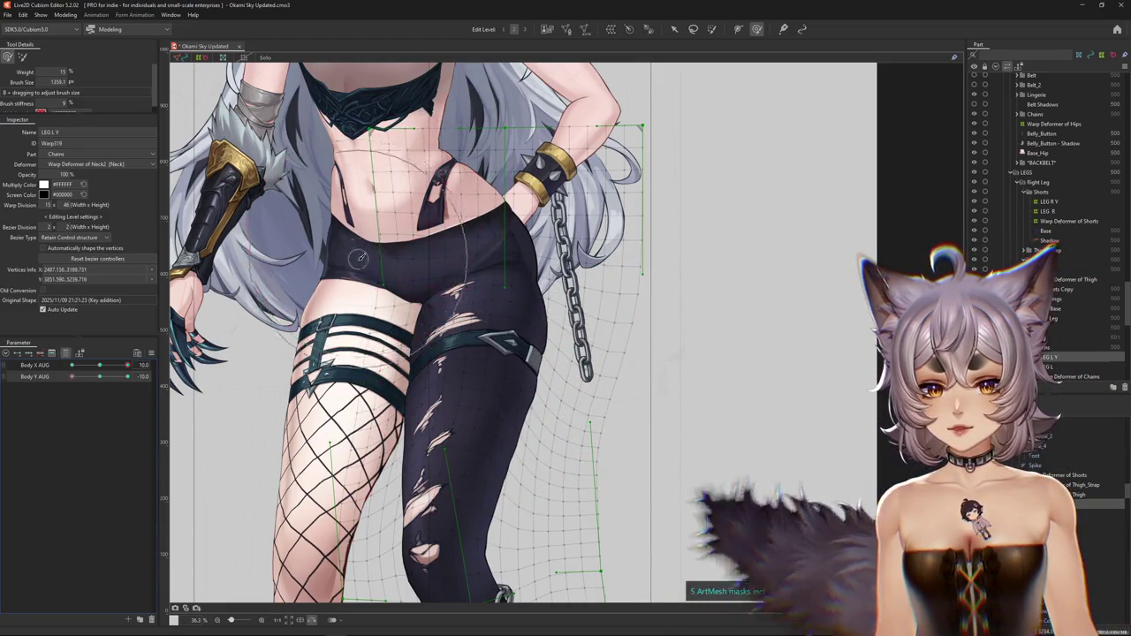
pyautogui.moveTo(391, 228); pyautogui.dragTo(414, 300)
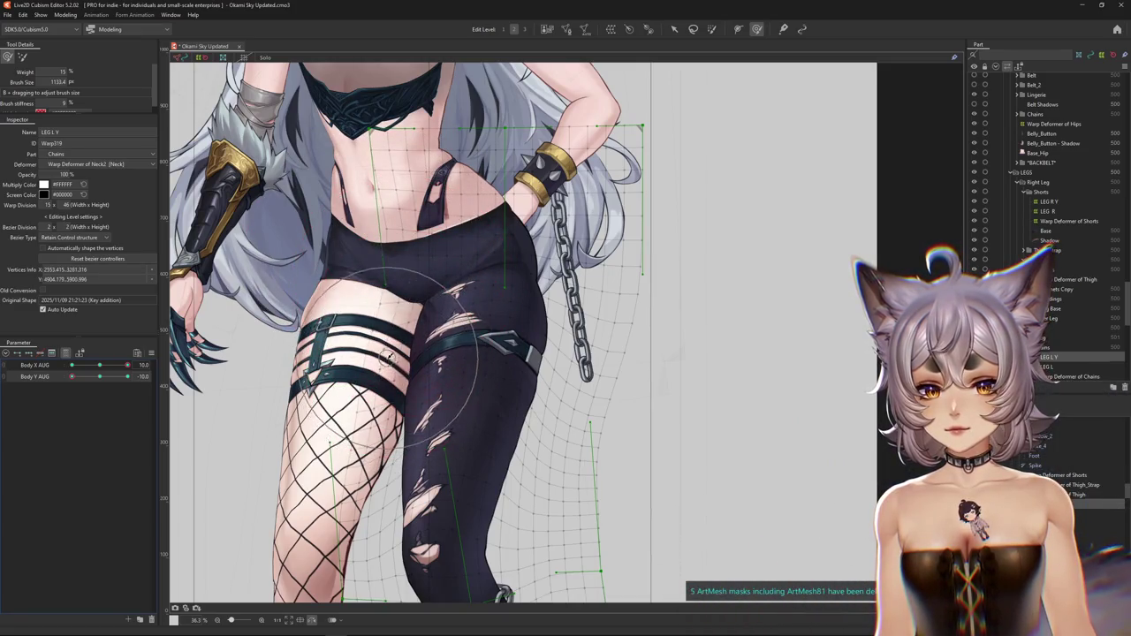
pyautogui.moveTo(331, 449); pyautogui.dragTo(331, 313)
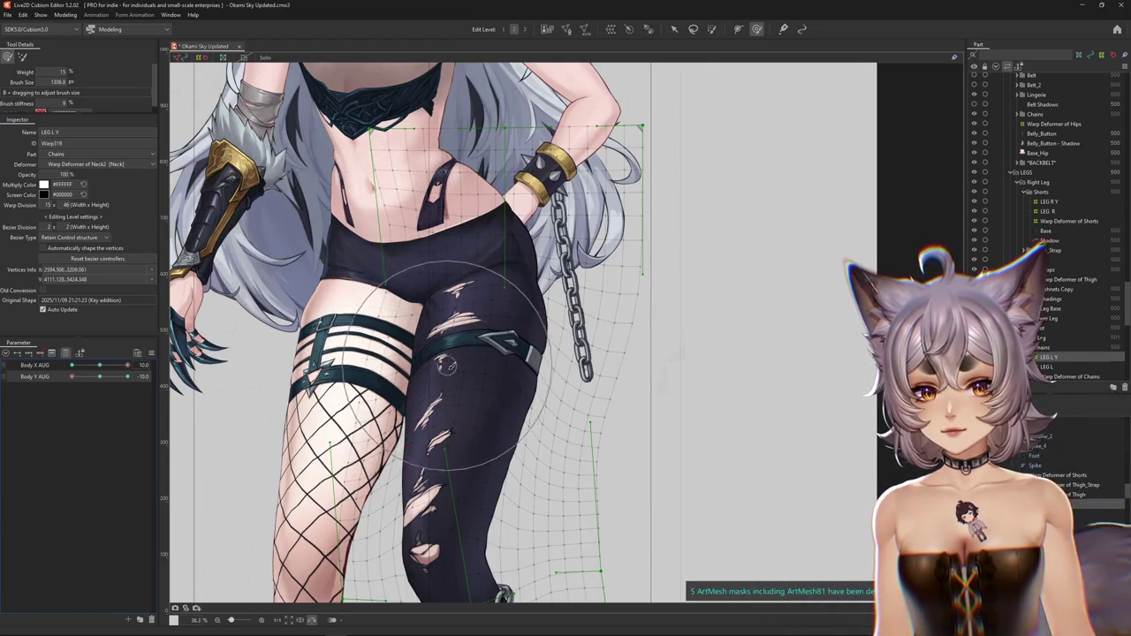
pyautogui.moveTo(433, 406); pyautogui.dragTo(435, 440)
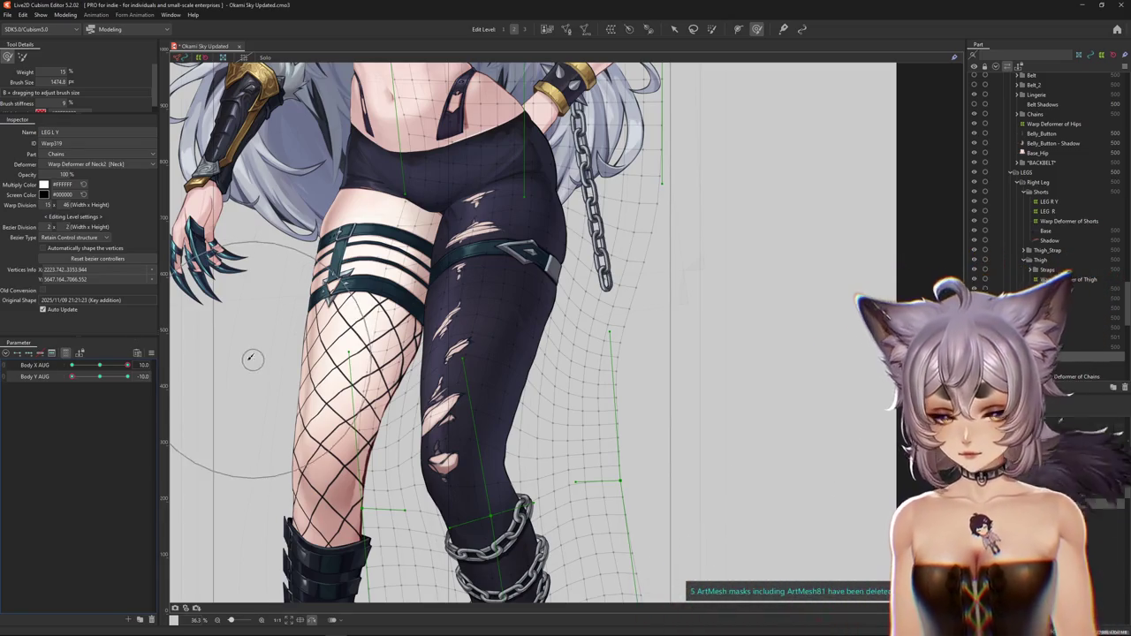
# - Sculpt the lower leg, then sweep Body Y AUG from 0 to -10 to preview the bend
pyautogui.scroll(-3, 424, 353)
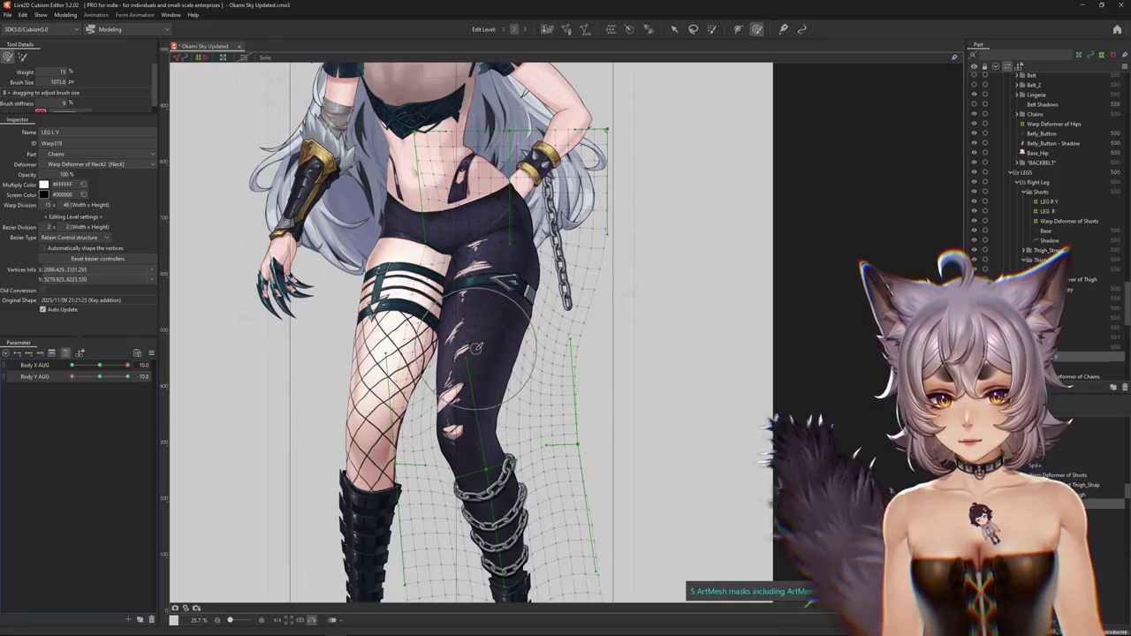
pyautogui.moveTo(478, 340); pyautogui.dragTo(465, 399)
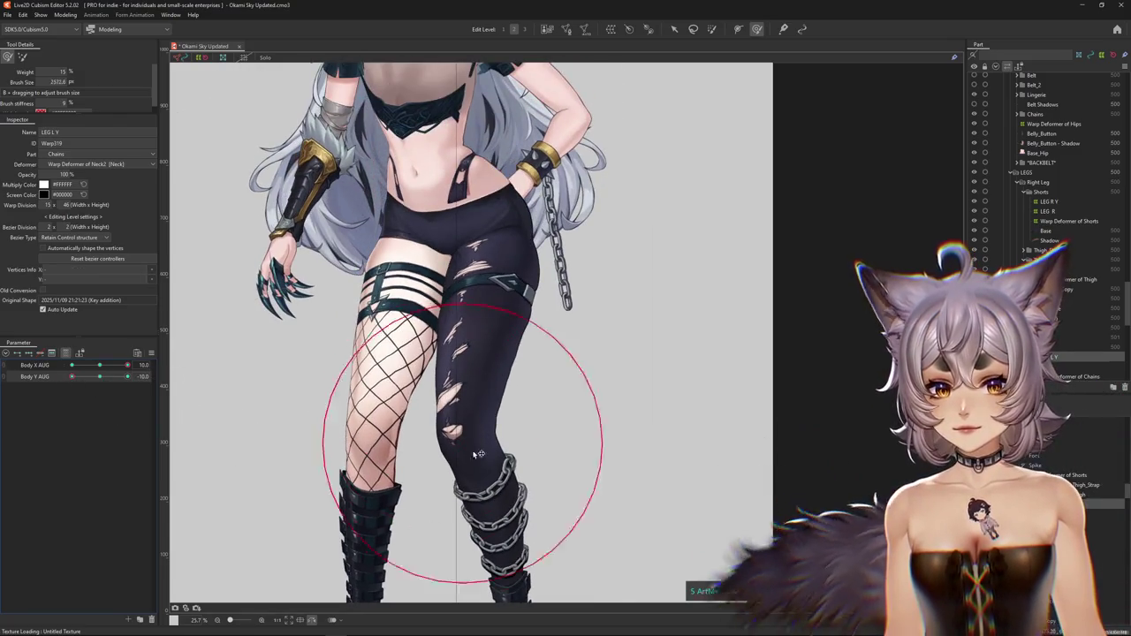
pyautogui.moveTo(417, 420); pyautogui.dragTo(470, 427)
pyautogui.scroll(-3, 406, 430)
pyautogui.scroll(-2, 407, 429)
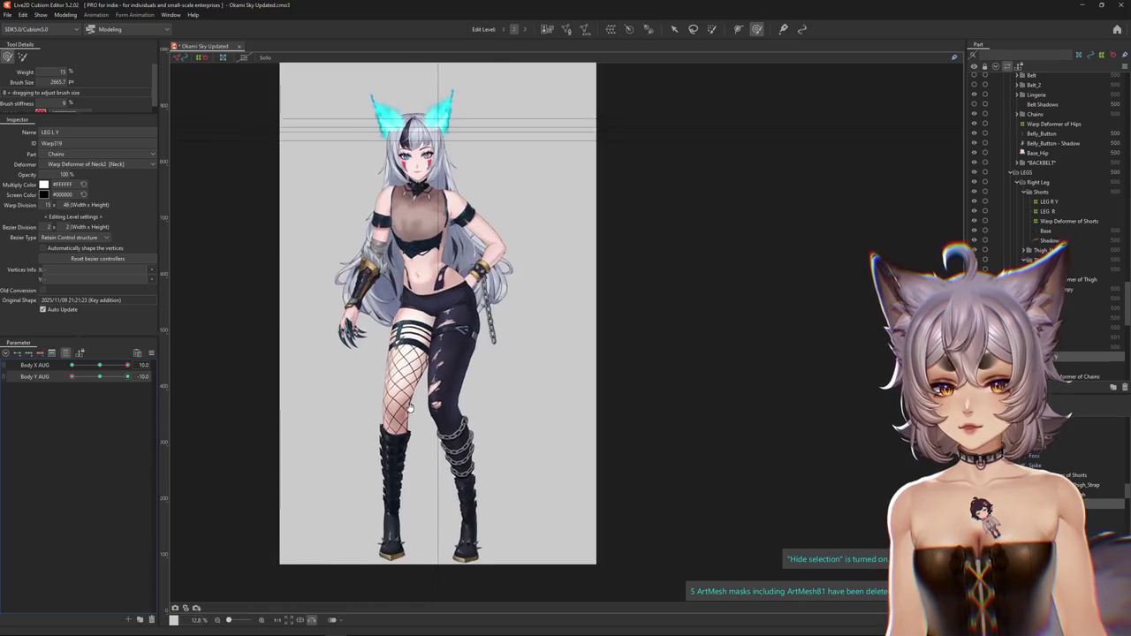
pyautogui.click(93, 379)
pyautogui.moveTo(93, 379); pyautogui.dragTo(57, 389)
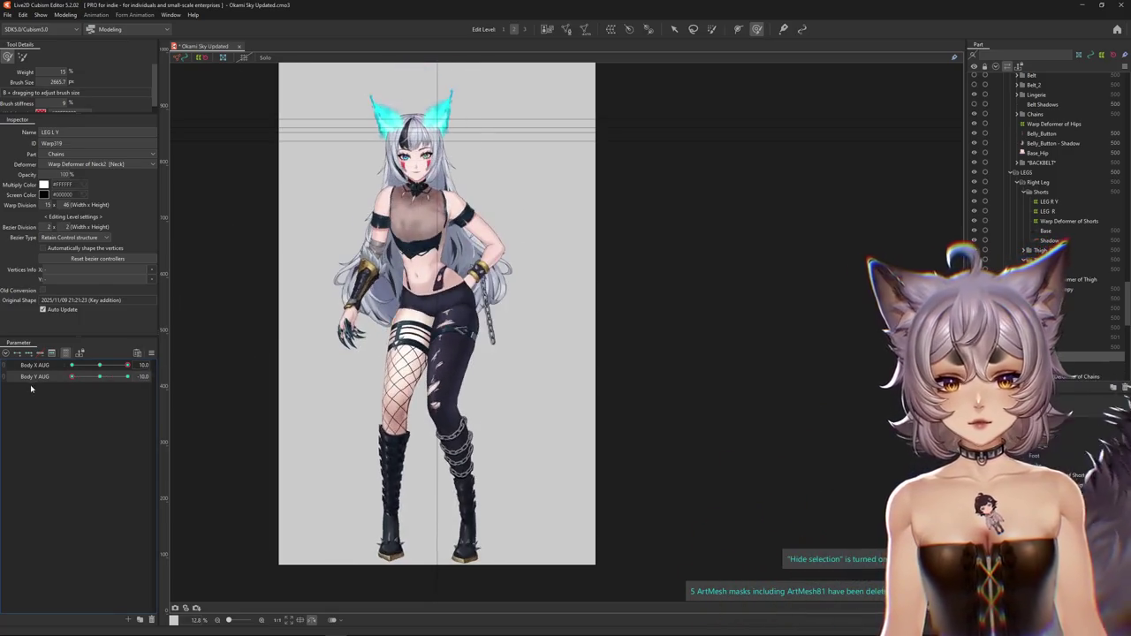
# - Refine the upper leg warp while testing Body X AUG sway and Body Y AUG bob
pyautogui.scroll(2, 420, 437)
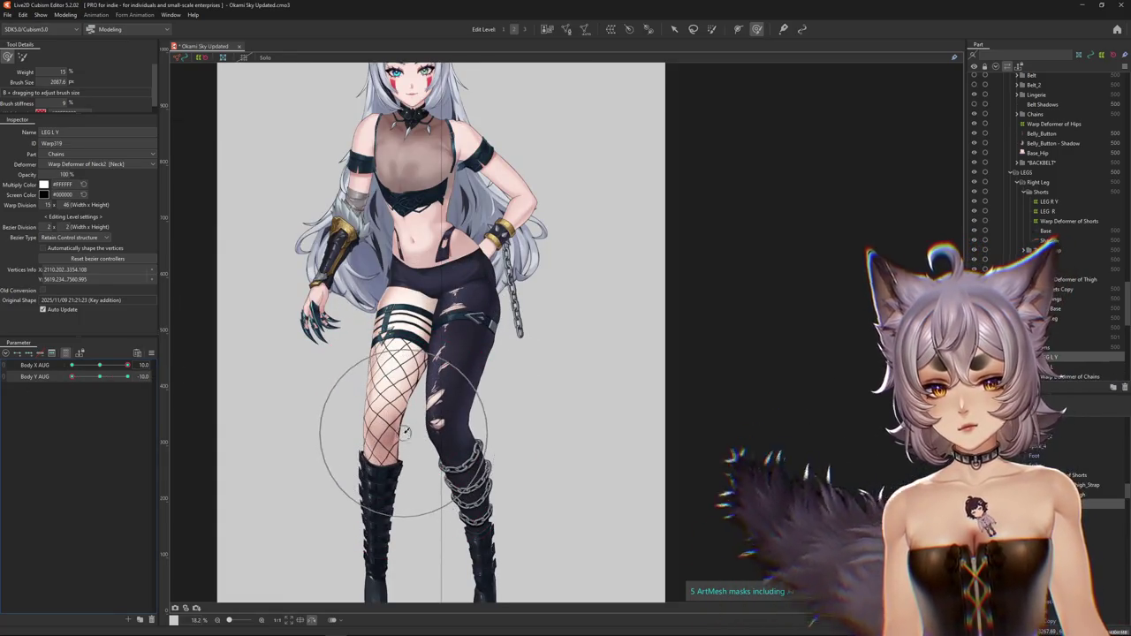
pyautogui.moveTo(419, 432)
pyautogui.mouseDown()
pyautogui.moveTo(427, 343)
pyautogui.moveTo(407, 402)
pyautogui.mouseUp()
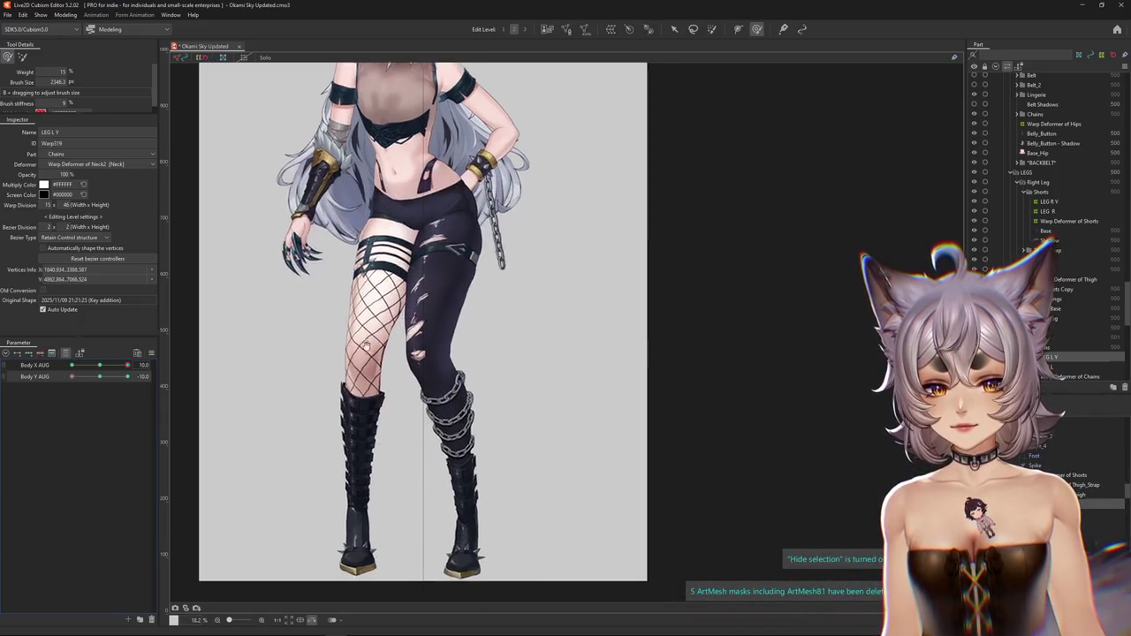
pyautogui.scroll(-2, 415, 407)
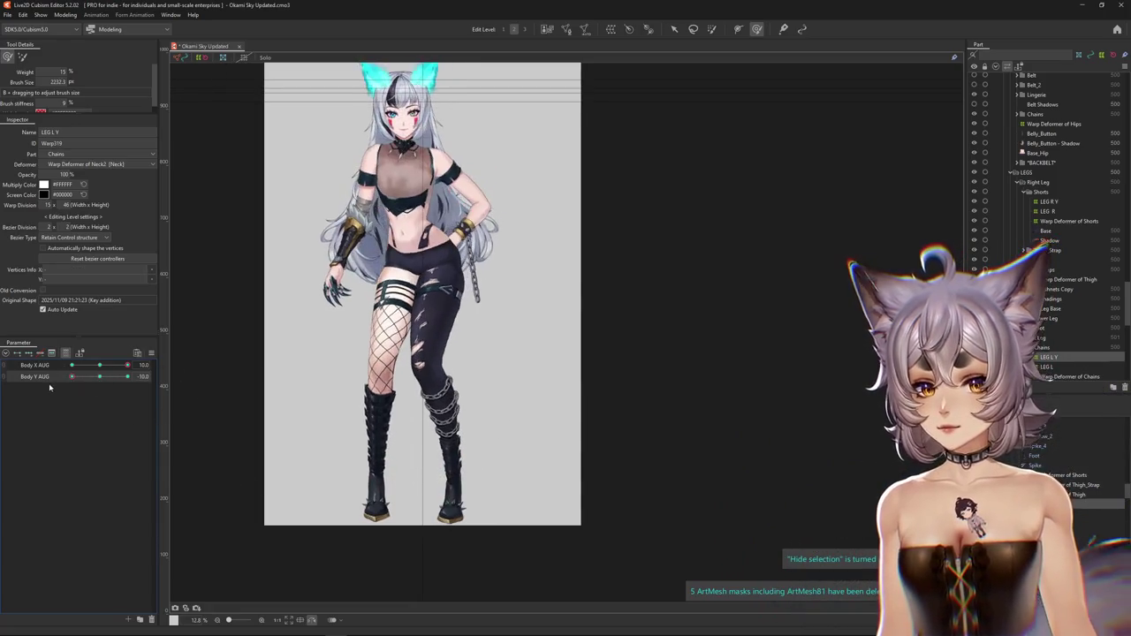
pyautogui.moveTo(112, 378); pyautogui.dragTo(99, 378)
pyautogui.moveTo(403, 353); pyautogui.dragTo(415, 370)
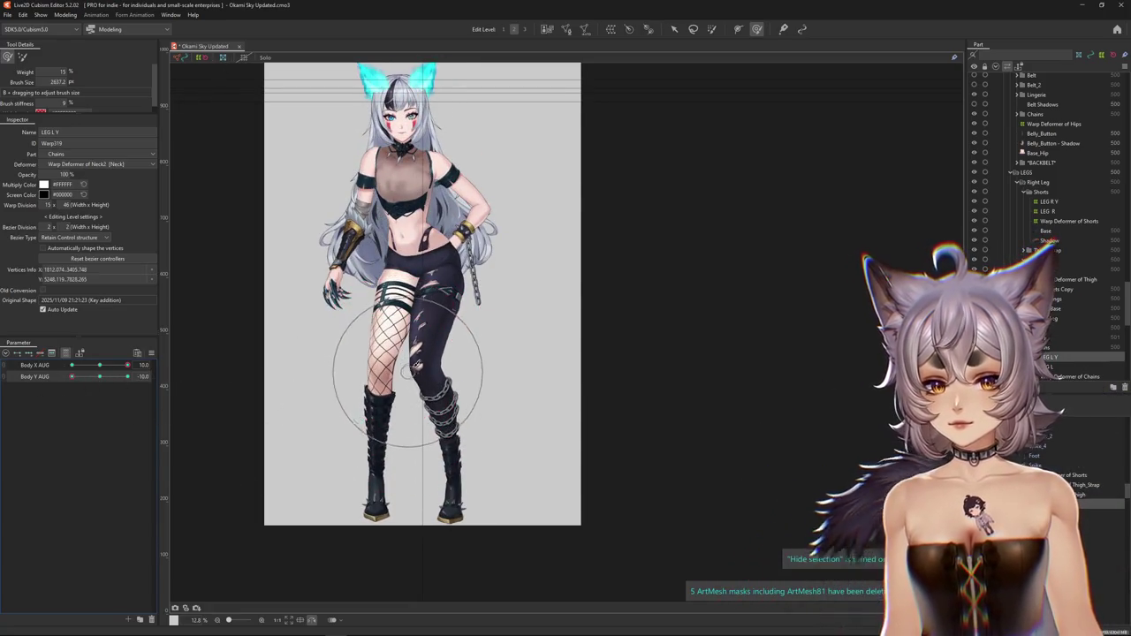
pyautogui.moveTo(106, 365)
pyautogui.mouseDown()
pyautogui.moveTo(93, 366)
pyautogui.moveTo(157, 378)
pyautogui.mouseUp()
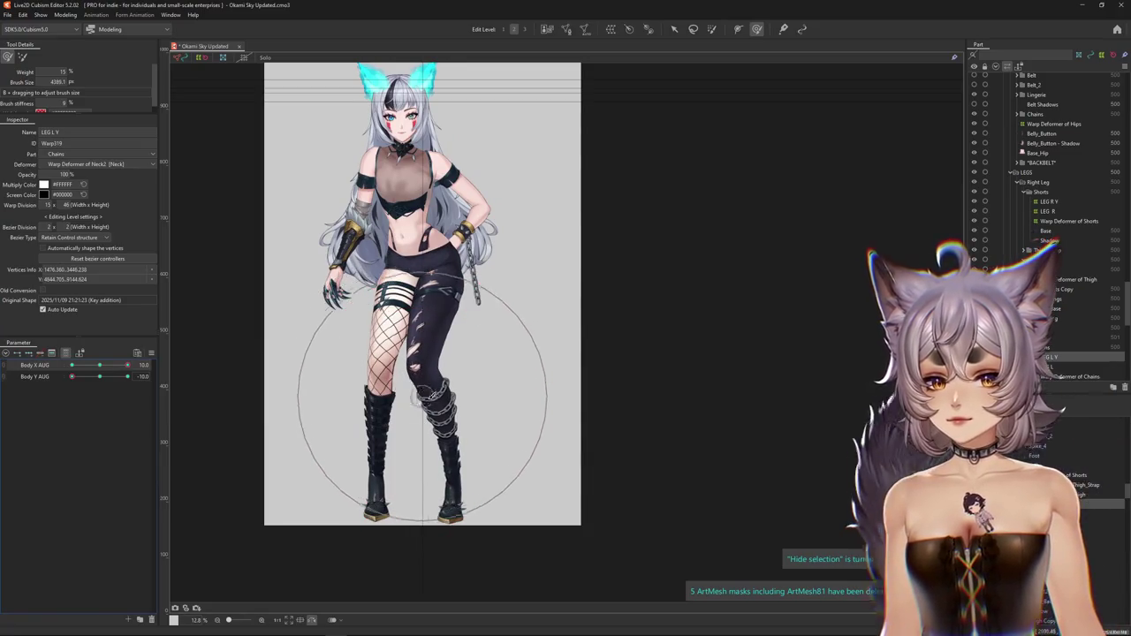
pyautogui.moveTo(423, 403); pyautogui.dragTo(401, 377)
pyautogui.moveTo(106, 380)
pyautogui.mouseDown()
pyautogui.moveTo(46, 391)
pyautogui.moveTo(161, 385)
pyautogui.mouseUp()
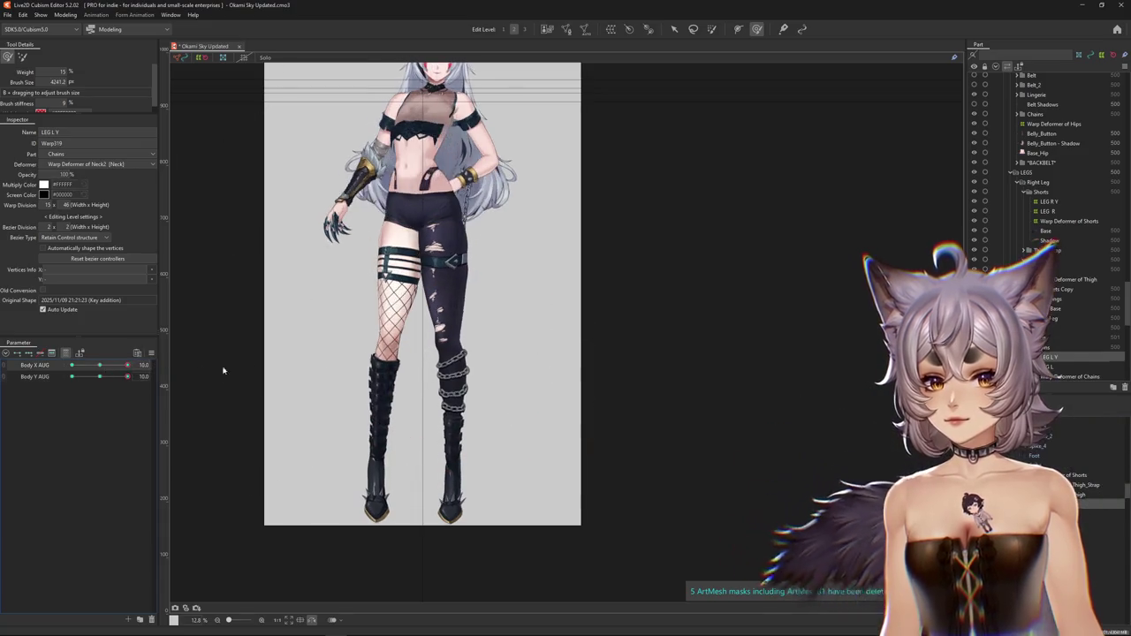
pyautogui.moveTo(446, 357); pyautogui.dragTo(432, 354)
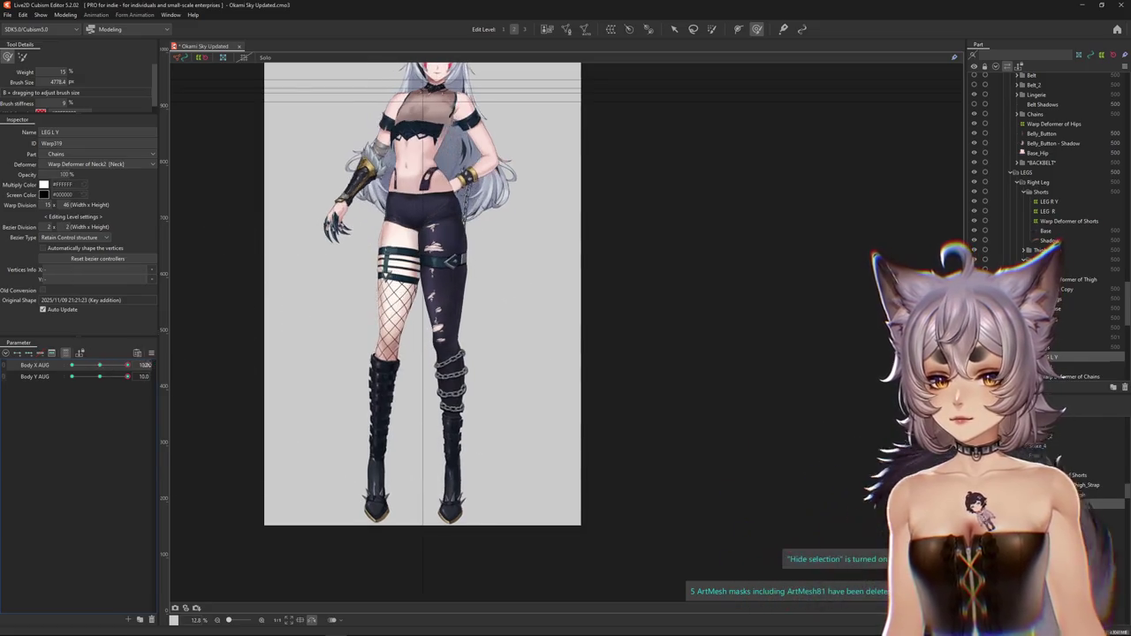
# - Mirror the canvas horizontally, frame the legs, and set Body Y AUG to -10
pyautogui.scroll(-3, 402, 343)
pyautogui.scroll(3, 392, 346)
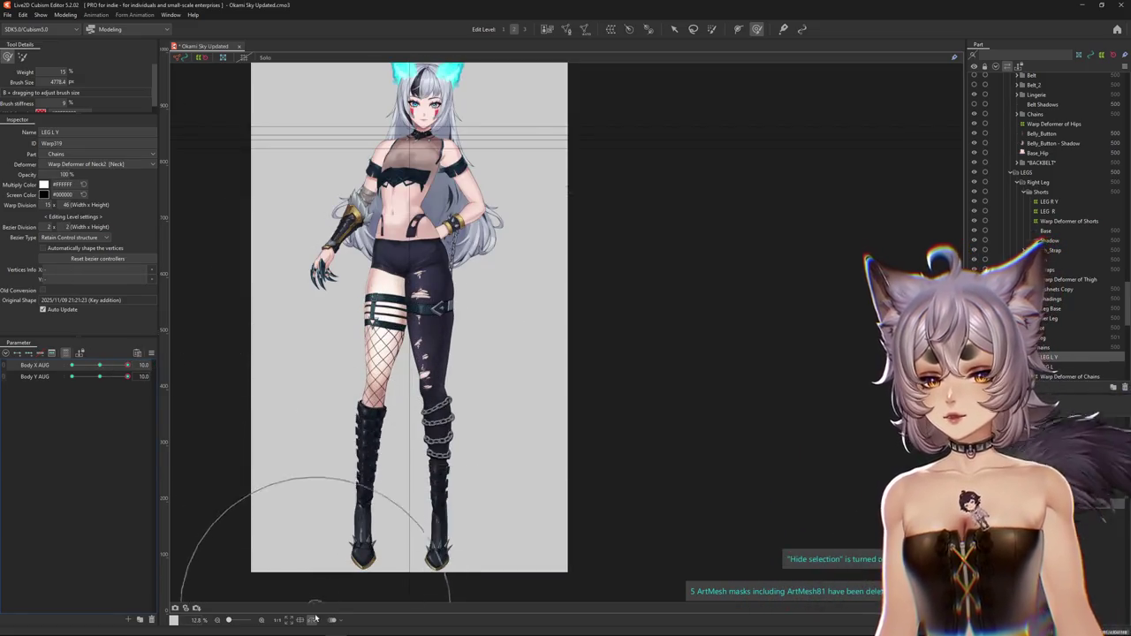
pyautogui.click(316, 619)
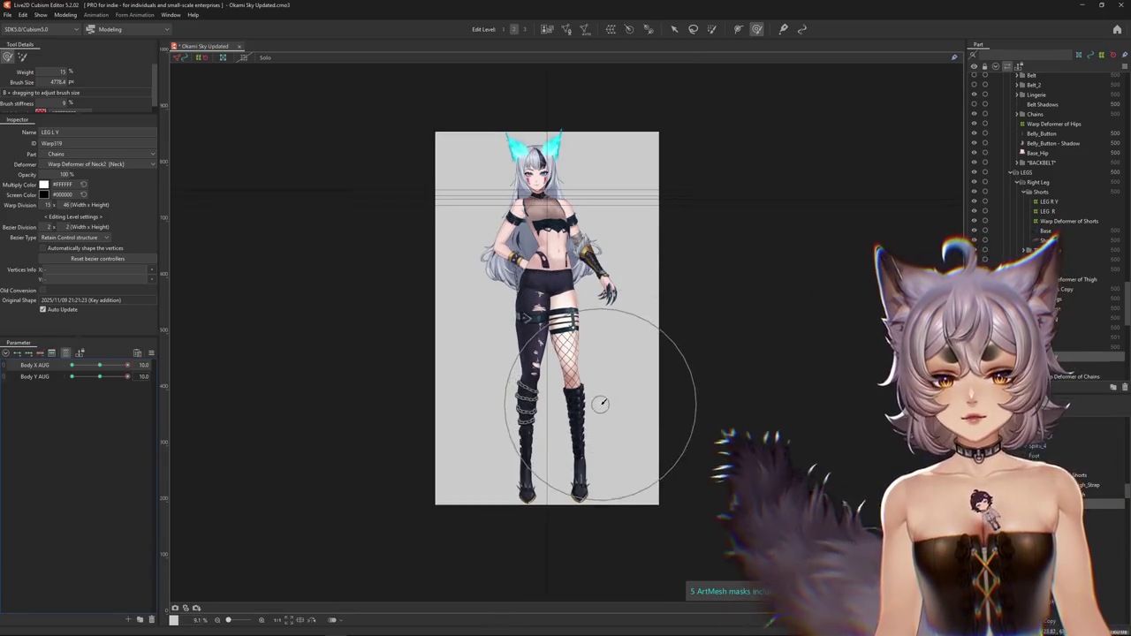
pyautogui.moveTo(601, 399)
pyautogui.mouseDown()
pyautogui.moveTo(624, 365)
pyautogui.moveTo(673, 414)
pyautogui.mouseUp()
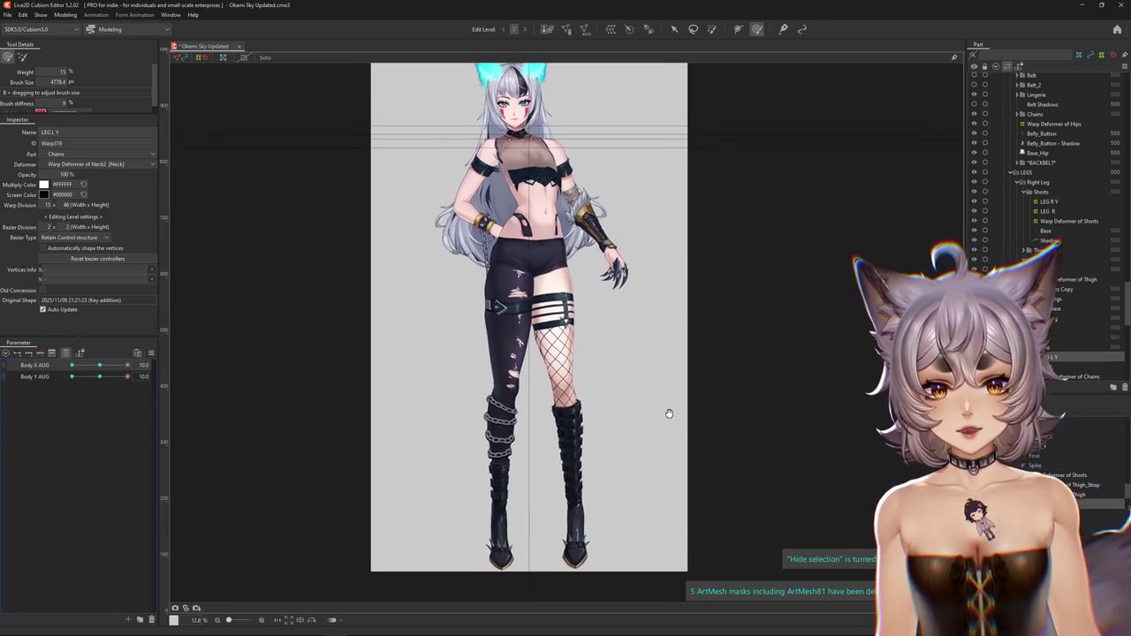
pyautogui.click(71, 377)
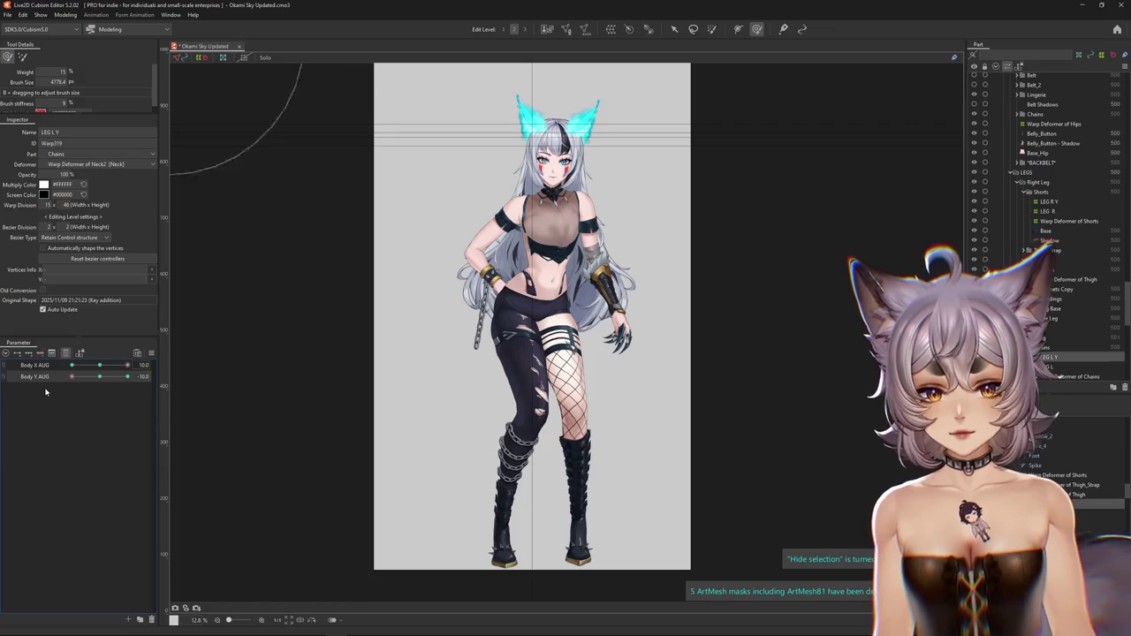
# - Preview Body Y AUG at 10 and Body X AUG centred, then nudge the left leg
pyautogui.moveTo(71, 376); pyautogui.dragTo(204, 362)
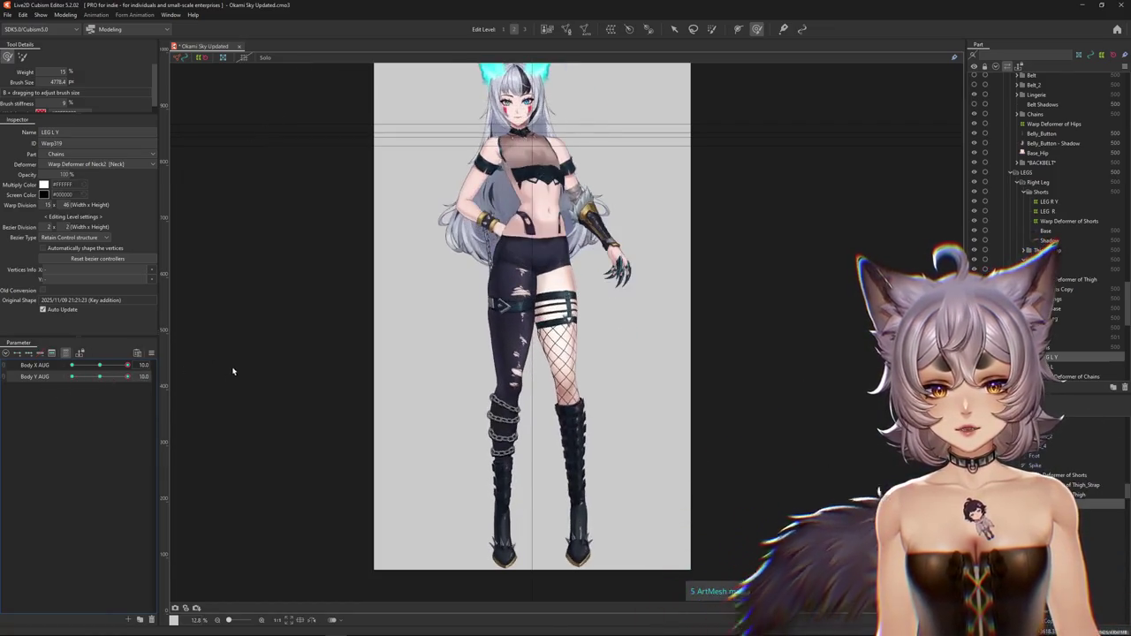
pyautogui.moveTo(355, 359); pyautogui.dragTo(370, 336)
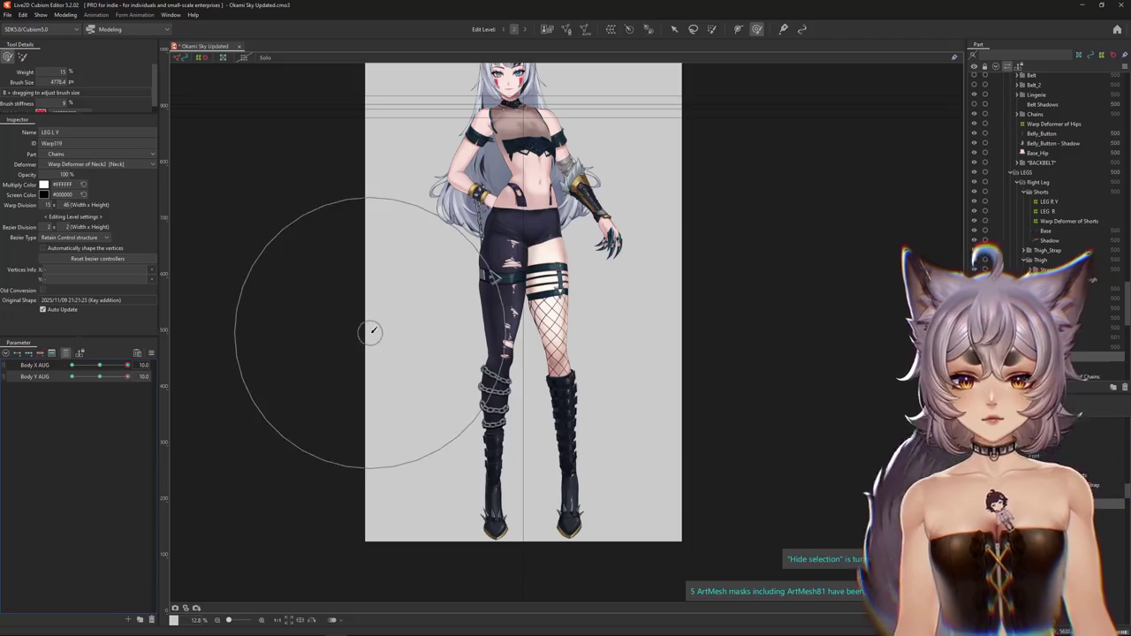
pyautogui.moveTo(127, 365); pyautogui.dragTo(100, 377)
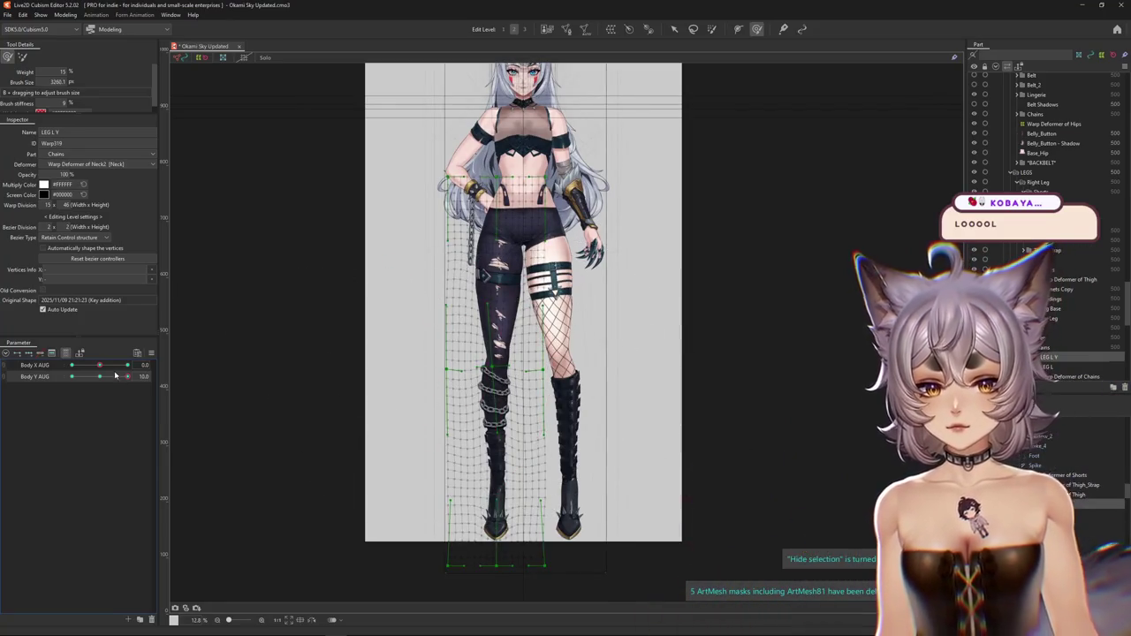
pyautogui.moveTo(127, 377)
pyautogui.mouseDown()
pyautogui.moveTo(73, 377)
pyautogui.moveTo(145, 364)
pyautogui.mouseUp()
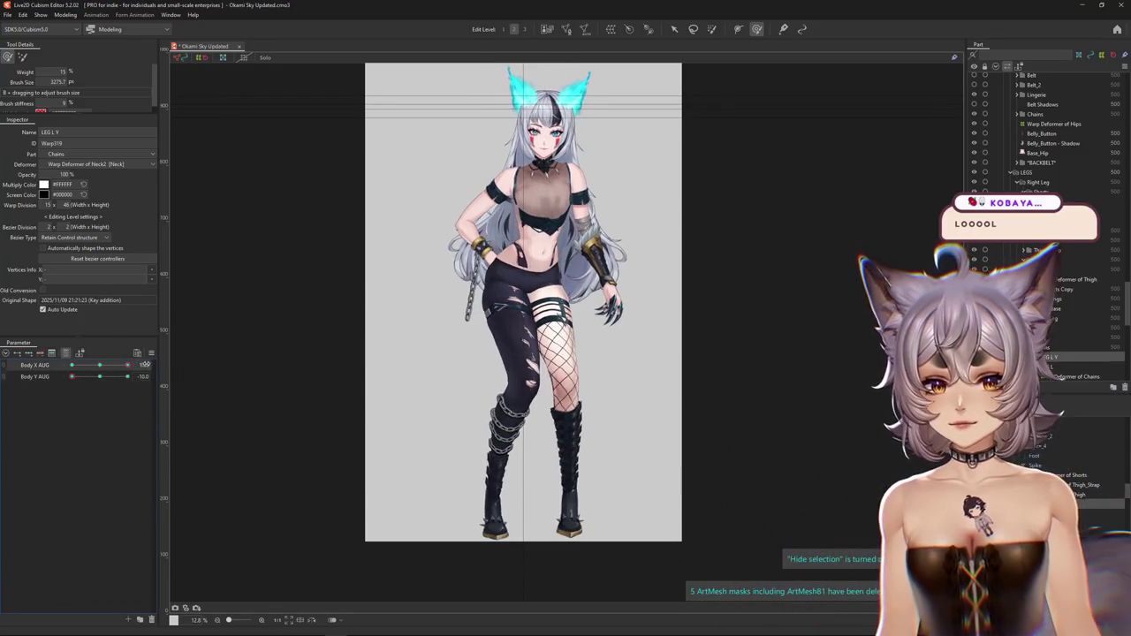
pyautogui.moveTo(406, 403); pyautogui.dragTo(513, 376)
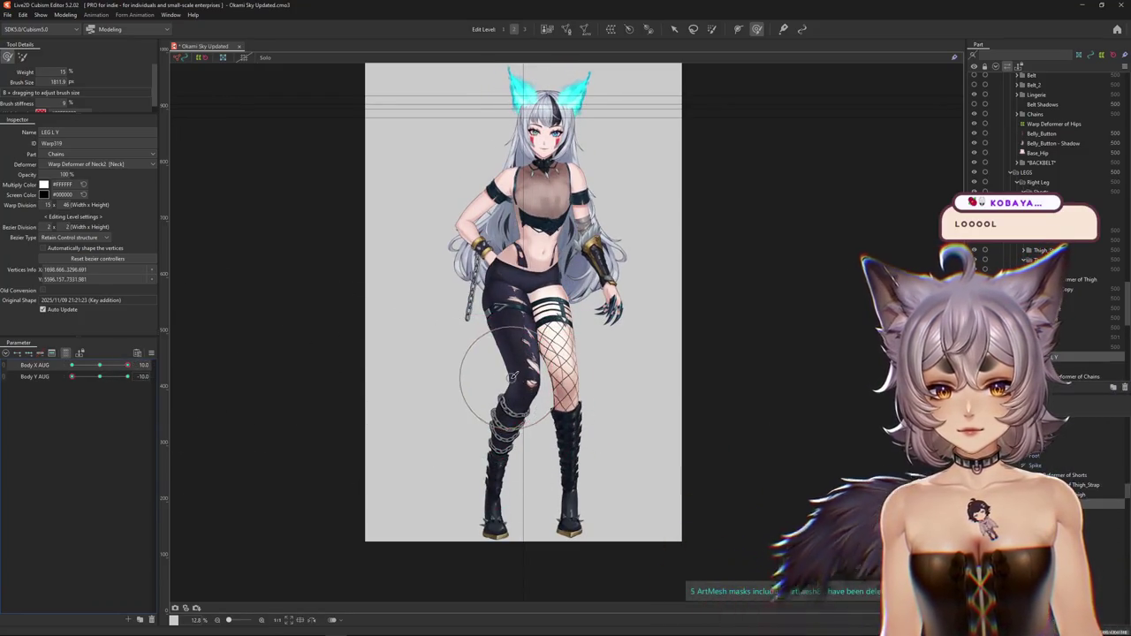
# - Return Body Y AUG to -10, refine the left leg with the brush, then preview at 0
pyautogui.scroll(2, 512, 355)
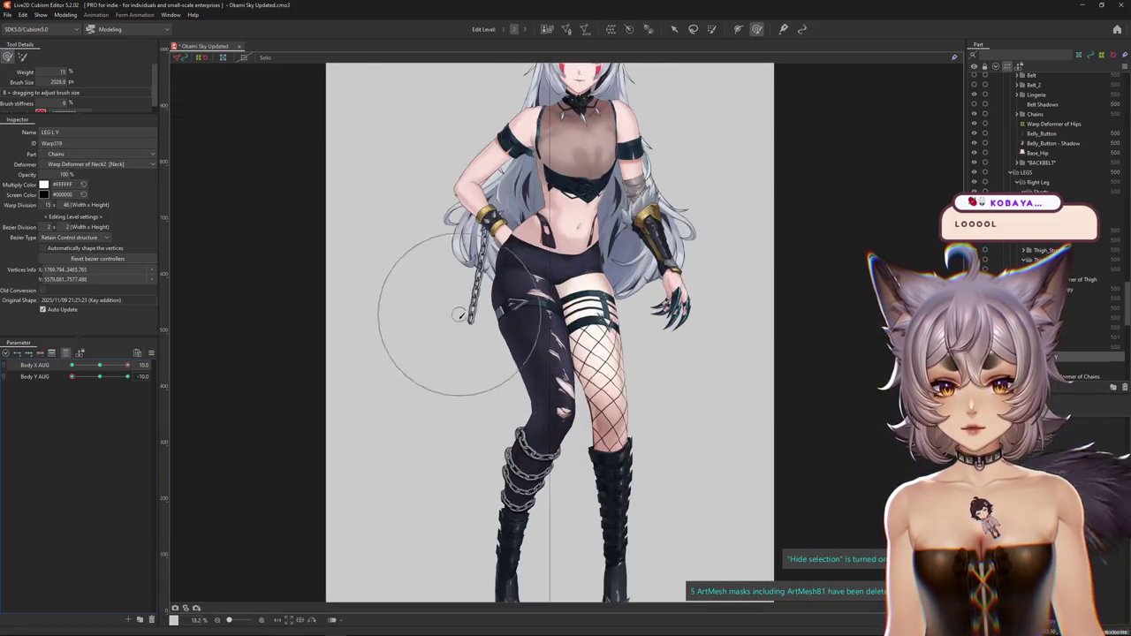
pyautogui.click(104, 379)
pyautogui.click(72, 376)
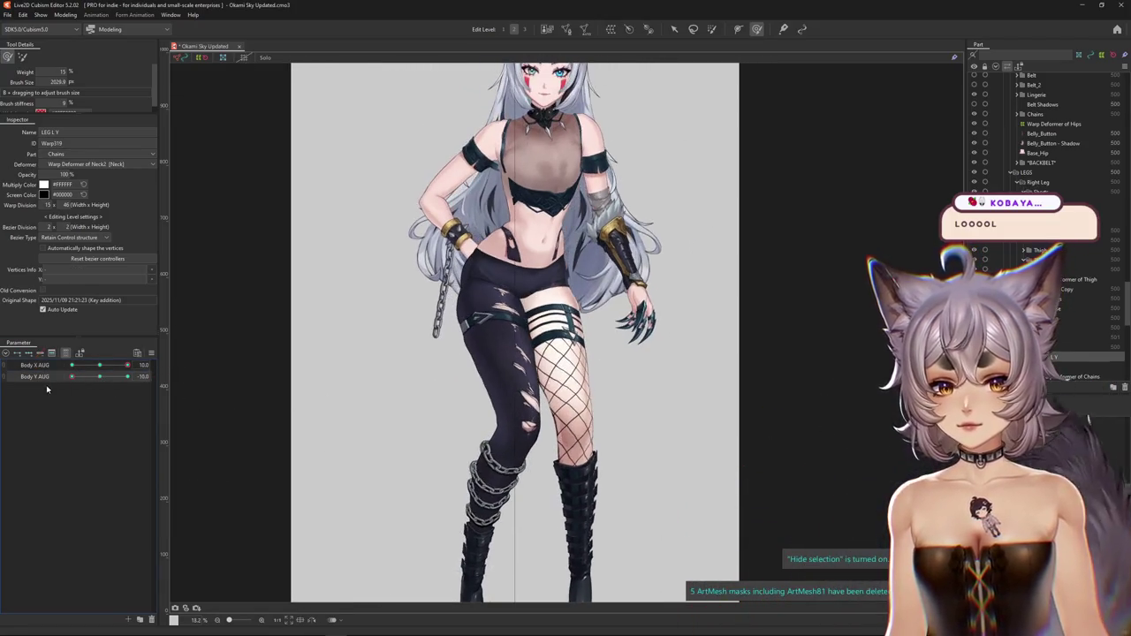
pyautogui.moveTo(563, 417); pyautogui.dragTo(507, 368)
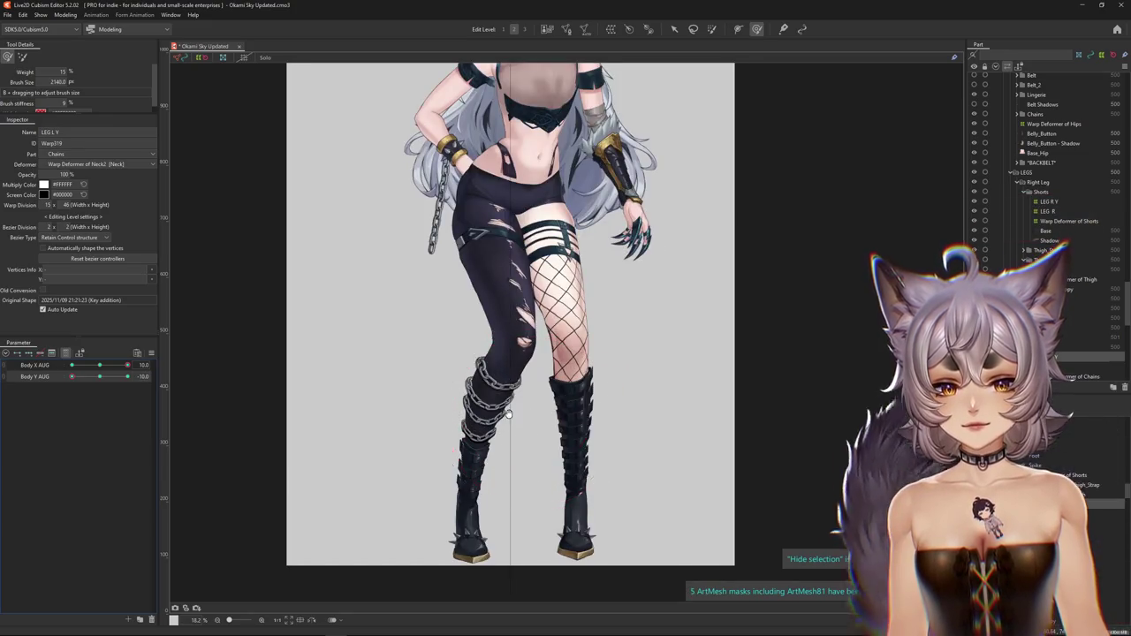
pyautogui.moveTo(509, 414)
pyautogui.mouseDown()
pyautogui.moveTo(519, 423)
pyautogui.moveTo(524, 351)
pyautogui.mouseUp()
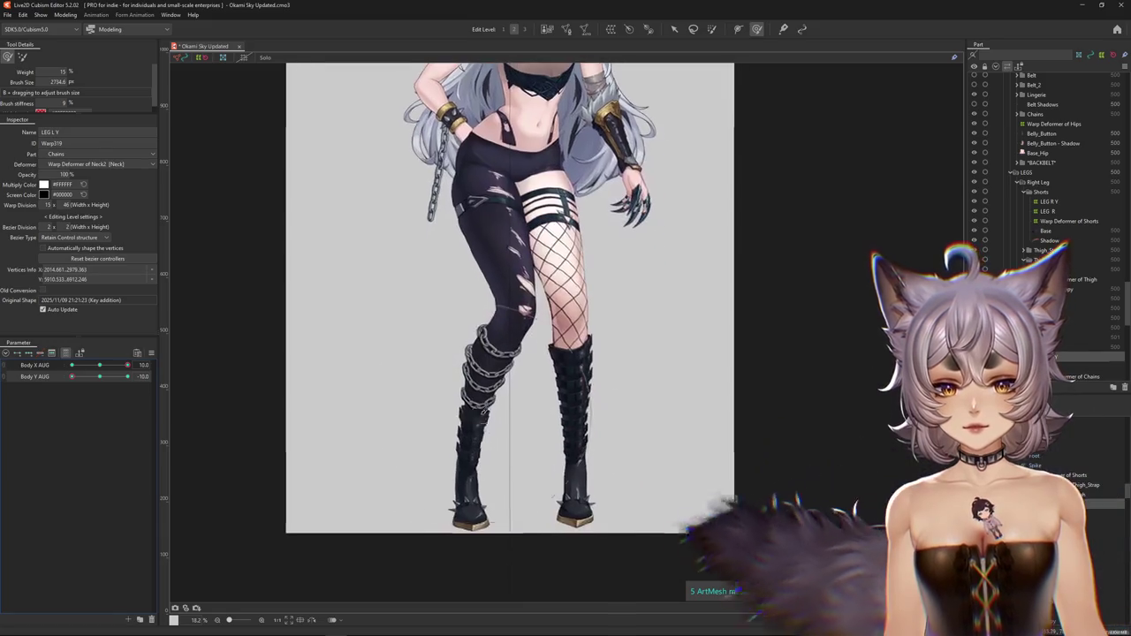
pyautogui.moveTo(537, 443); pyautogui.dragTo(476, 410)
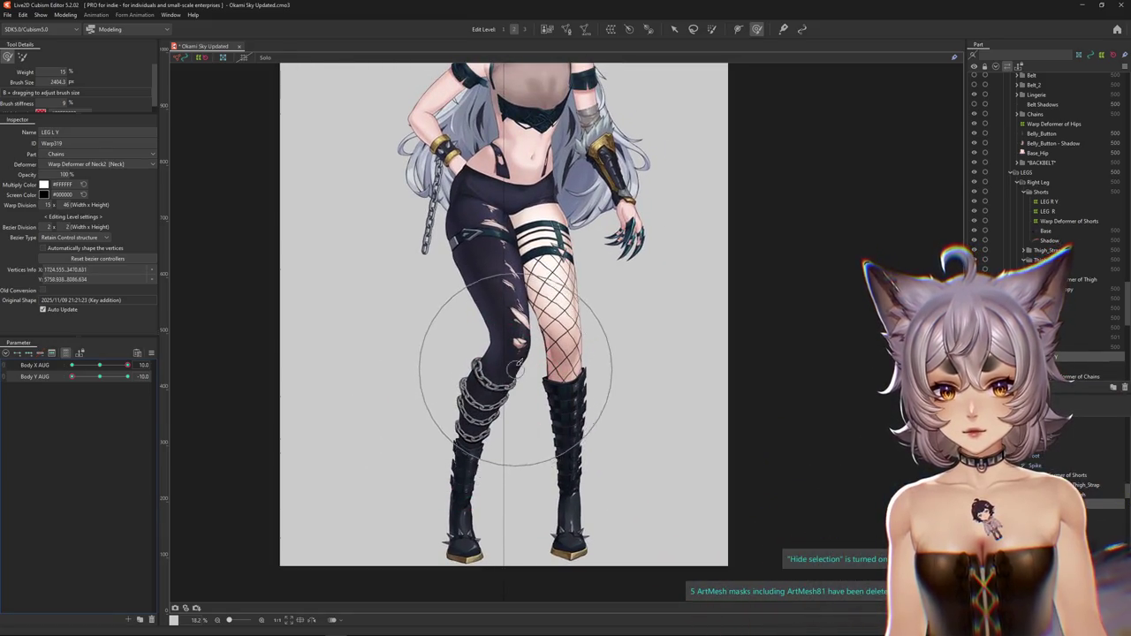
pyautogui.scroll(-3, 524, 410)
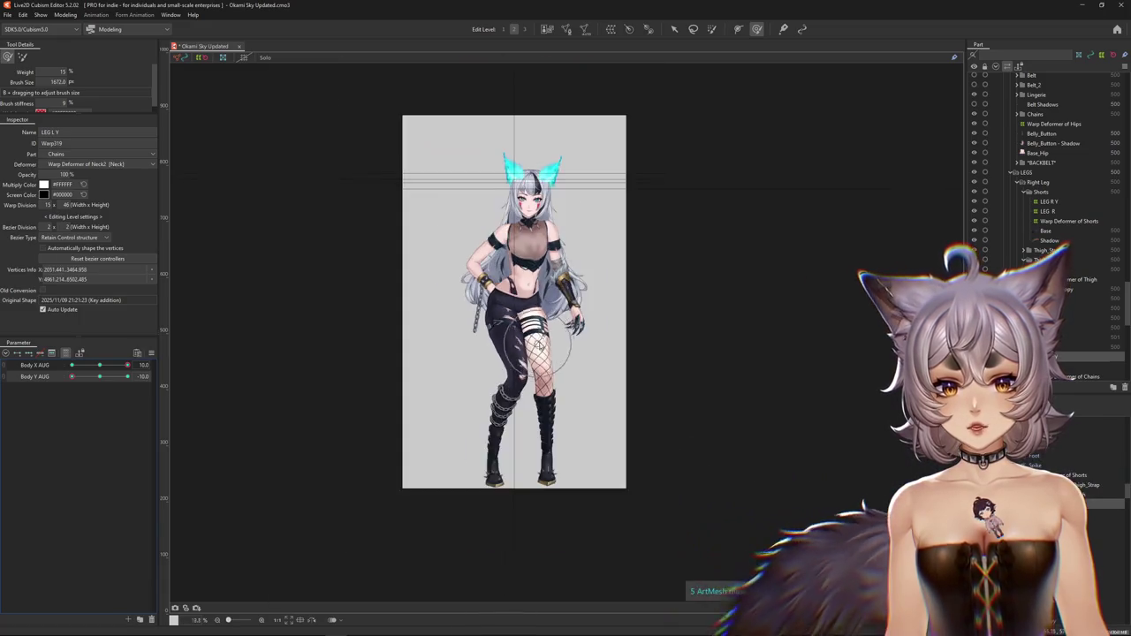
pyautogui.moveTo(78, 378)
pyautogui.mouseDown()
pyautogui.moveTo(146, 376)
pyautogui.moveTo(73, 395)
pyautogui.moveTo(71, 369)
pyautogui.mouseUp()
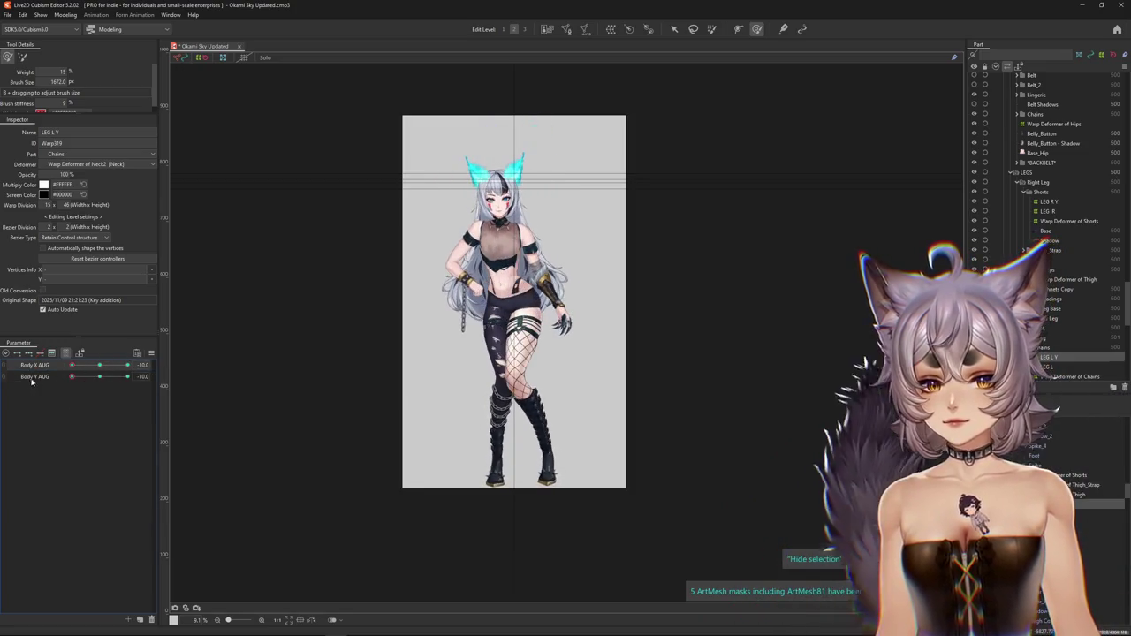
pyautogui.scroll(2, 284, 388)
# - At Body X AUG -10, push the dark-stockinged leg left and bend its thigh and lower grid
pyautogui.click(143, 365)
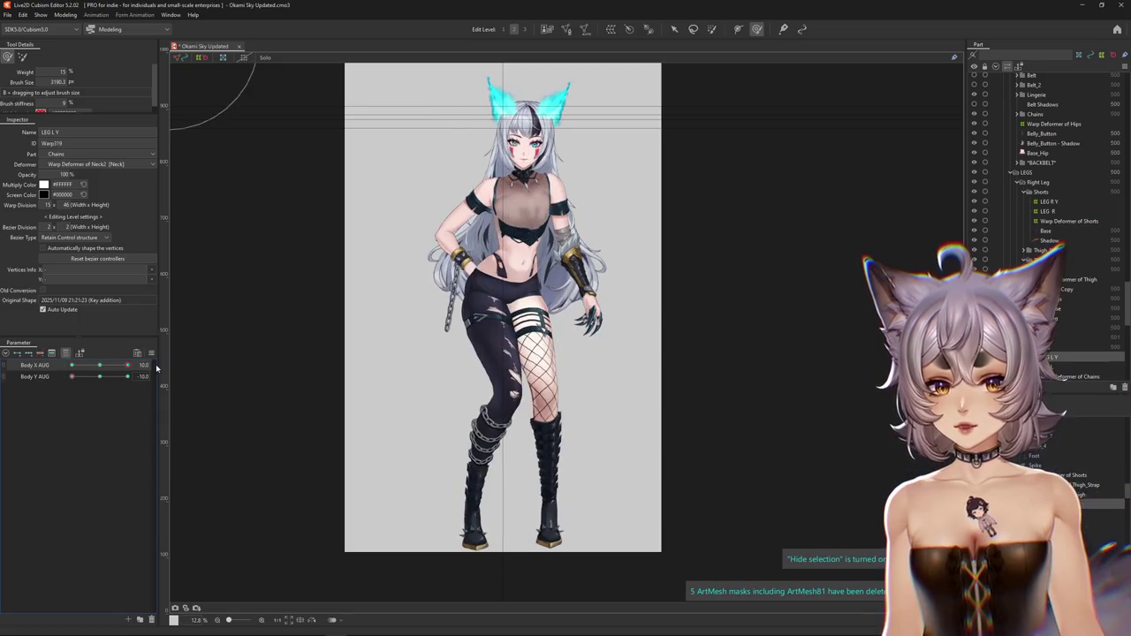
pyautogui.scroll(2, 380, 384)
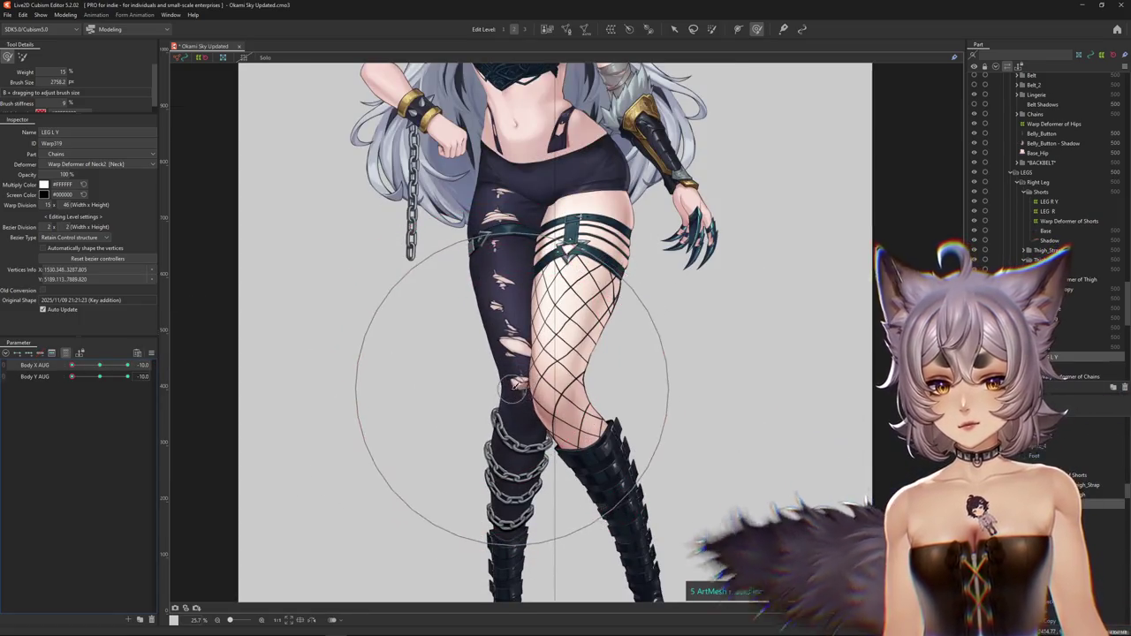
pyautogui.moveTo(513, 389); pyautogui.dragTo(500, 386)
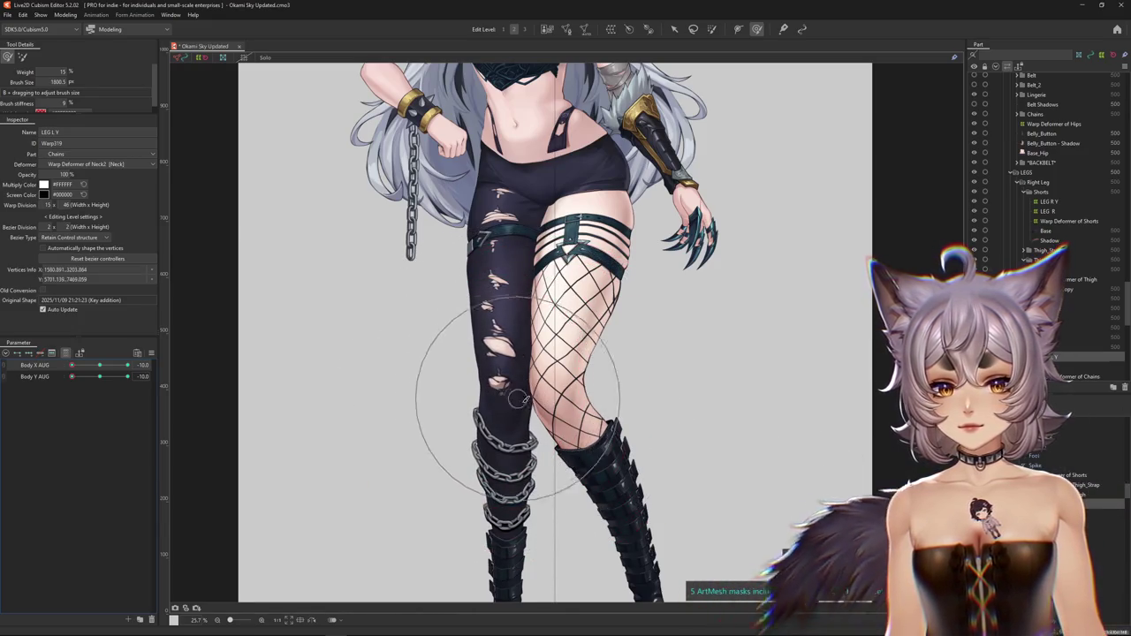
pyautogui.moveTo(491, 389)
pyautogui.mouseDown()
pyautogui.moveTo(468, 305)
pyautogui.moveTo(484, 493)
pyautogui.moveTo(475, 393)
pyautogui.moveTo(463, 395)
pyautogui.mouseUp()
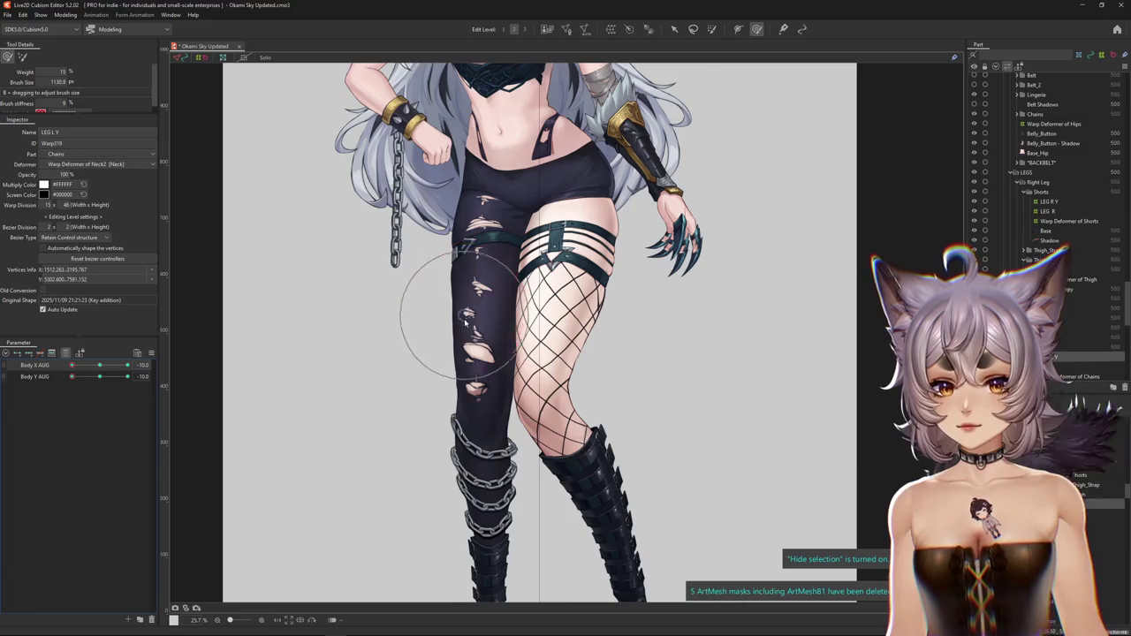
pyautogui.moveTo(465, 324)
pyautogui.mouseDown()
pyautogui.moveTo(478, 281)
pyautogui.moveTo(501, 346)
pyautogui.mouseUp()
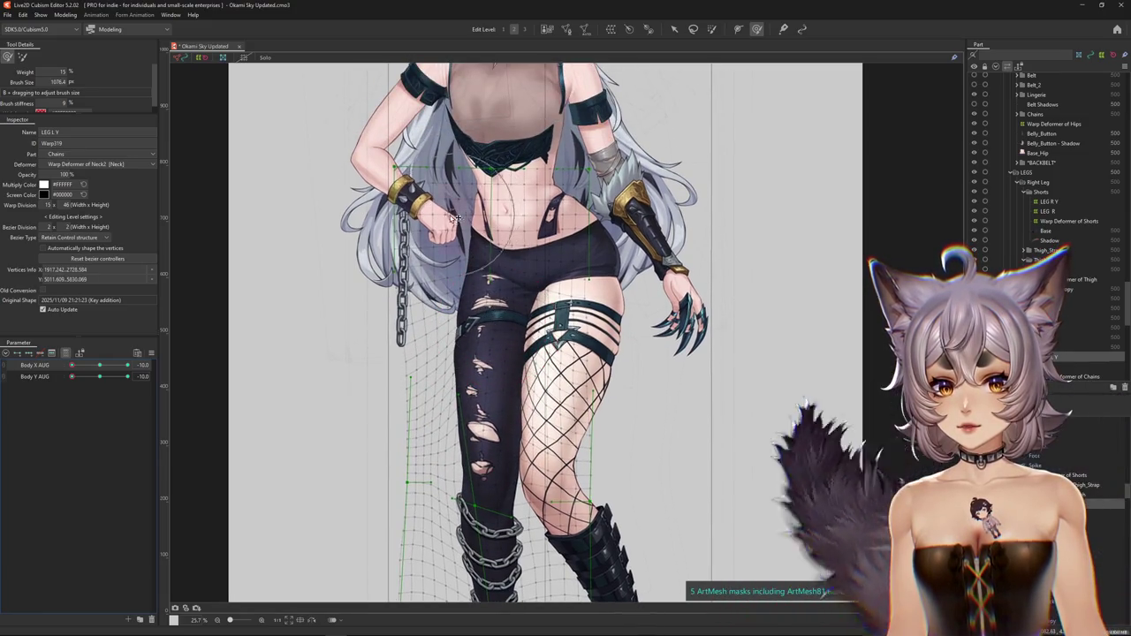
pyautogui.moveTo(476, 255); pyautogui.dragTo(473, 241)
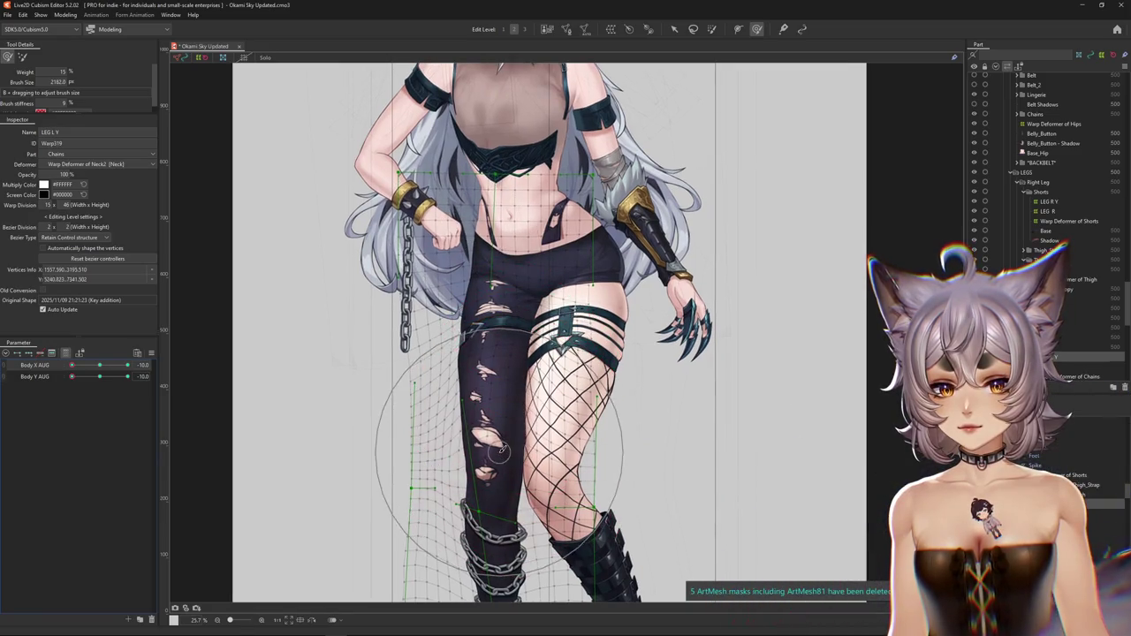
pyautogui.moveTo(489, 485); pyautogui.dragTo(497, 398)
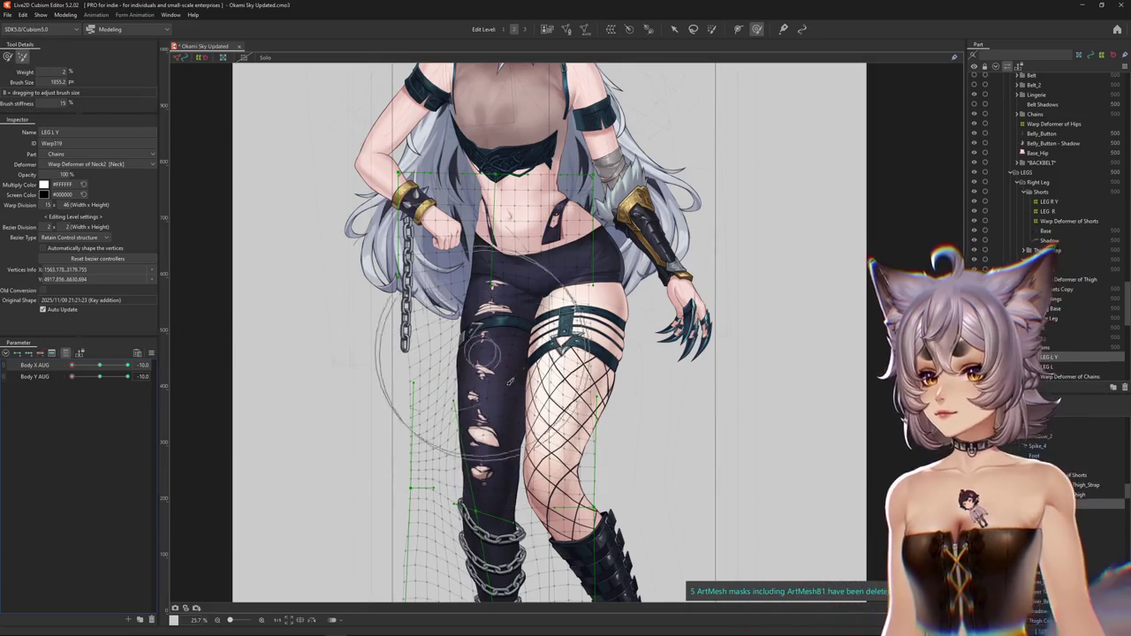
# - Pull the grid up and left around the upper thigh, smooth the knee, and check the figure
pyautogui.moveTo(522, 381); pyautogui.dragTo(477, 340)
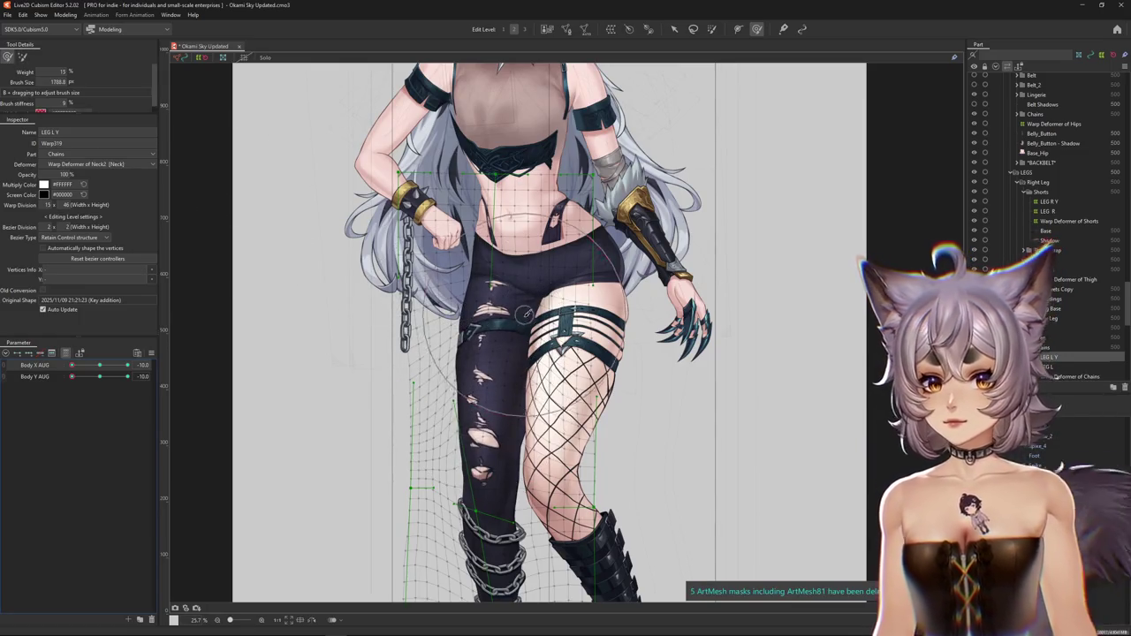
pyautogui.moveTo(492, 378); pyautogui.dragTo(495, 329)
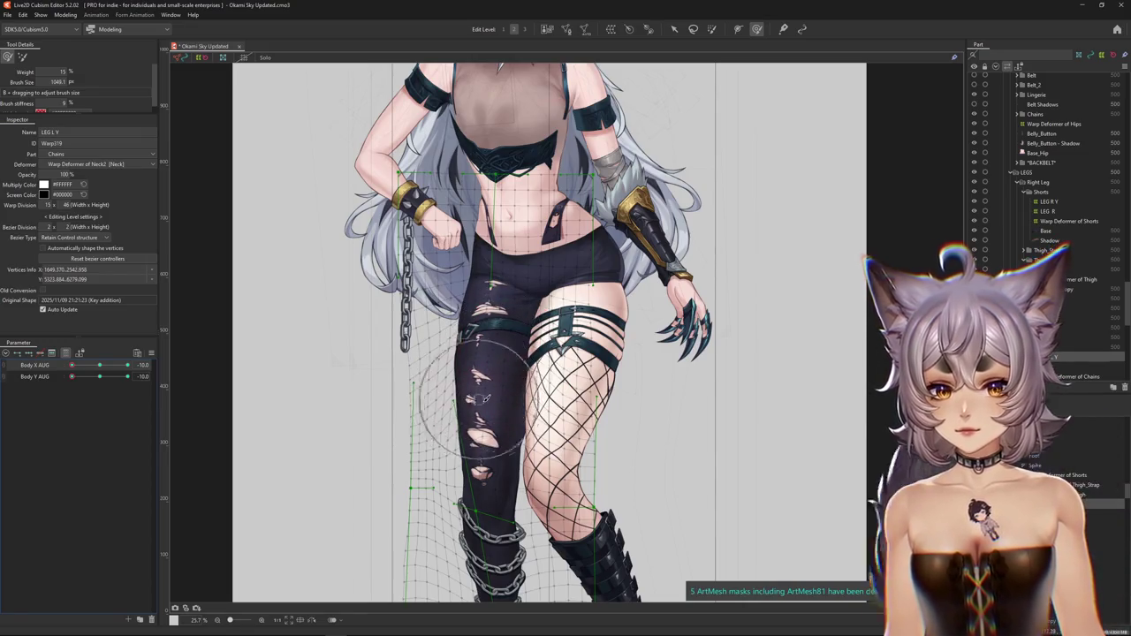
pyautogui.moveTo(484, 398); pyautogui.dragTo(497, 368)
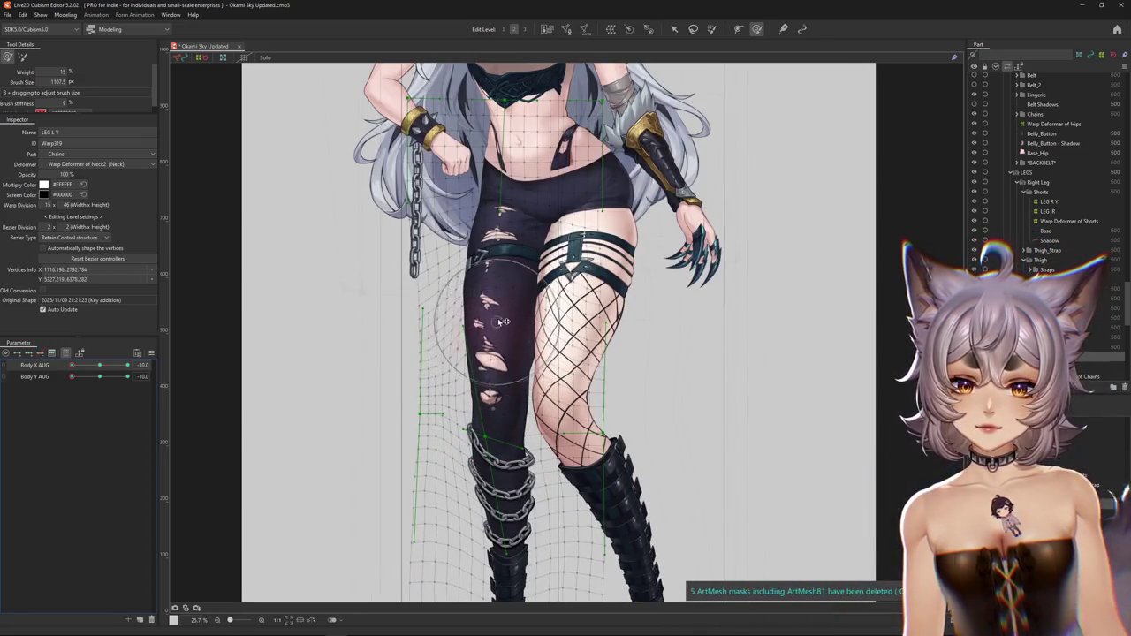
pyautogui.moveTo(501, 234); pyautogui.dragTo(454, 354)
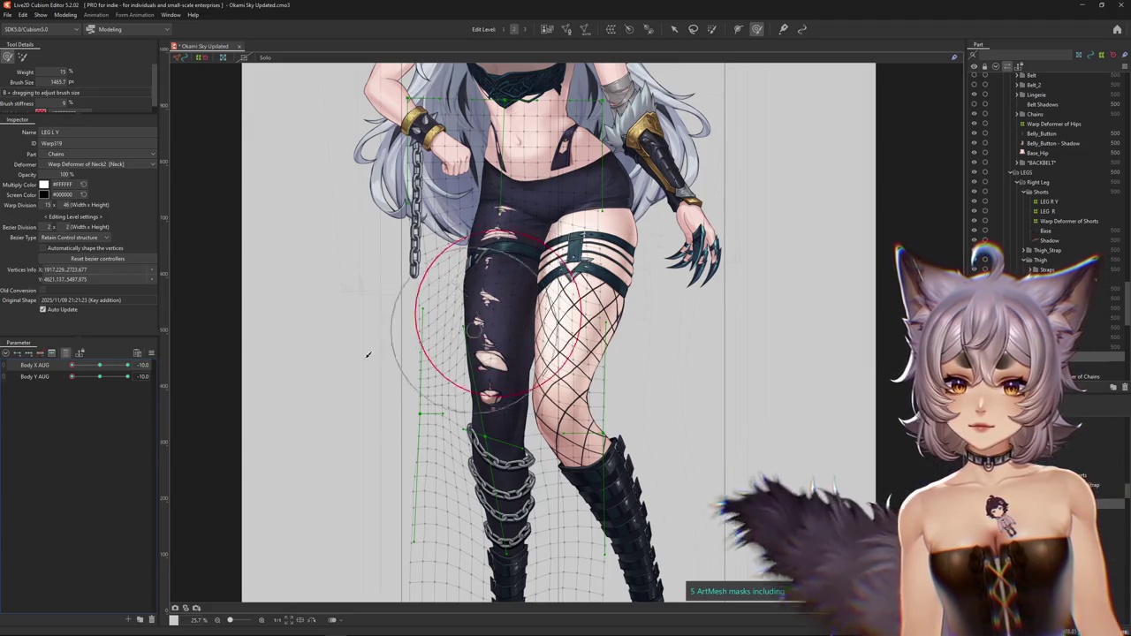
pyautogui.hotkey('ctrl', 'h')
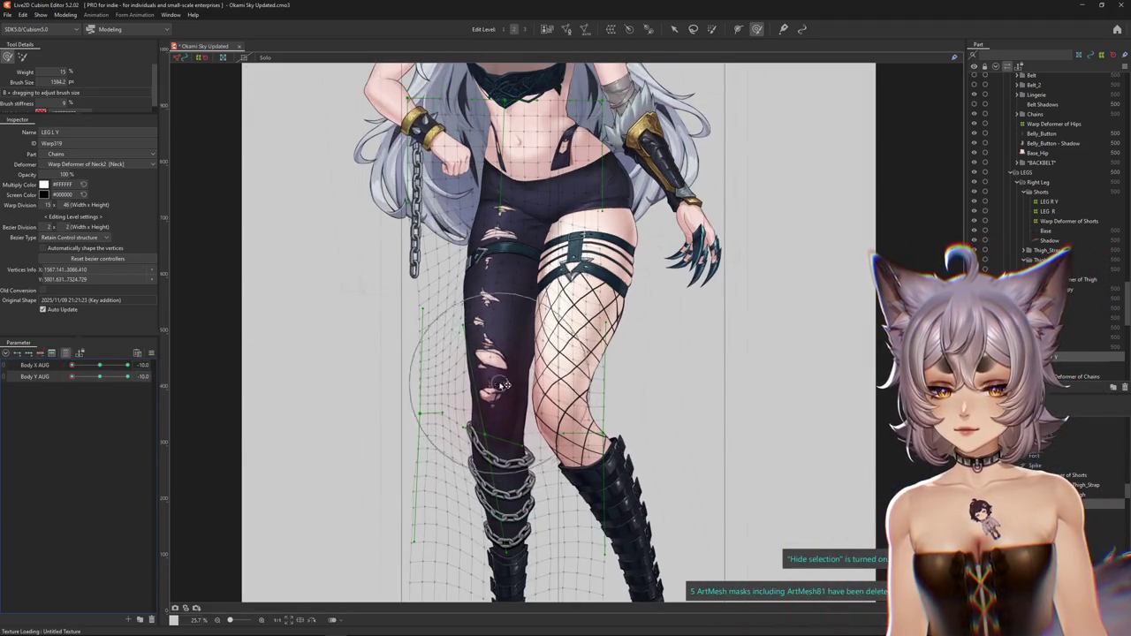
pyautogui.scroll(-5, 497, 396)
pyautogui.hotkey('ctrl', 'h')
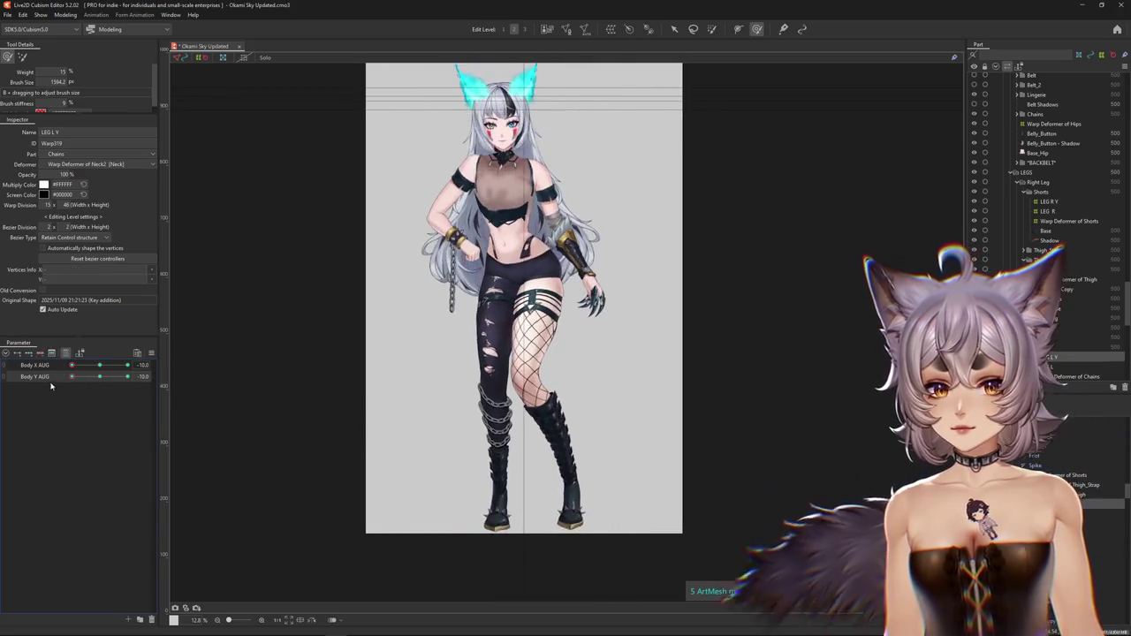
# - Compare the leg edits with undo/redo and sweep Body Y AUG to test the vertical motion
pyautogui.scroll(3, 555, 414)
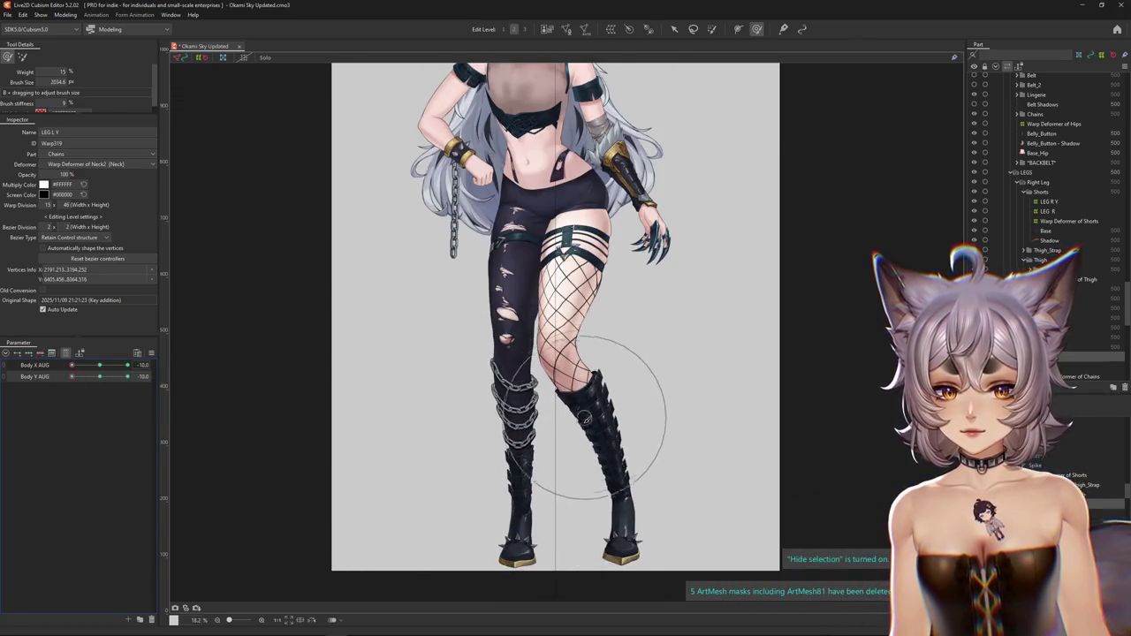
pyautogui.hotkey('ctrl', 'z')
pyautogui.hotkey('ctrl', 'y')
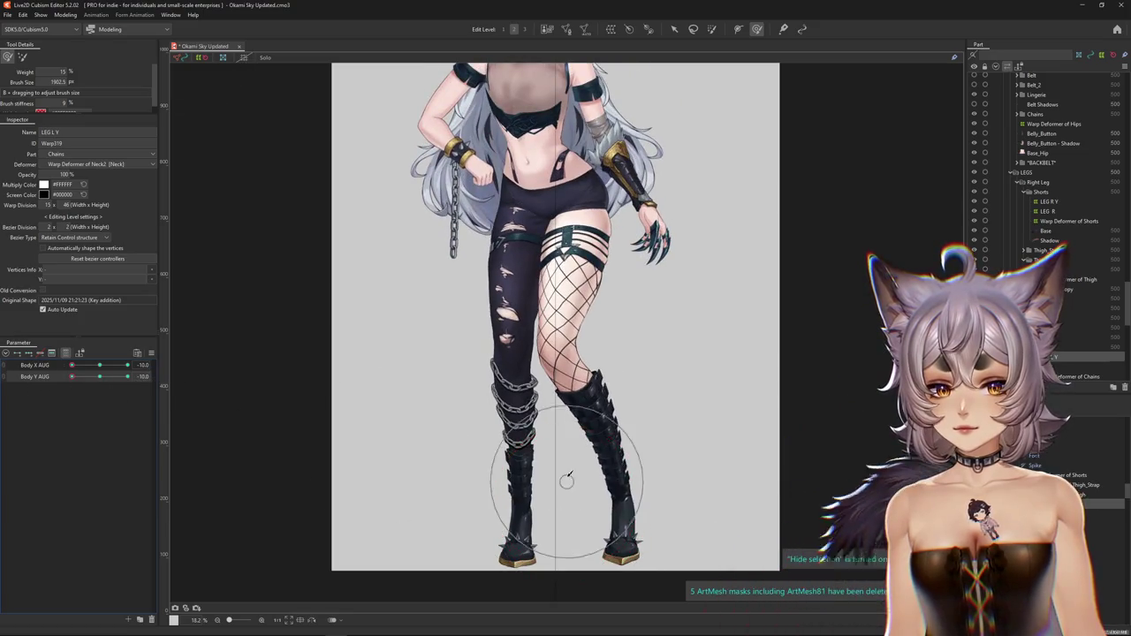
pyautogui.hotkey('ctrl', 'z')
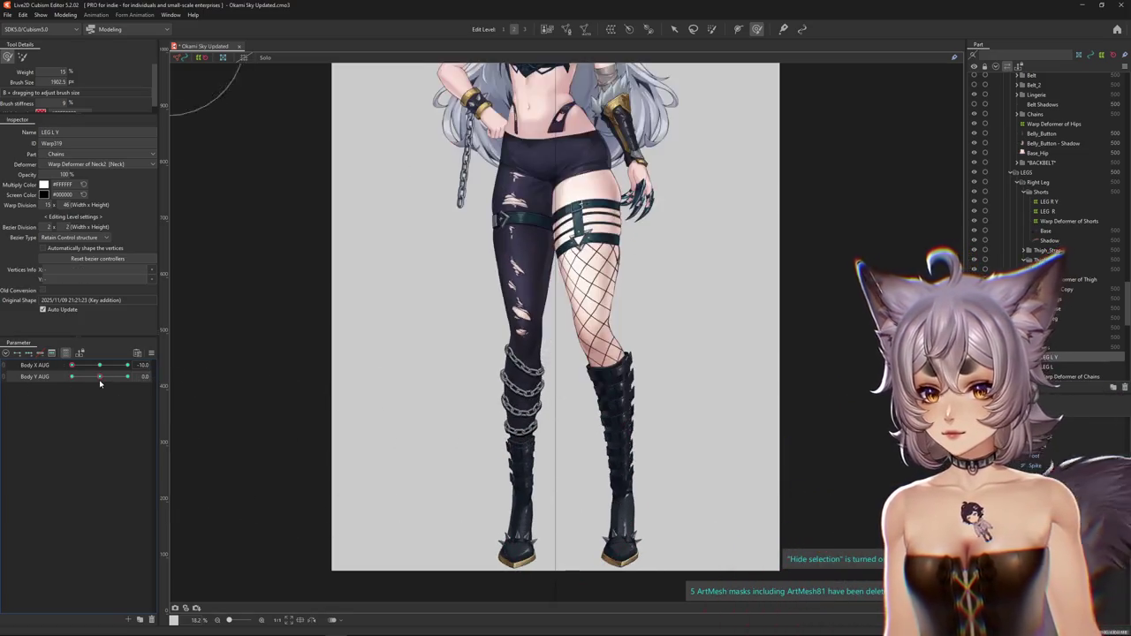
pyautogui.hotkey('ctrl', 'y')
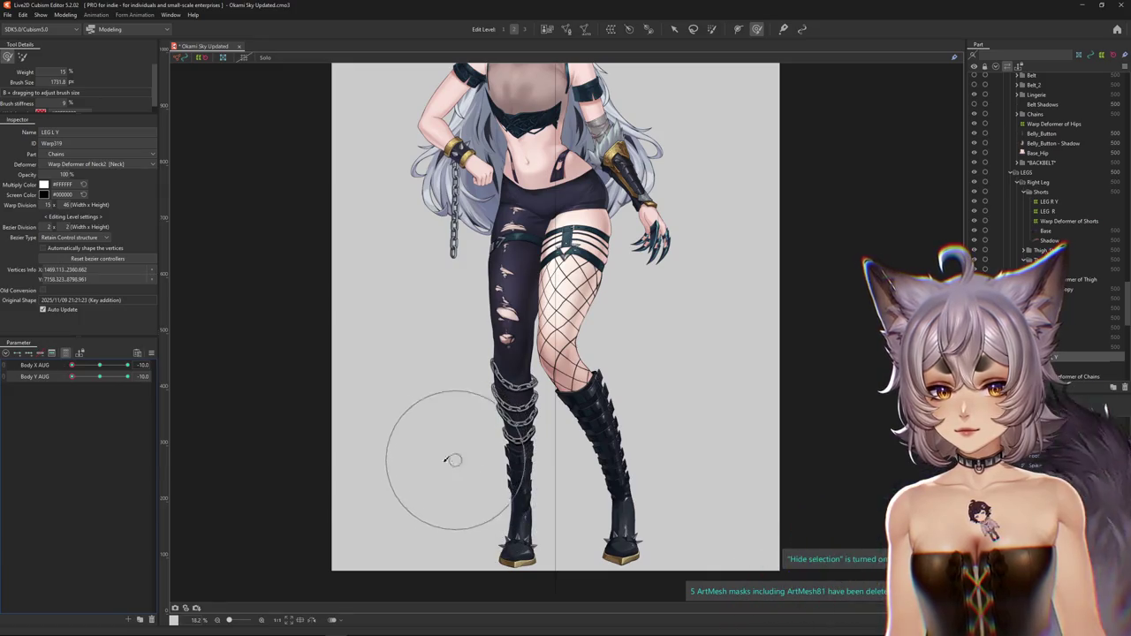
pyautogui.moveTo(91, 376); pyautogui.dragTo(99, 377)
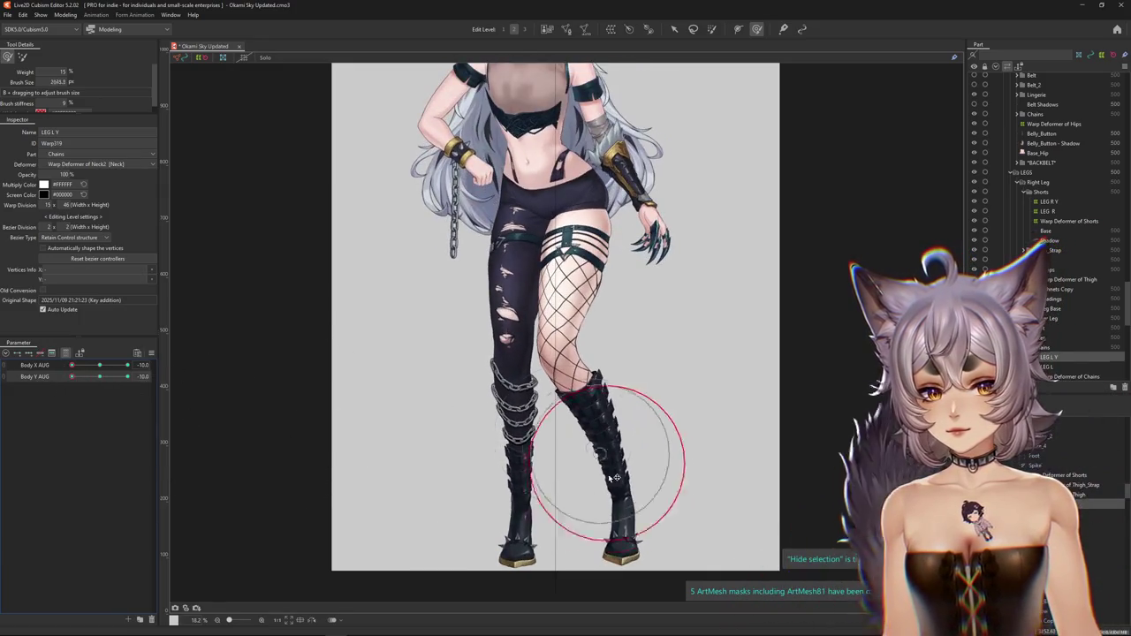
pyautogui.hotkey('ctrl', 'z')
pyautogui.hotkey('ctrl', 'y')
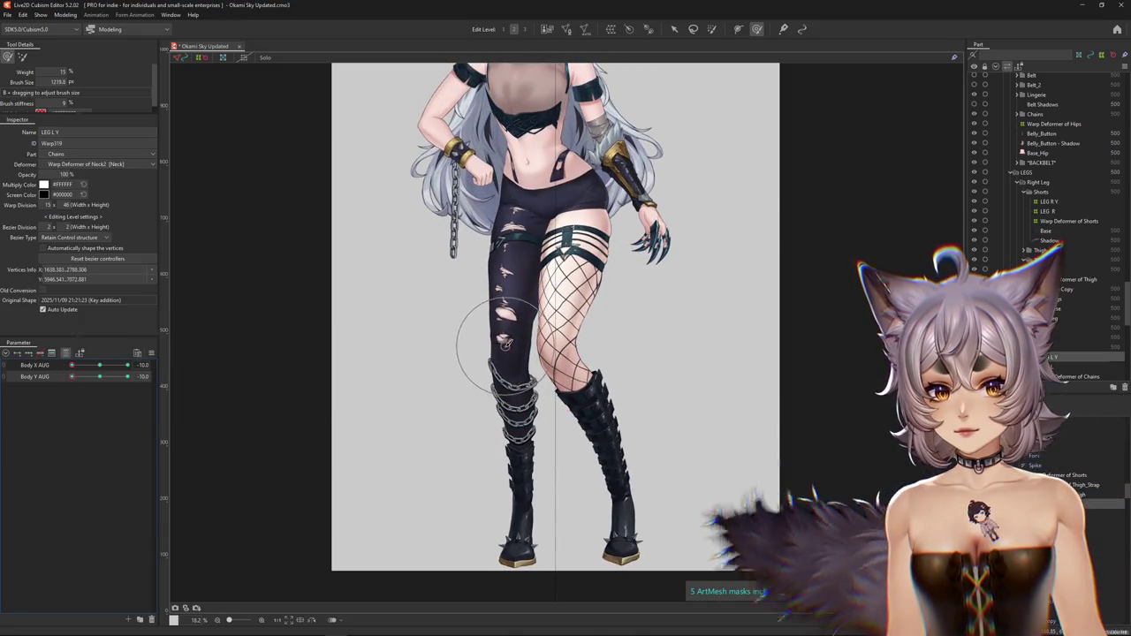
pyautogui.scroll(2, 504, 327)
pyautogui.scroll(-2, 508, 309)
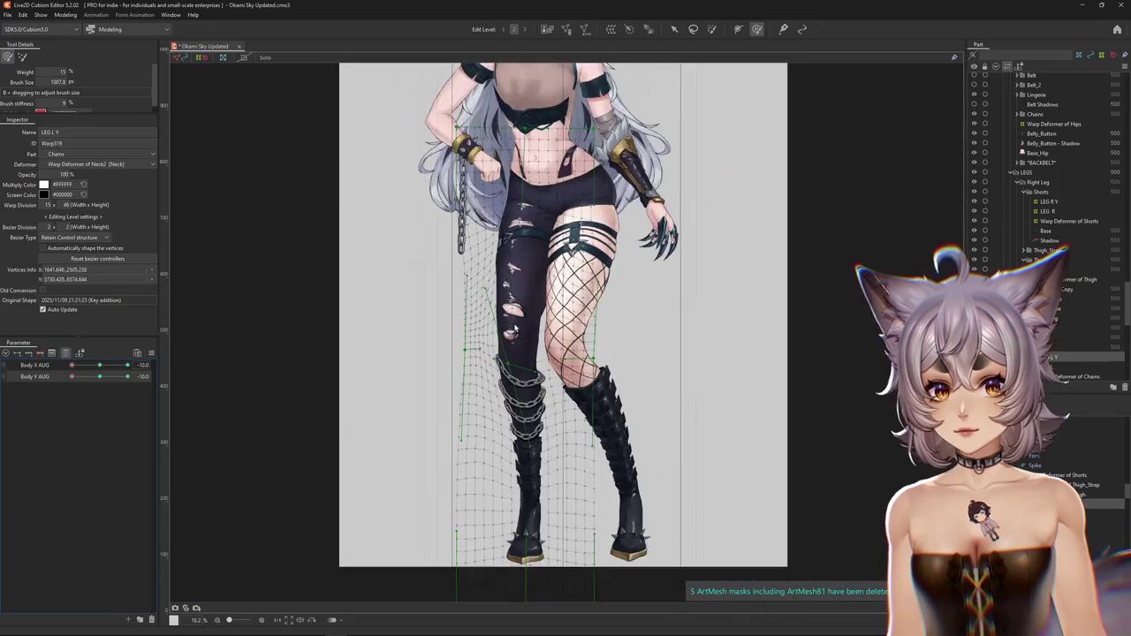
# - At Body X AUG -10, resize the brush and smooth the left leg warp into a straighter shape
pyautogui.moveTo(442, 378); pyautogui.dragTo(431, 385)
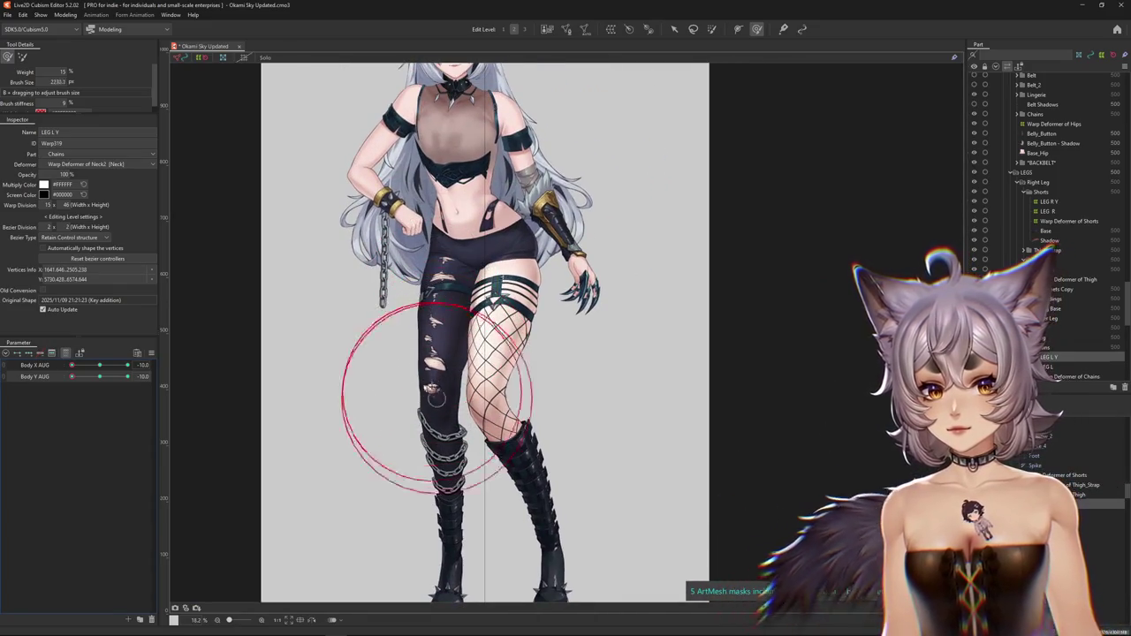
pyautogui.press('Return')
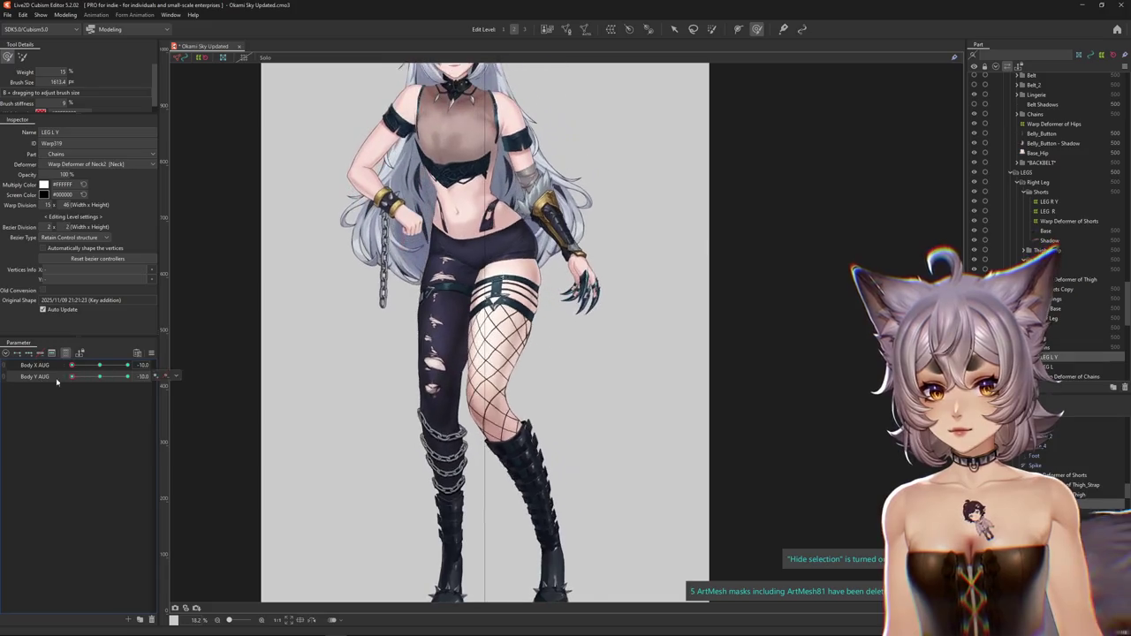
pyautogui.moveTo(418, 399); pyautogui.dragTo(431, 371)
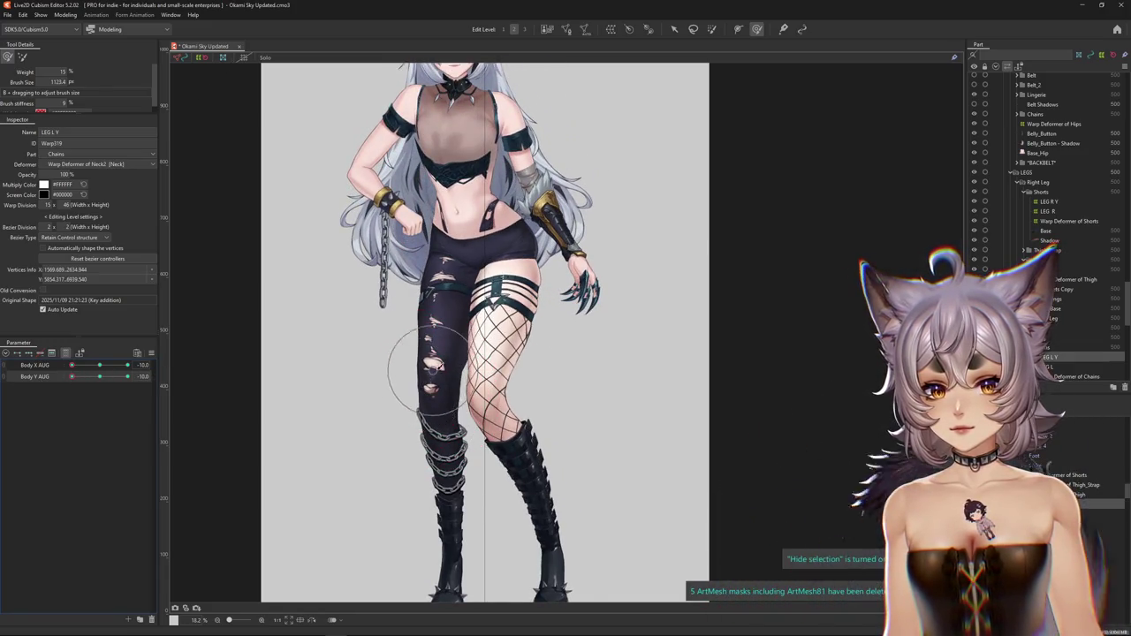
pyautogui.scroll(2, 398, 327)
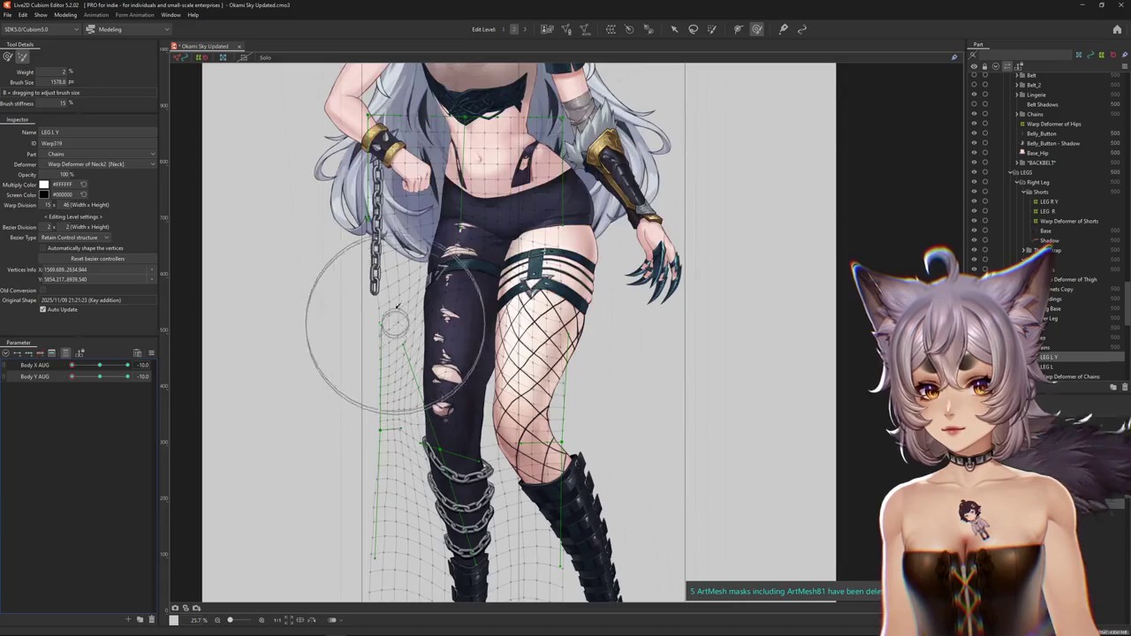
pyautogui.moveTo(328, 328); pyautogui.dragTo(353, 358)
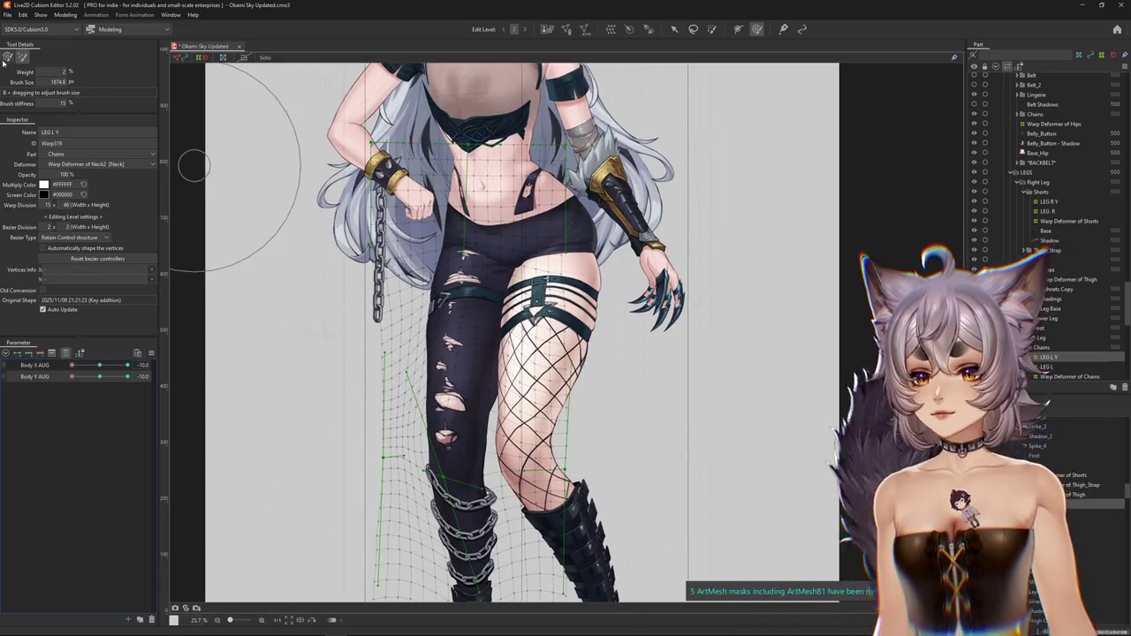
pyautogui.moveTo(72, 376)
pyautogui.mouseDown()
pyautogui.moveTo(87, 376)
pyautogui.moveTo(72, 376)
pyautogui.mouseUp()
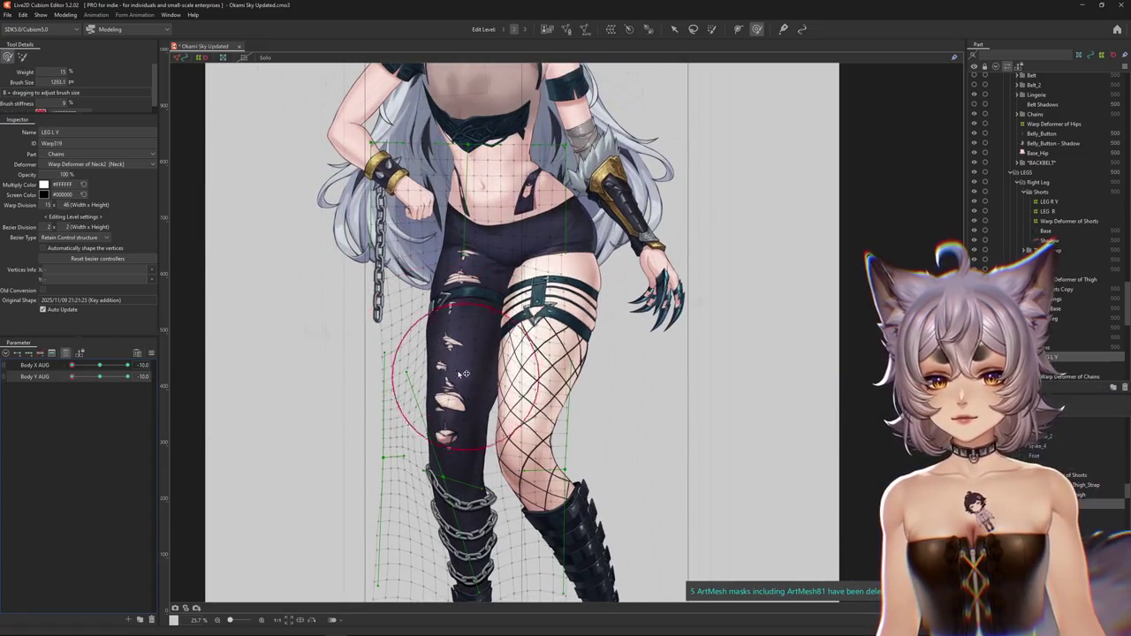
pyautogui.scroll(-2, 455, 375)
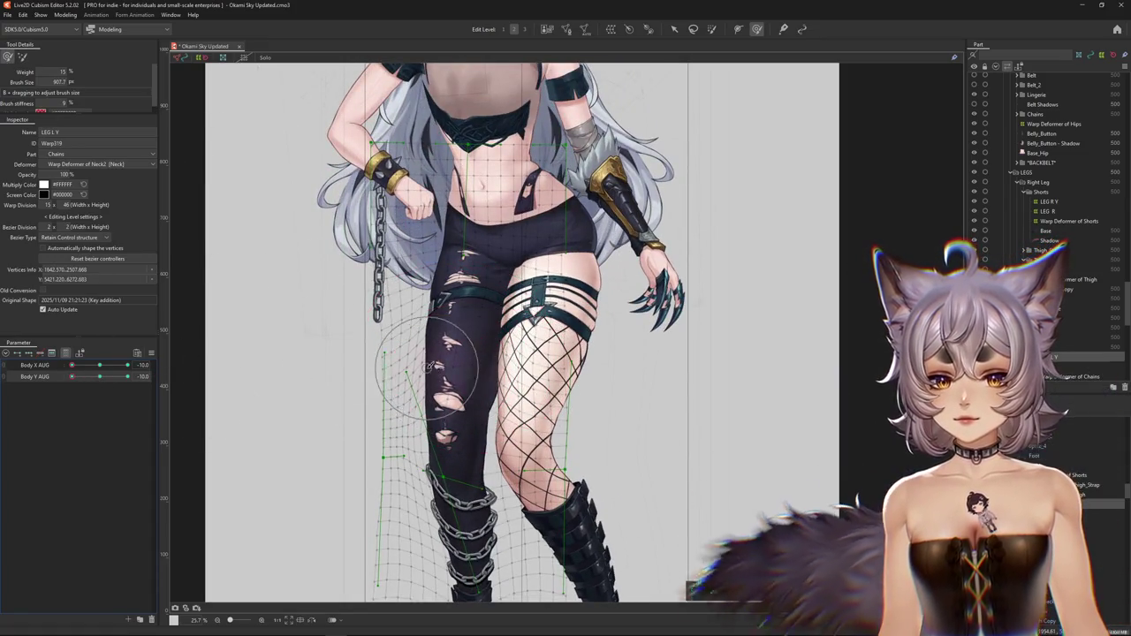
# - Hide the warp grid, preview the pose across Body Y AUG, and select the BODY Y deformer
pyautogui.press('h')
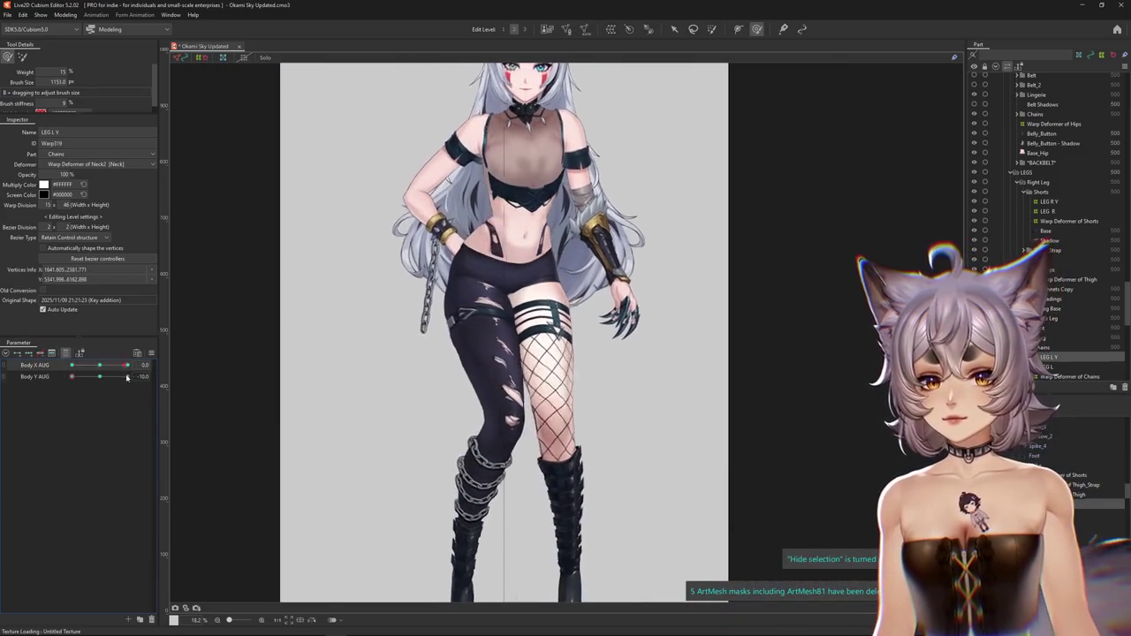
pyautogui.scroll(-4, 290, 349)
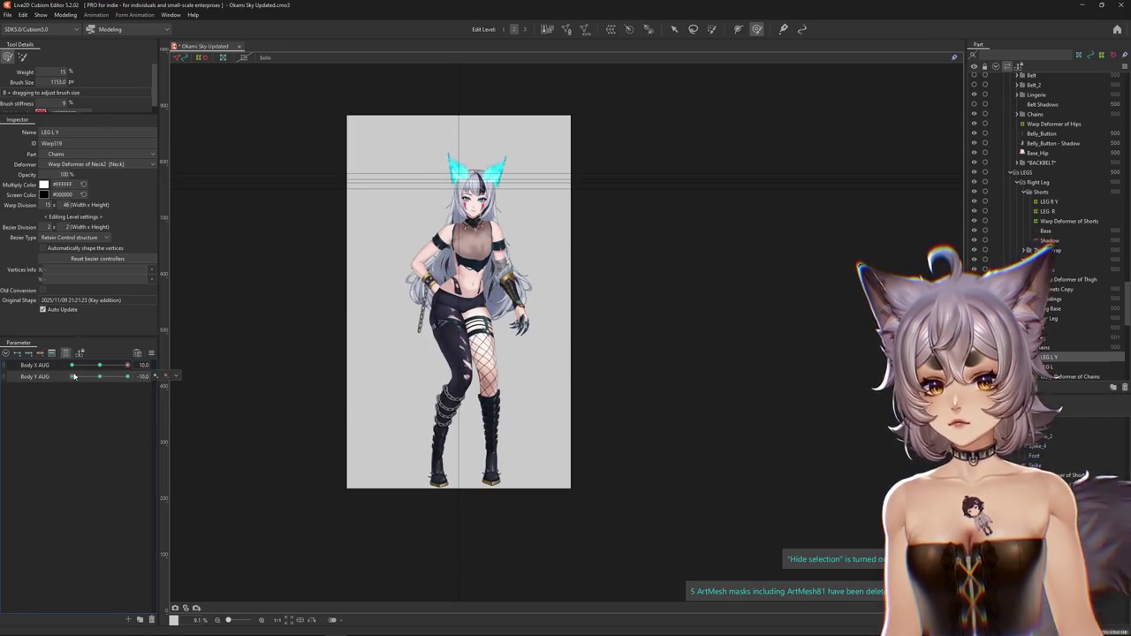
pyautogui.moveTo(73, 376)
pyautogui.mouseDown()
pyautogui.moveTo(108, 377)
pyautogui.moveTo(71, 377)
pyautogui.mouseUp()
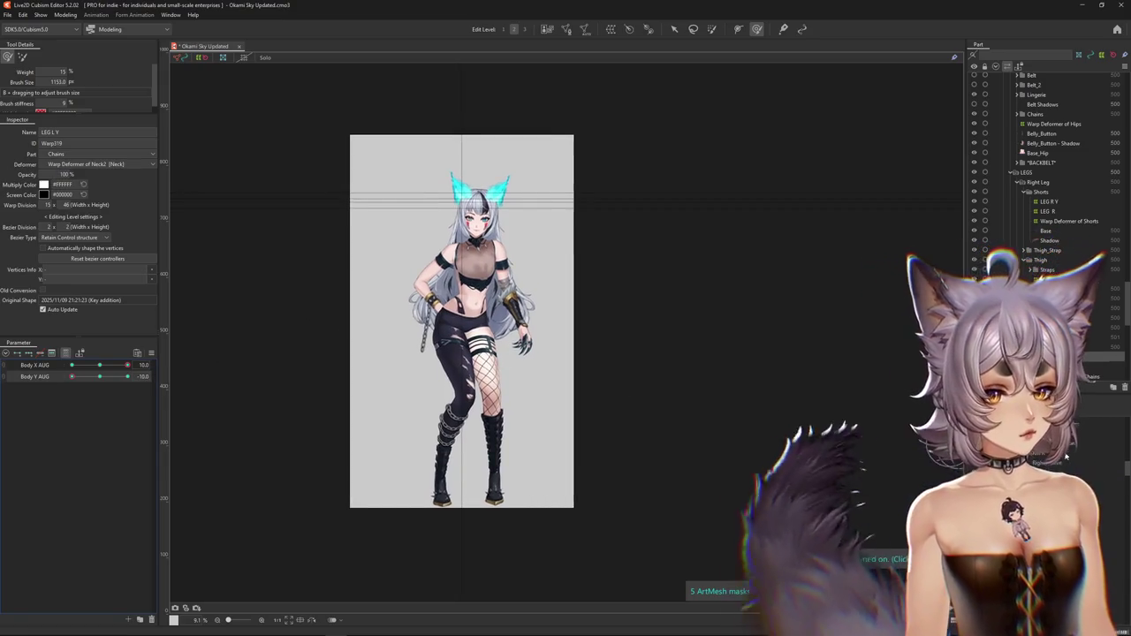
pyautogui.scroll(10, 1067, 457)
pyautogui.click(1036, 77)
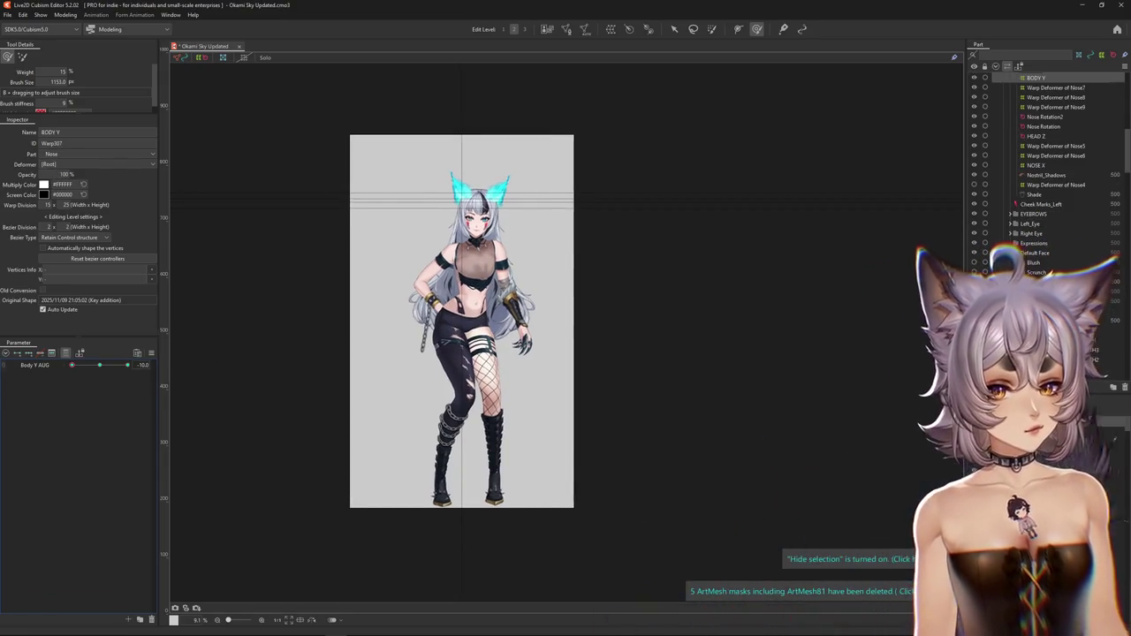
# - Show only Body X AUG and Body Y AUG on BODY Y, adjust Body Y AUG, and enlarge the brush
pyautogui.click(48, 366)
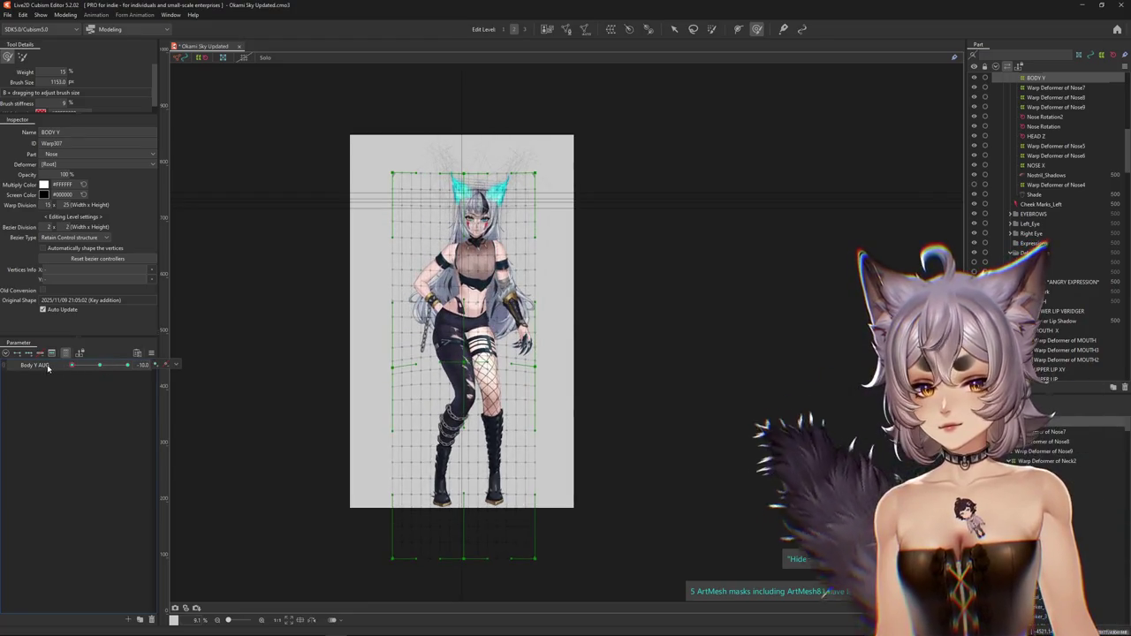
pyautogui.click(66, 354)
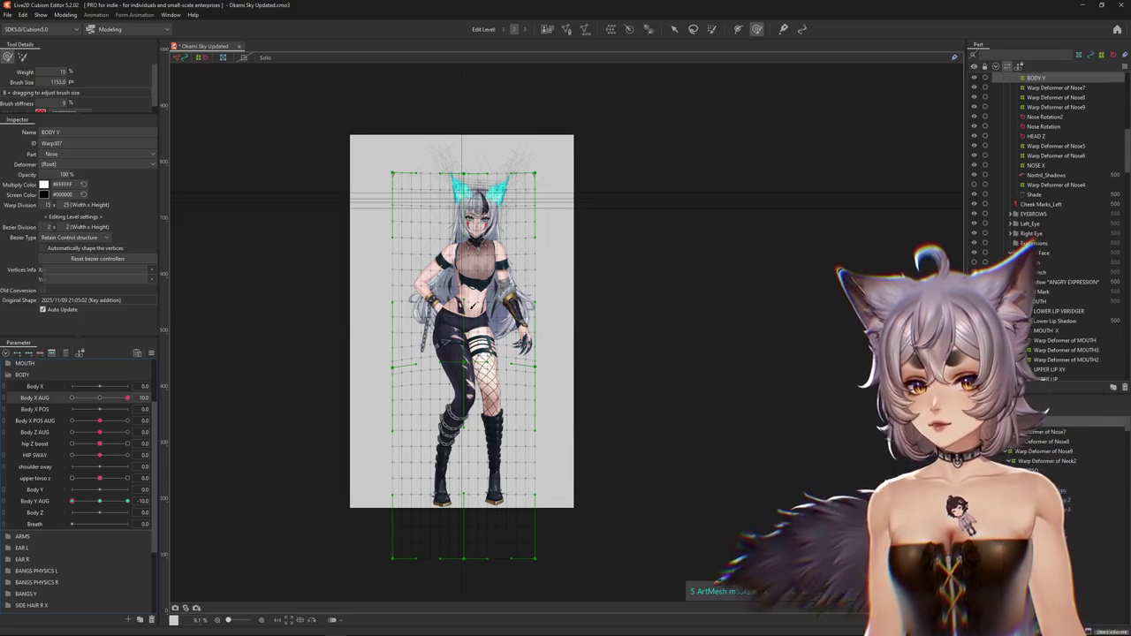
pyautogui.click(65, 353)
pyautogui.moveTo(72, 377)
pyautogui.mouseDown()
pyautogui.moveTo(98, 377)
pyautogui.moveTo(48, 380)
pyautogui.mouseUp()
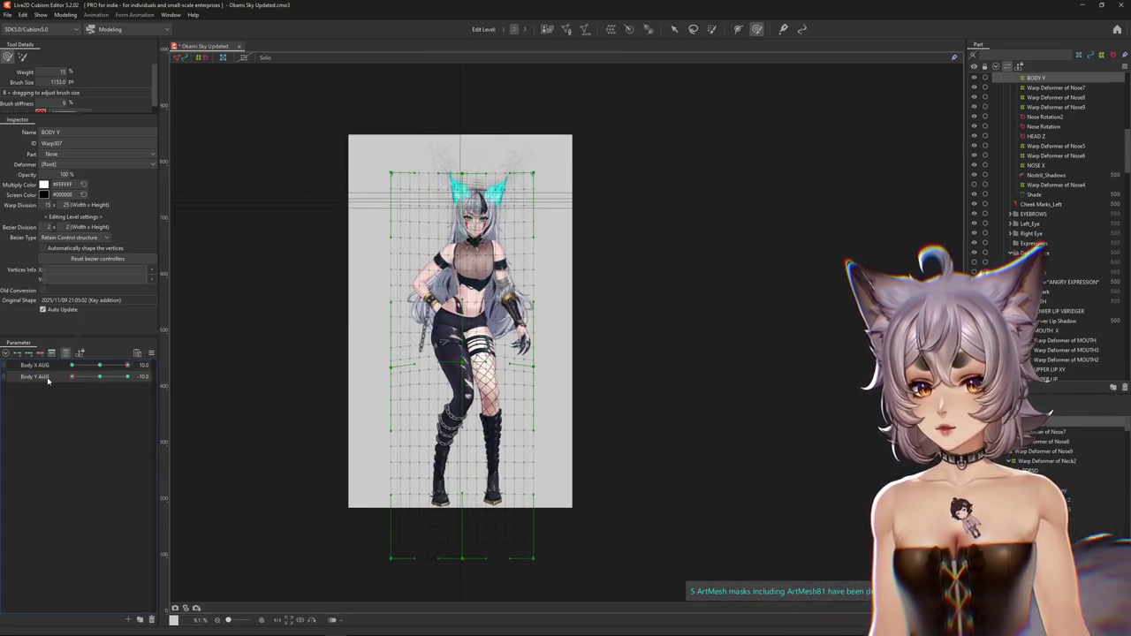
pyautogui.moveTo(400, 130); pyautogui.dragTo(544, 141)
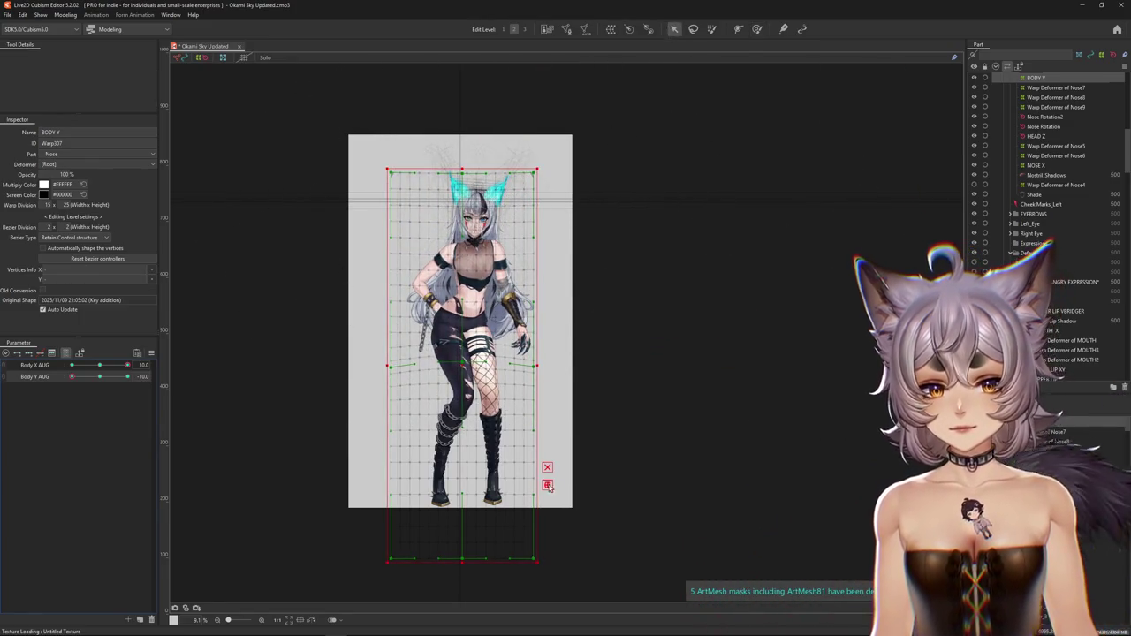
# - Apply a 2×2 Distortion temporary warp to the whole body, then move to the Body Y AUG 10 key
pyautogui.click(548, 485)
pyautogui.click(90, 57)
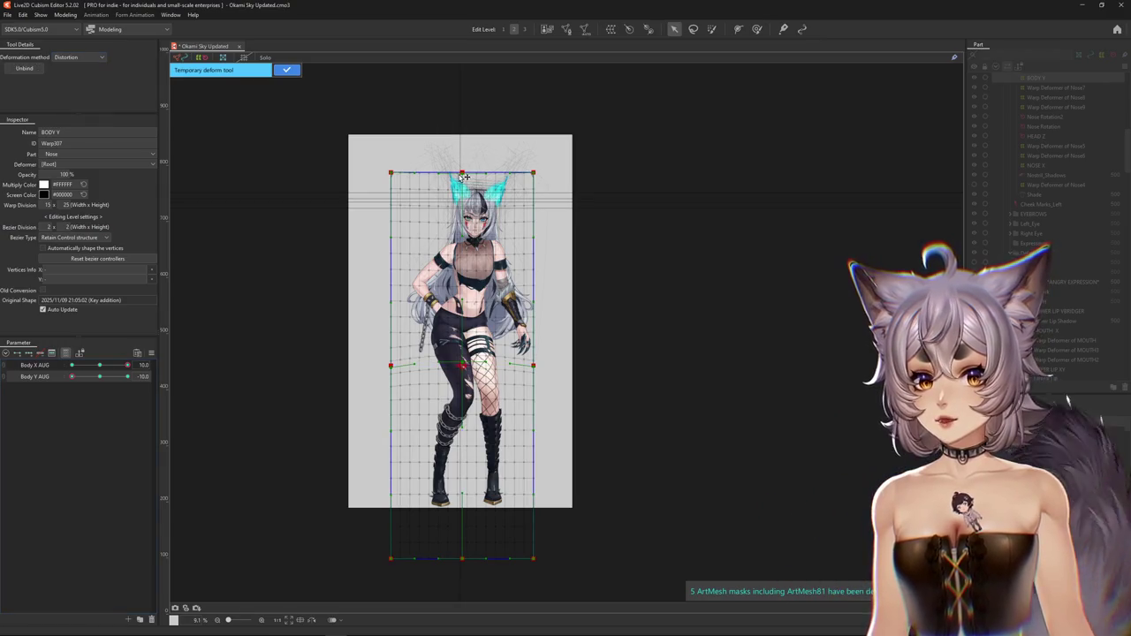
pyautogui.hotkey('ctrl', 'h')
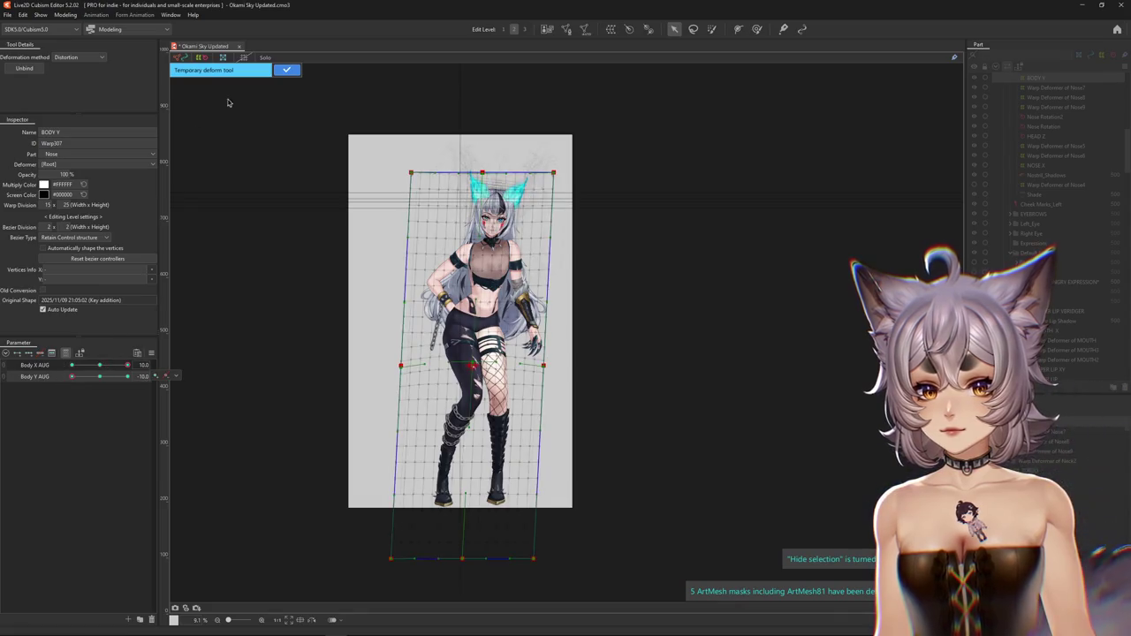
pyautogui.click(286, 69)
pyautogui.click(128, 377)
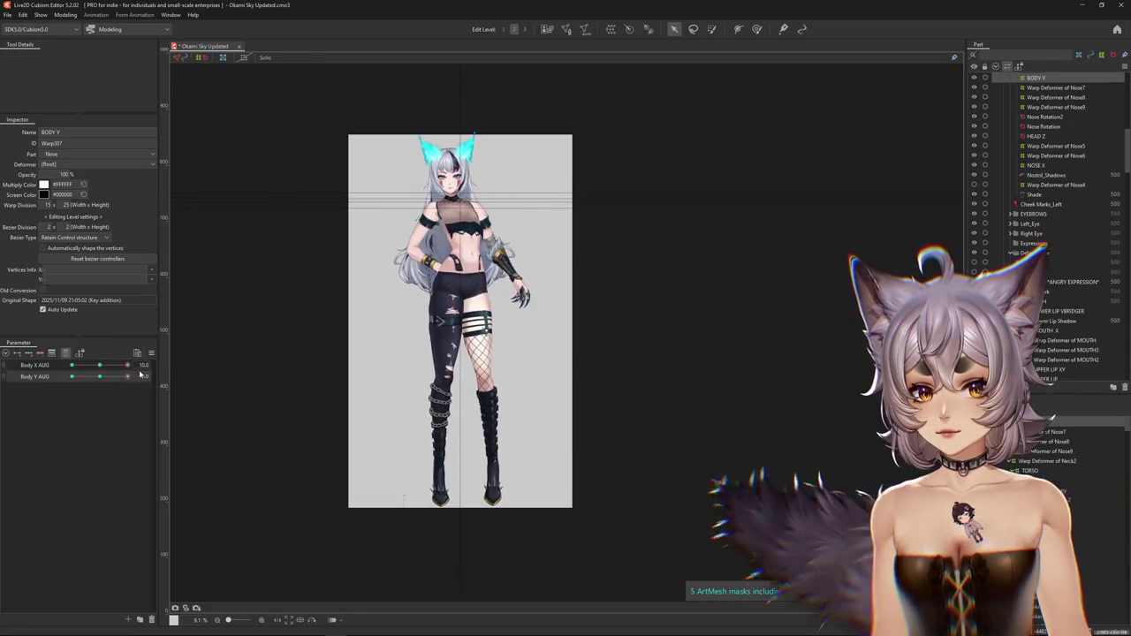
pyautogui.hotkey('ctrl', 'h')
pyautogui.click(548, 468)
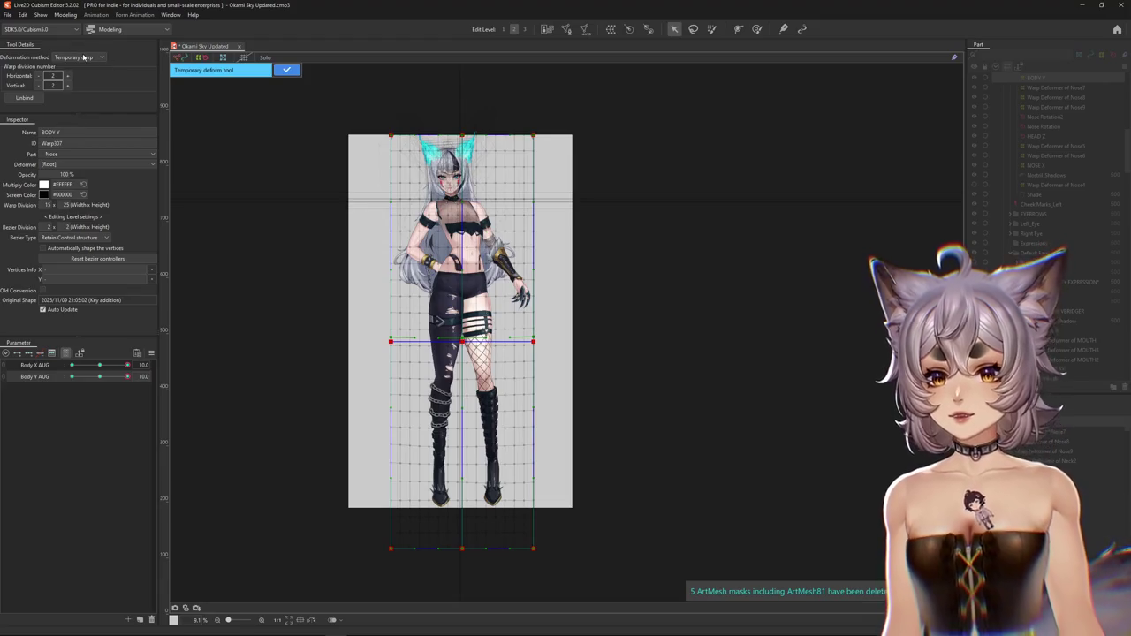
# - Reshape the body with a Perspective temporary warp for the Body Y AUG 10 key
pyautogui.click(68, 93)
pyautogui.hotkey('ctrl', 'h')
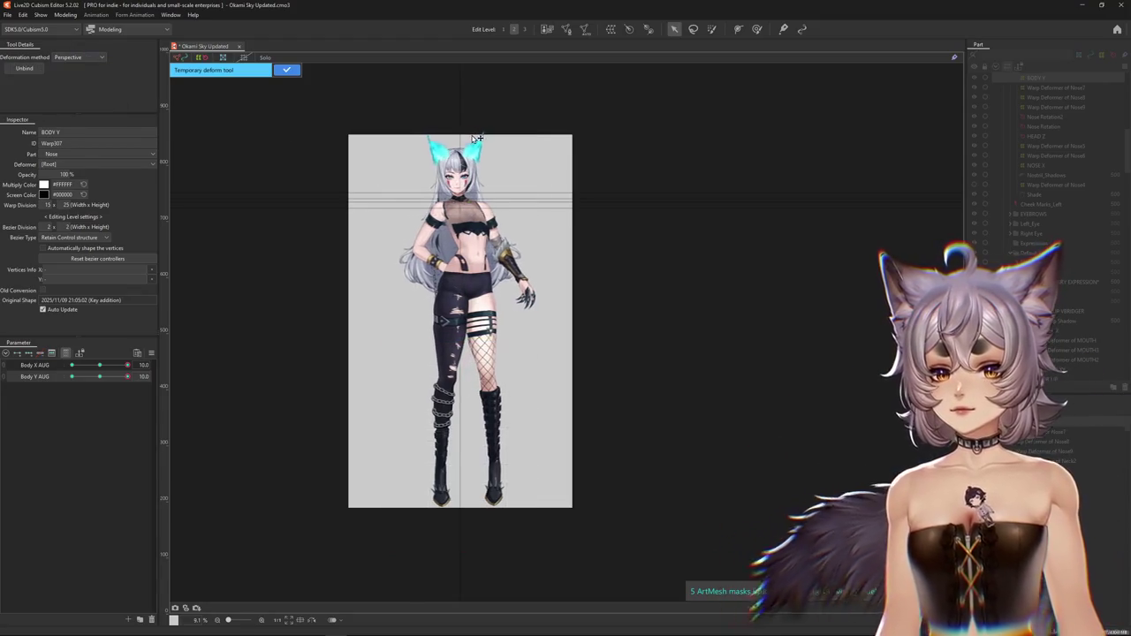
pyautogui.moveTo(97, 386)
pyautogui.mouseDown()
pyautogui.moveTo(107, 378)
pyautogui.moveTo(40, 385)
pyautogui.moveTo(158, 377)
pyautogui.moveTo(43, 382)
pyautogui.mouseUp()
pyautogui.click(286, 71)
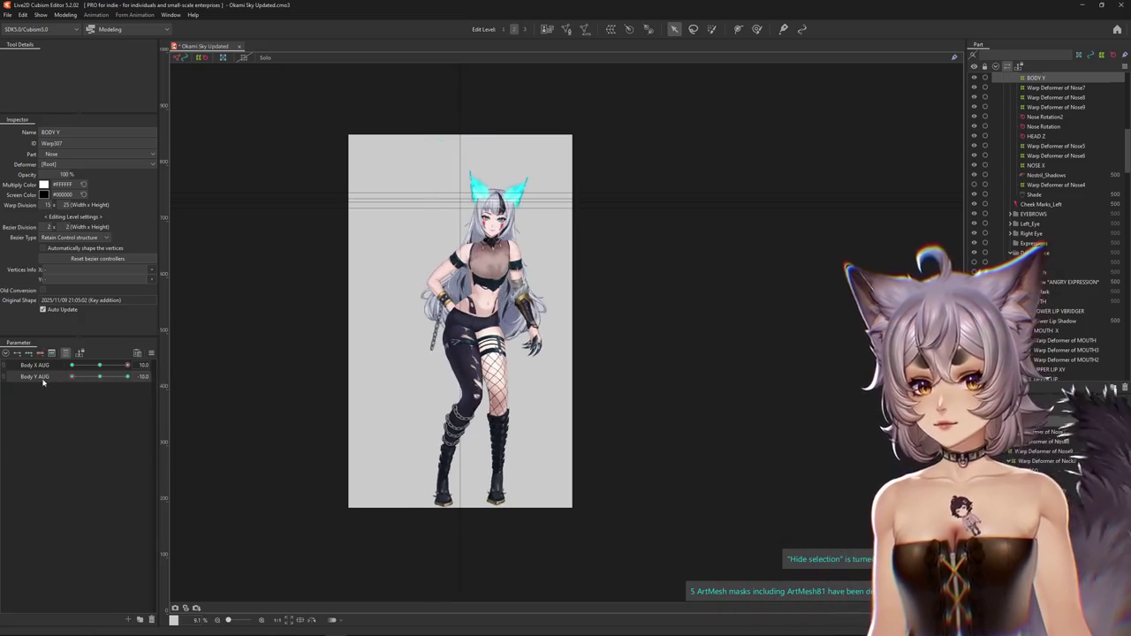
# - Test the body sway across Body Y AUG and Body X AUG, ending at Body X AUG -10
pyautogui.moveTo(126, 372)
pyautogui.mouseDown()
pyautogui.moveTo(148, 367)
pyautogui.moveTo(31, 384)
pyautogui.mouseUp()
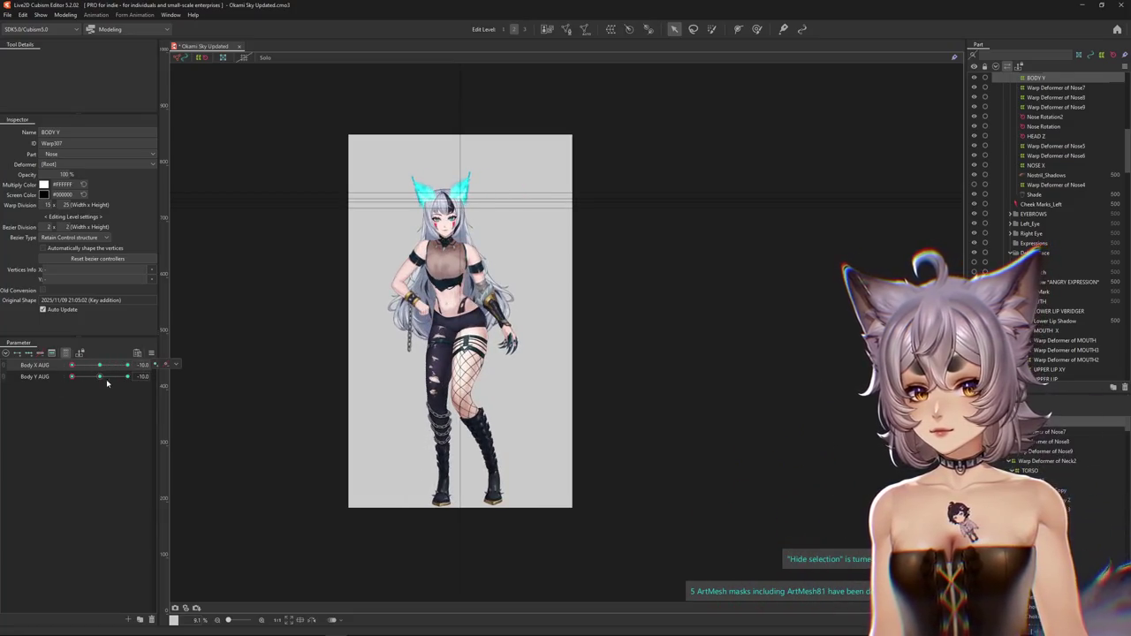
pyautogui.moveTo(100, 365); pyautogui.dragTo(127, 365)
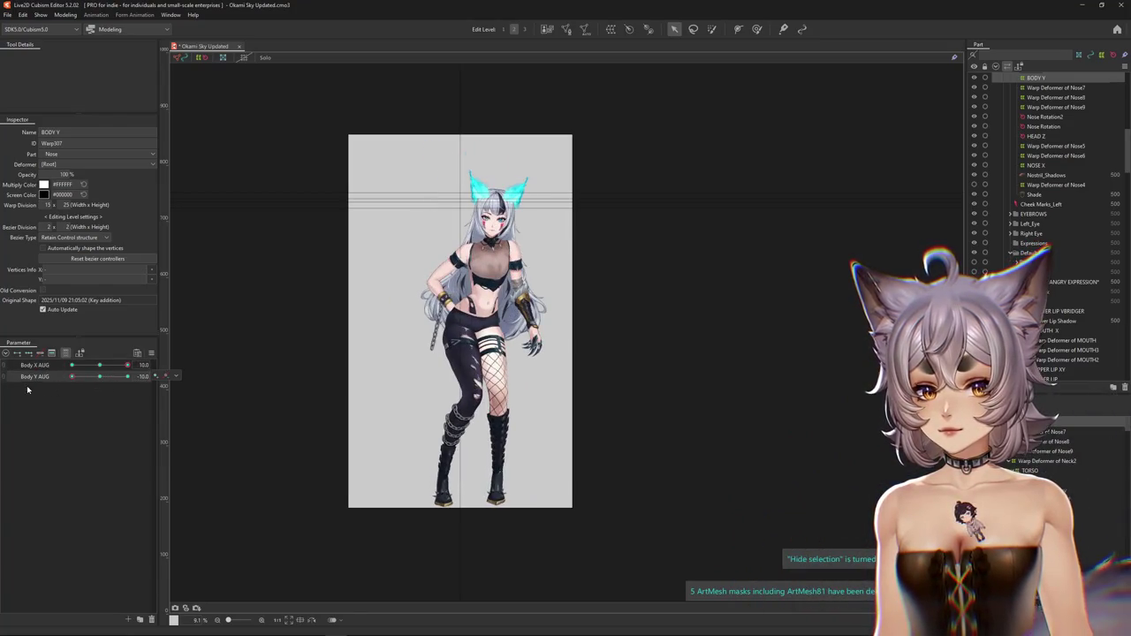
pyautogui.click(72, 365)
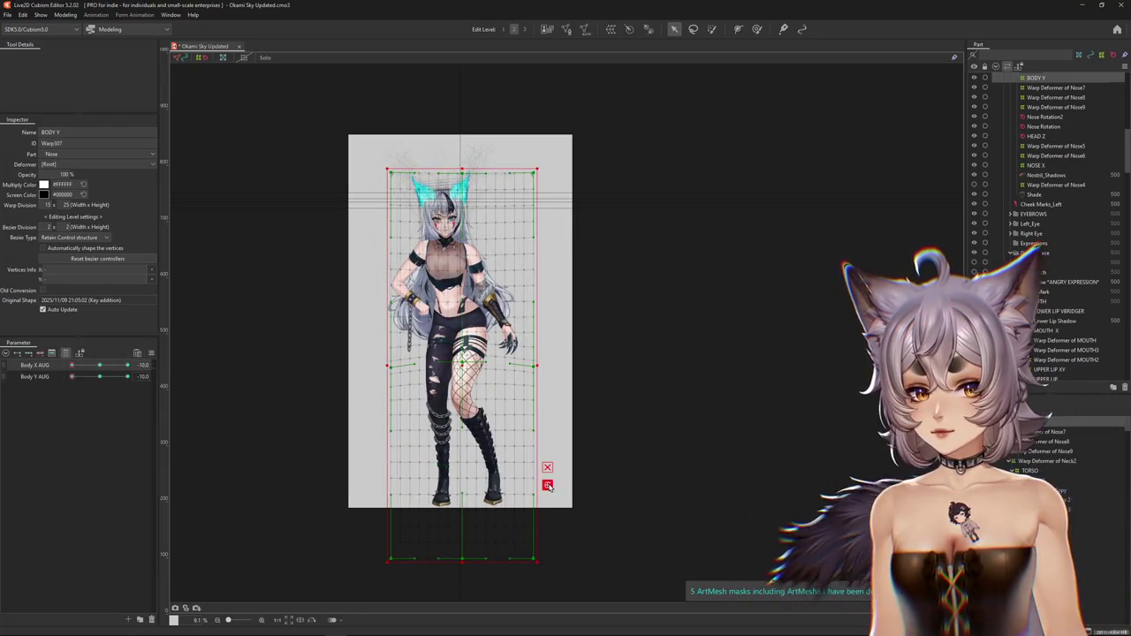
# - Lean the top of the body warp left for the Body X AUG -10 pose and test it across Body Y AUG
pyautogui.click(548, 486)
pyautogui.click(78, 57)
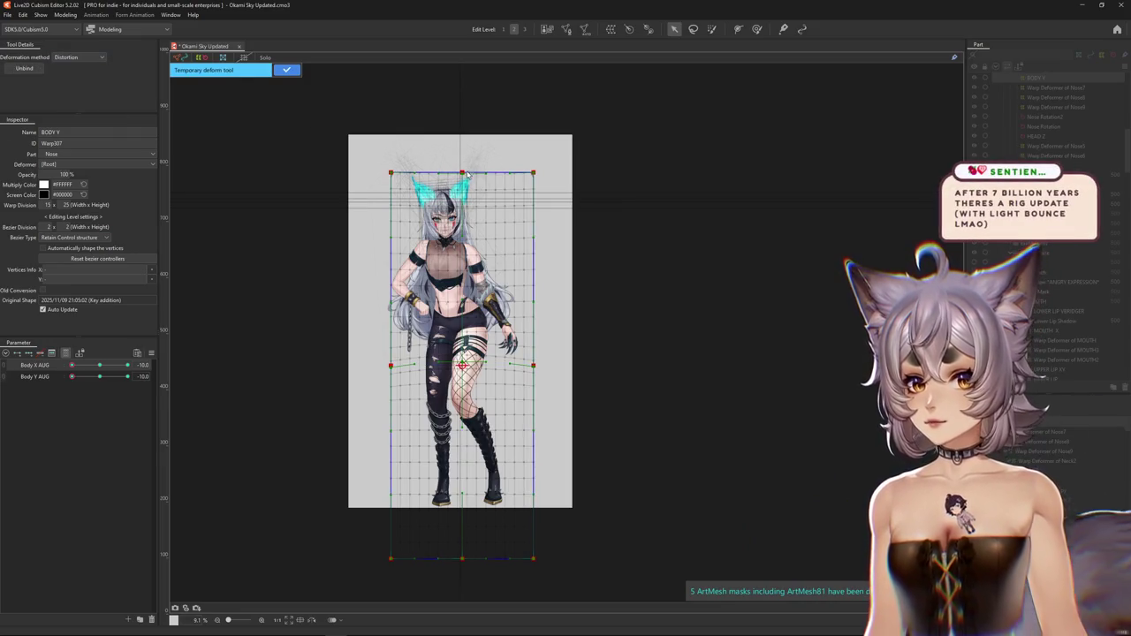
pyautogui.moveTo(468, 175); pyautogui.dragTo(457, 179)
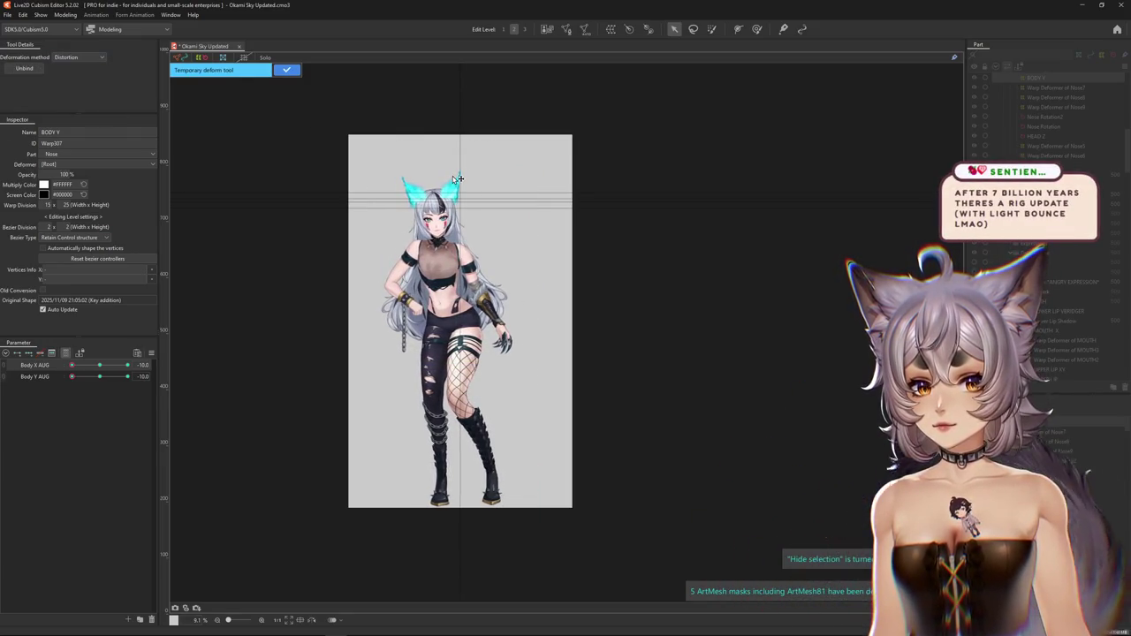
pyautogui.click(98, 376)
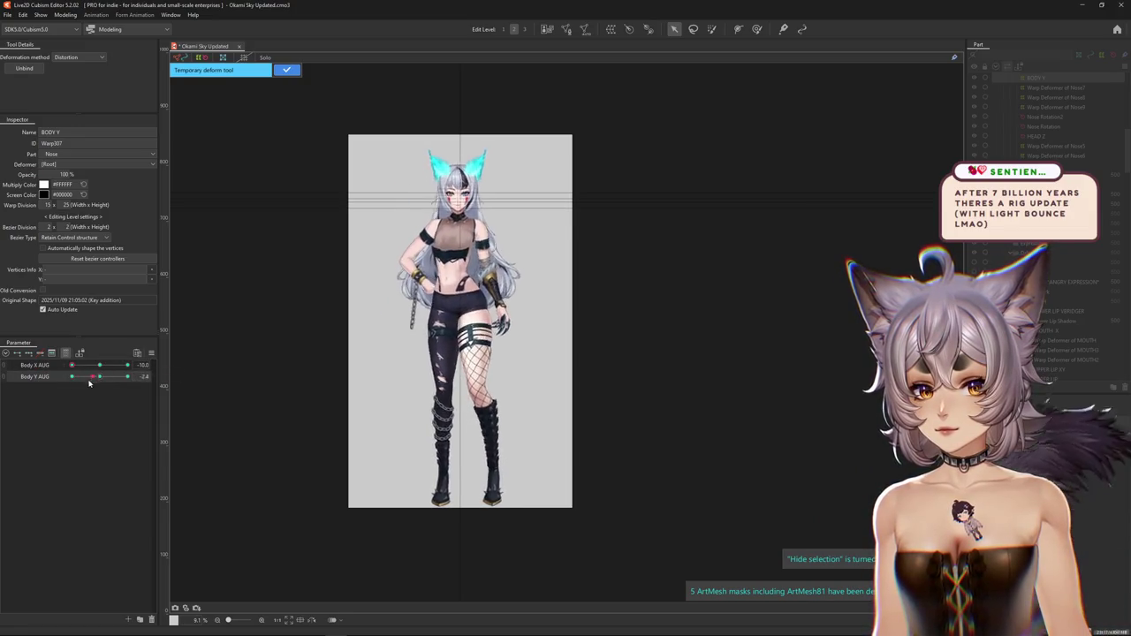
pyautogui.click(286, 70)
pyautogui.moveTo(460, 178); pyautogui.dragTo(453, 178)
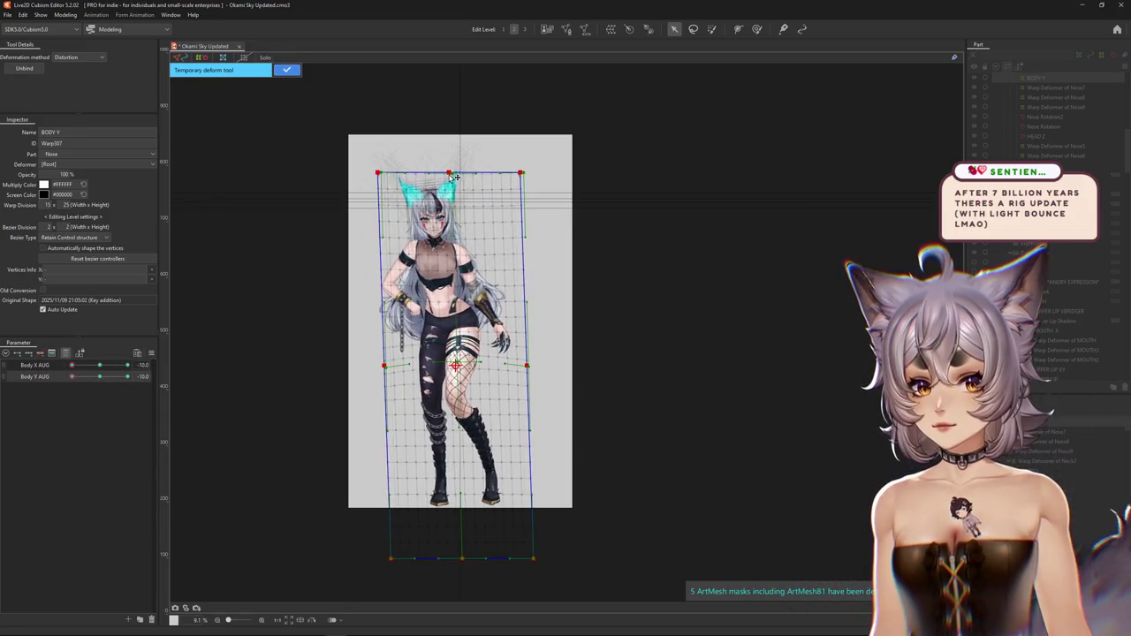
pyautogui.click(290, 71)
pyautogui.moveTo(77, 384); pyautogui.dragTo(125, 374)
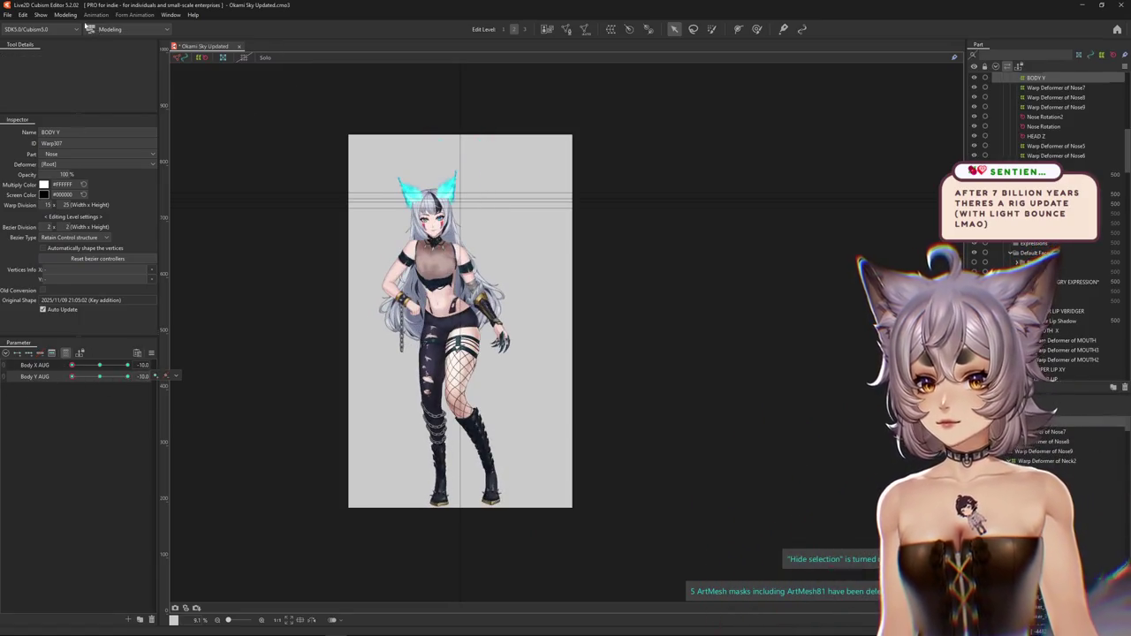
pyautogui.click(65, 15)
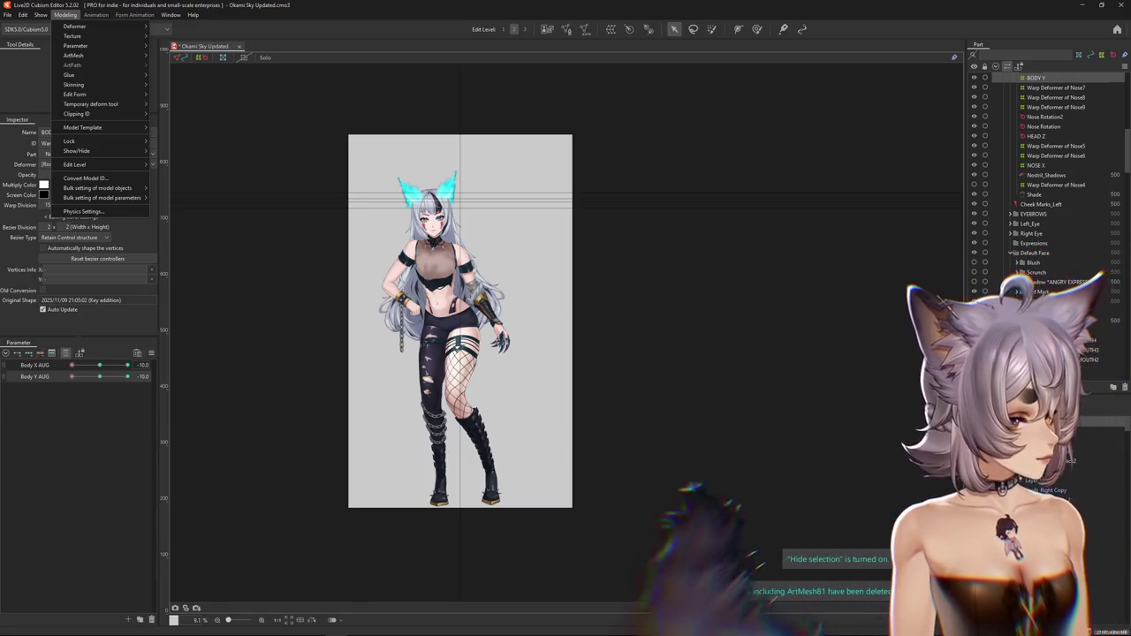
# - Dismiss the Modeling menu and switch to the Discord media channel
pyautogui.press('Escape')
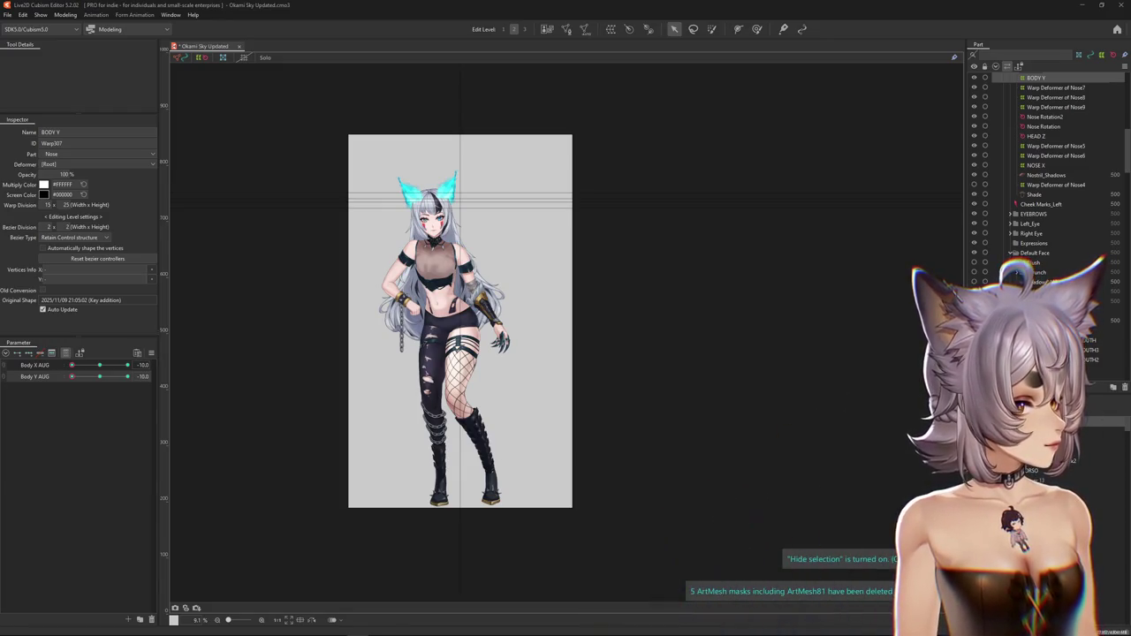
pyautogui.hotkey('alt', 'Tab')
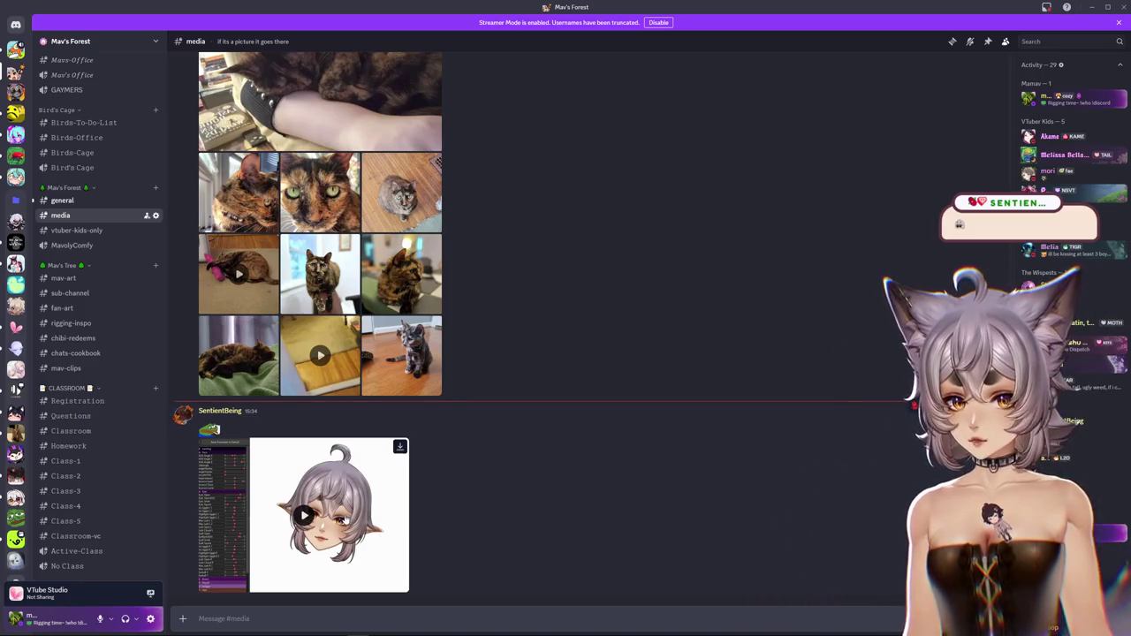
# - Play the shared wolf-eared model clip full screen
pyautogui.click(398, 586)
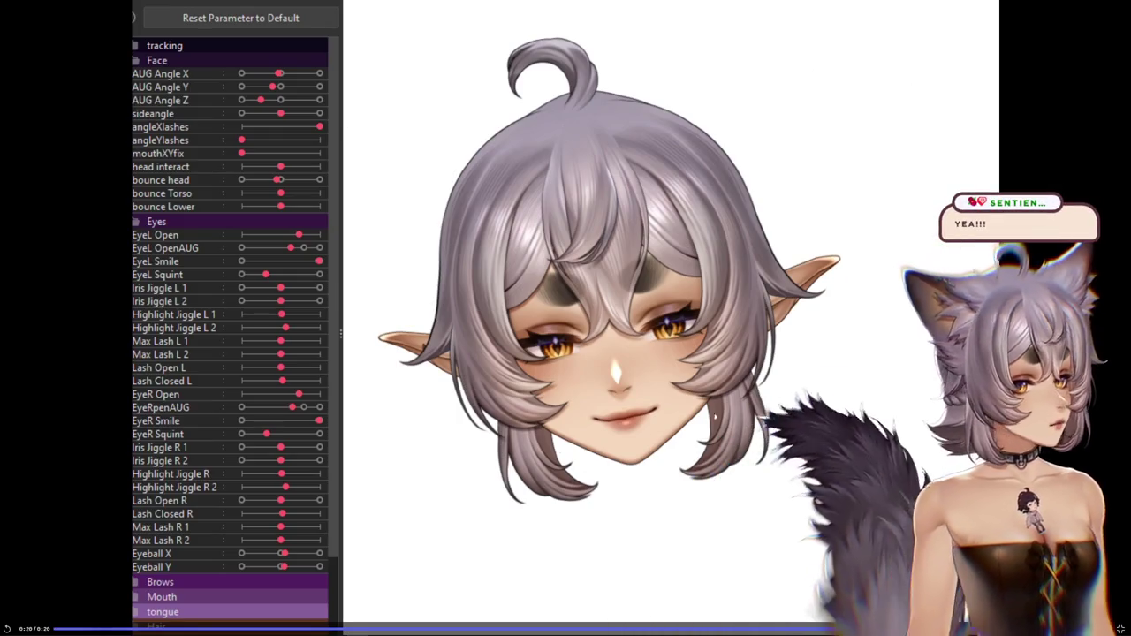
# - Replay an earlier part of the clip, exit full screen, and minimize Discord to return to Cubism
pyautogui.click(630, 630)
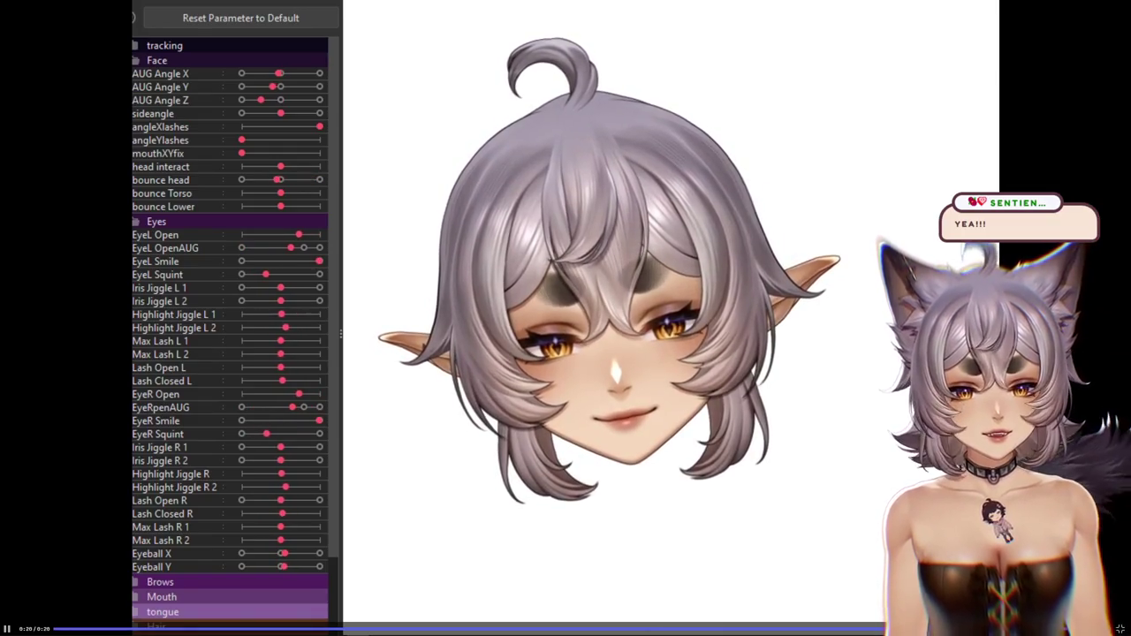
pyautogui.click(17, 630)
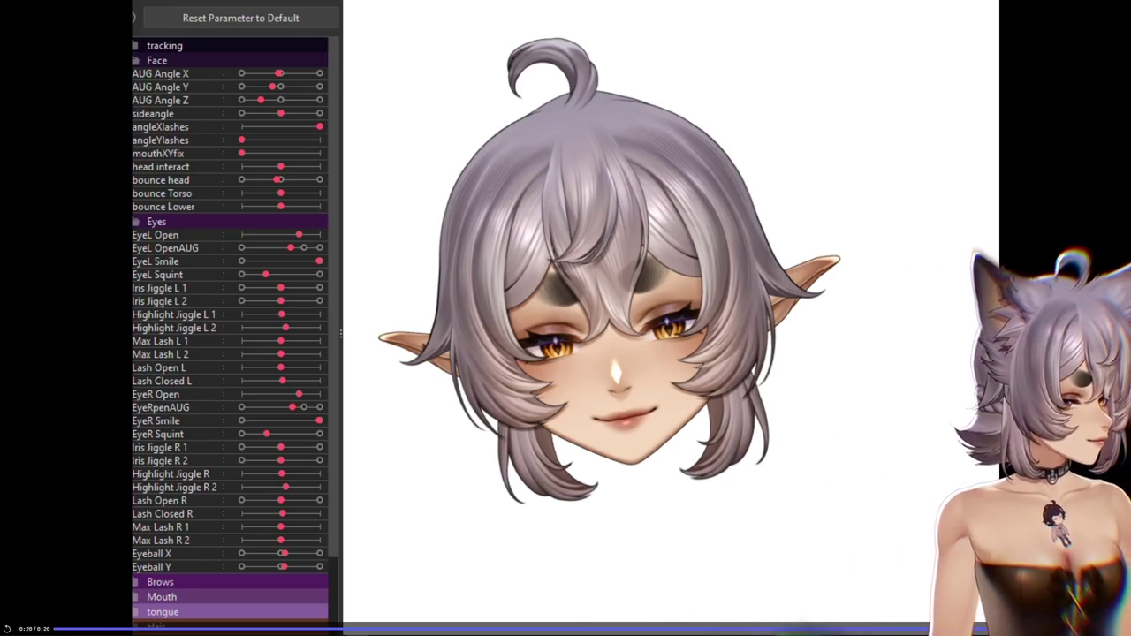
pyautogui.press('Escape')
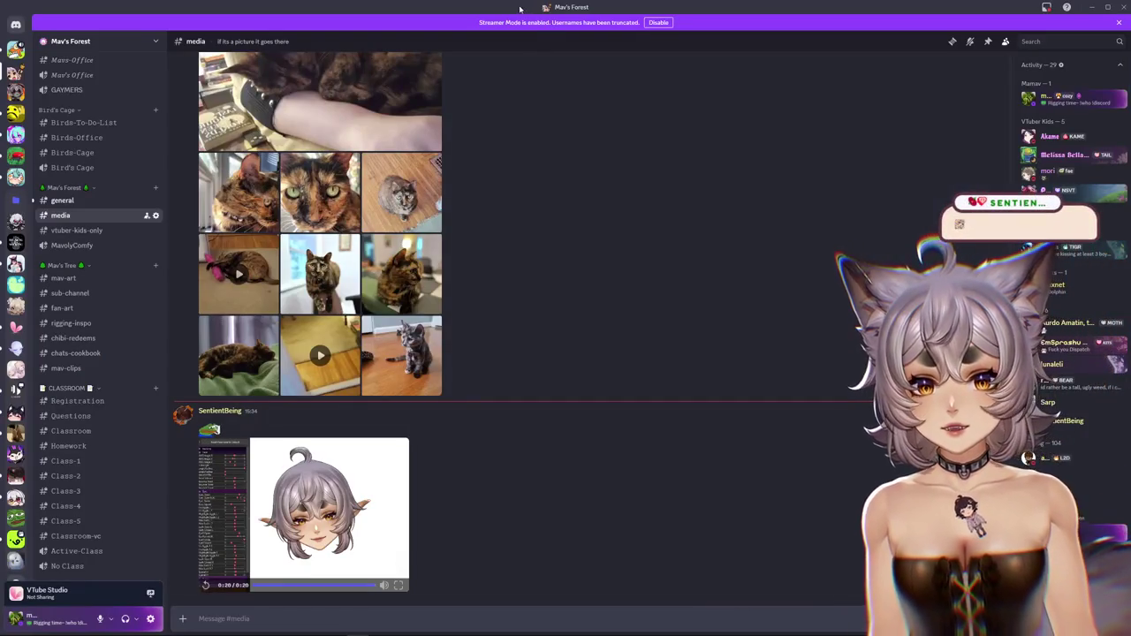
pyautogui.click(1091, 7)
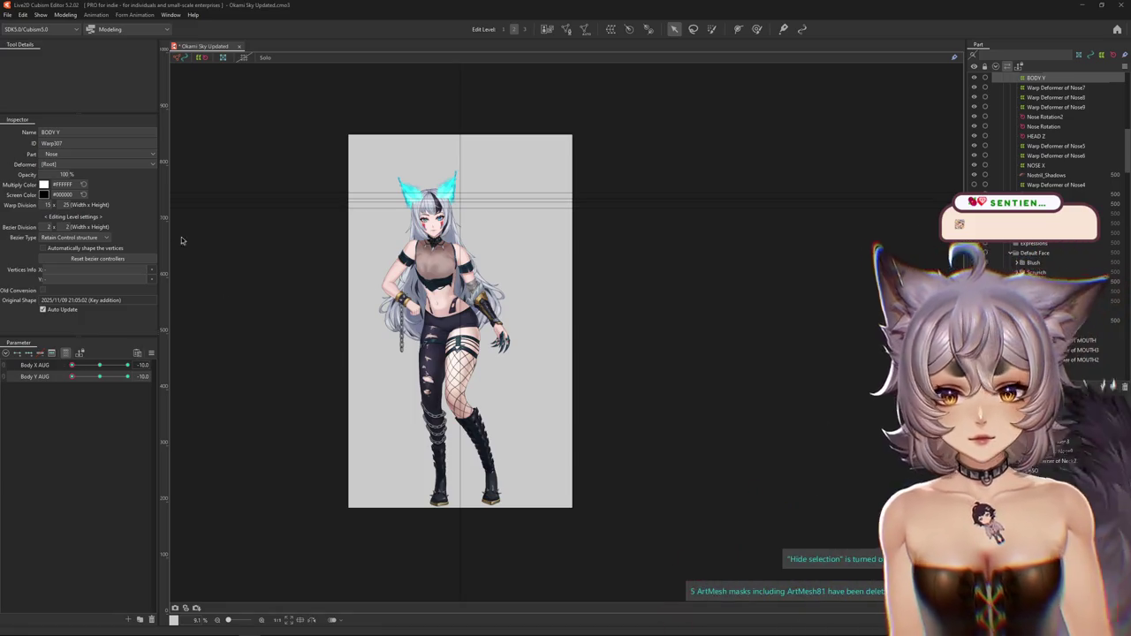
pyautogui.click(67, 15)
# - Test the body physics on the preview model, then select all objects keyed to Body Y AUG
pyautogui.click(89, 151)
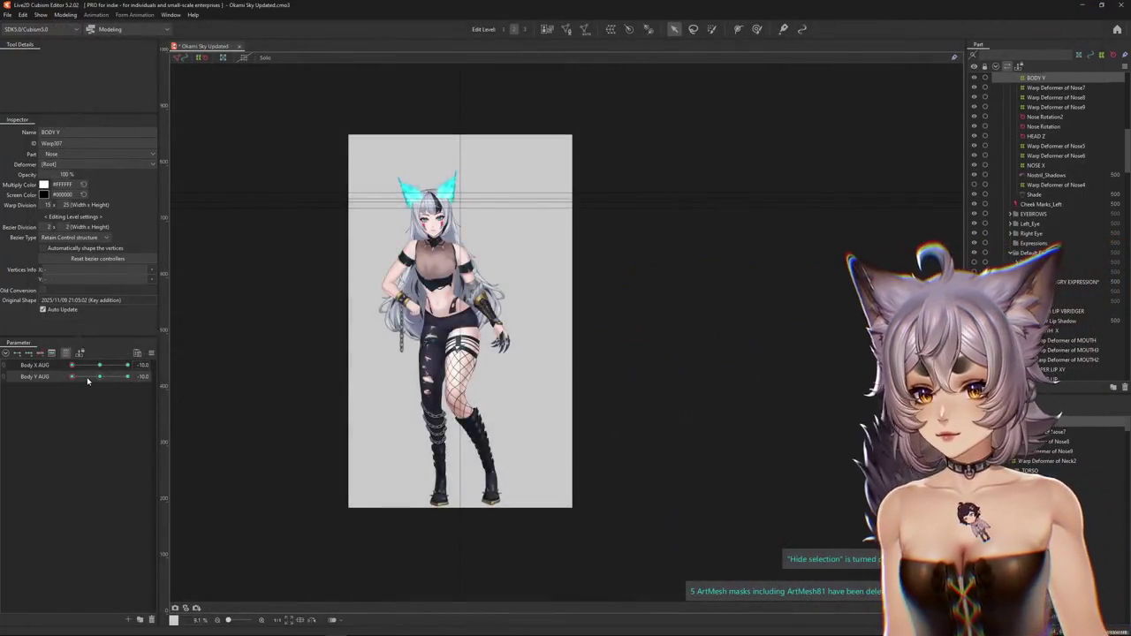
pyautogui.moveTo(87, 381)
pyautogui.mouseDown()
pyautogui.moveTo(97, 377)
pyautogui.moveTo(56, 376)
pyautogui.moveTo(118, 376)
pyautogui.moveTo(100, 379)
pyautogui.mouseUp()
pyautogui.rightClick(184, 379)
pyautogui.click(193, 394)
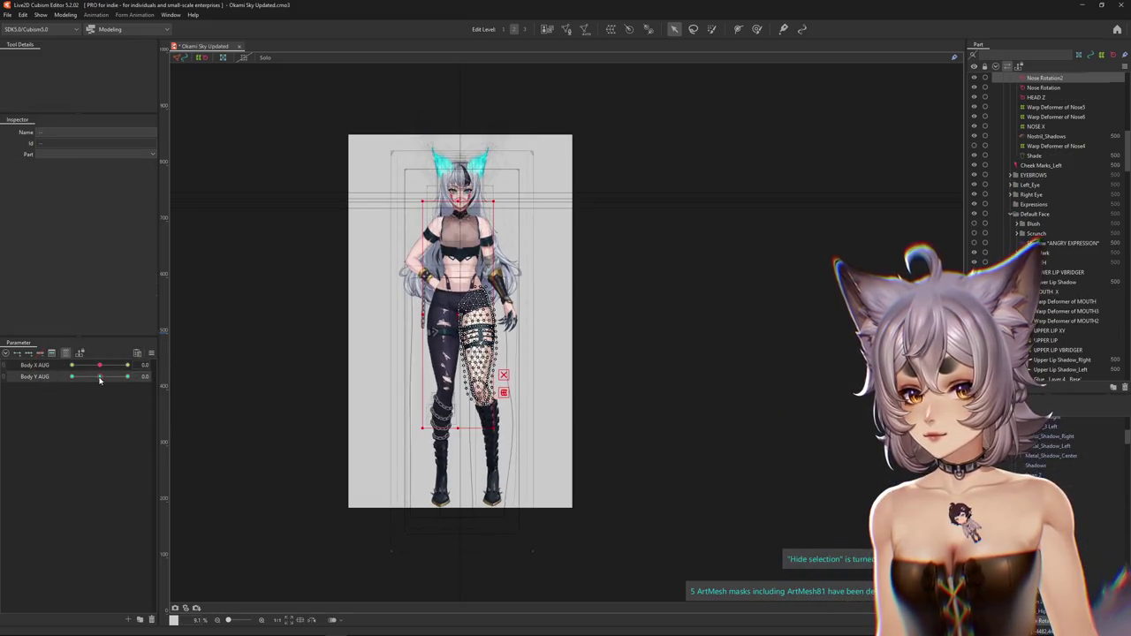
# - Paste the copied deformer form into the Body Y AUG 10 pose, then raise Body X AUG to 10
pyautogui.hotkey('ctrl', 'h')
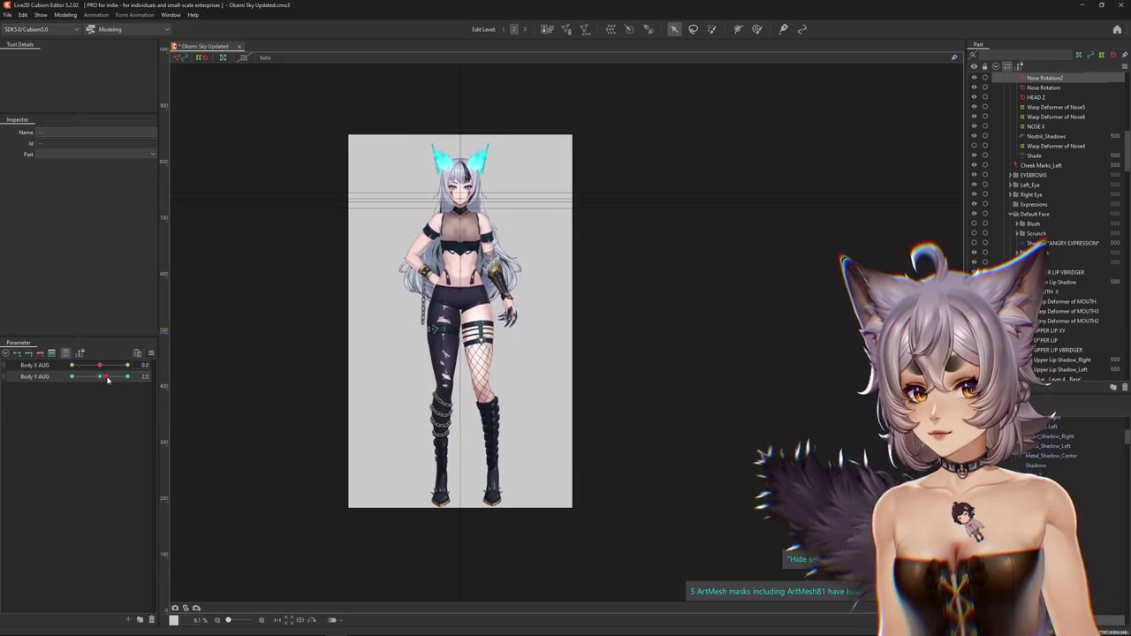
pyautogui.moveTo(100, 379); pyautogui.dragTo(132, 377)
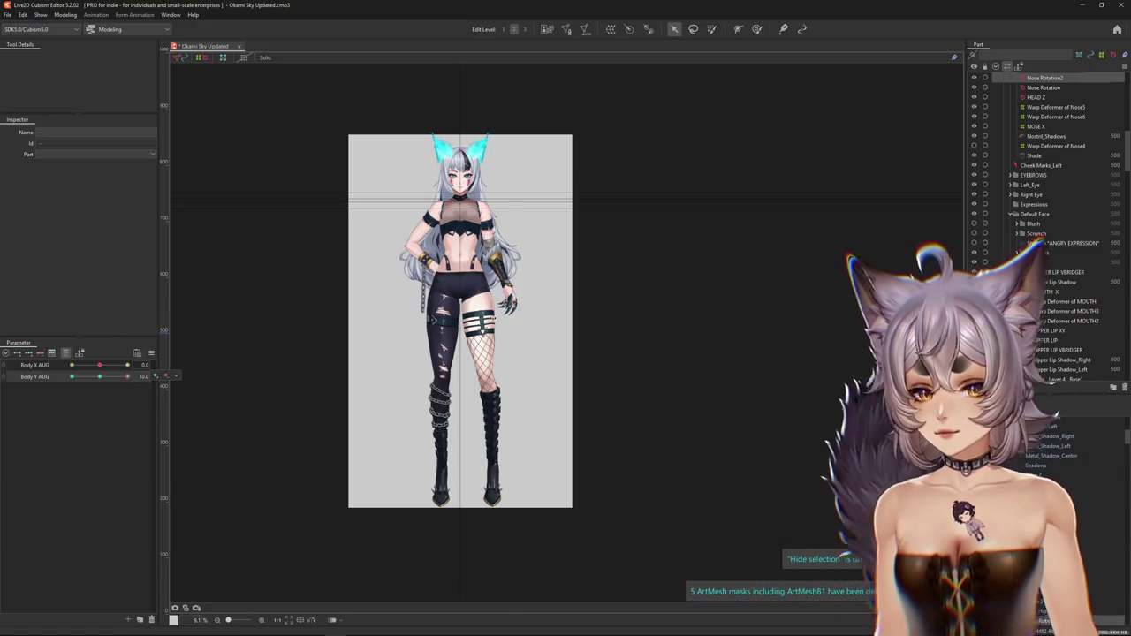
pyautogui.hotkey('ctrl', 'v')
pyautogui.click(552, 437)
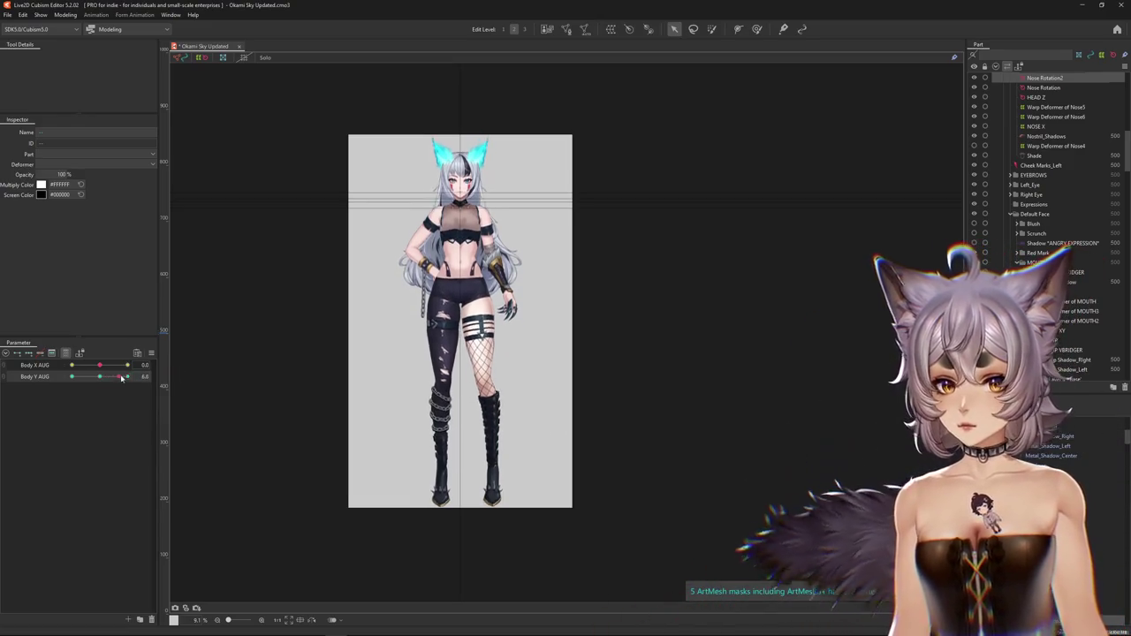
pyautogui.scroll(2, 279, 356)
pyautogui.moveTo(99, 367)
pyautogui.mouseDown()
pyautogui.moveTo(140, 364)
pyautogui.moveTo(112, 378)
pyautogui.moveTo(156, 372)
pyautogui.mouseUp()
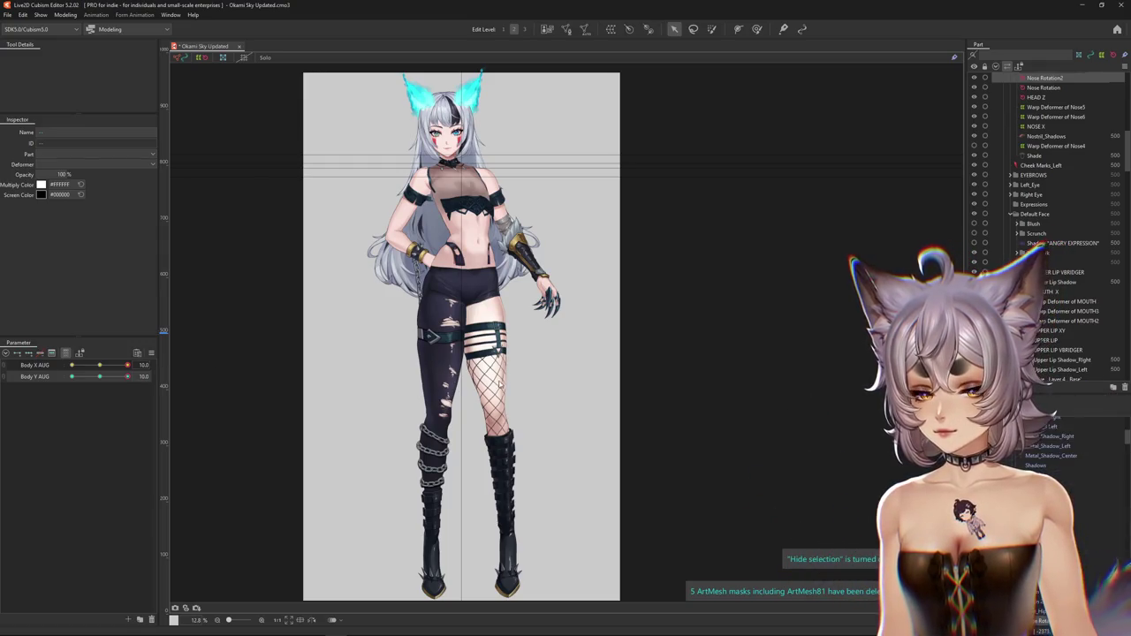
# - Paste the form at Body X AUG 10 / Body Y AUG 10 and check blending on both sliders
pyautogui.click(113, 356)
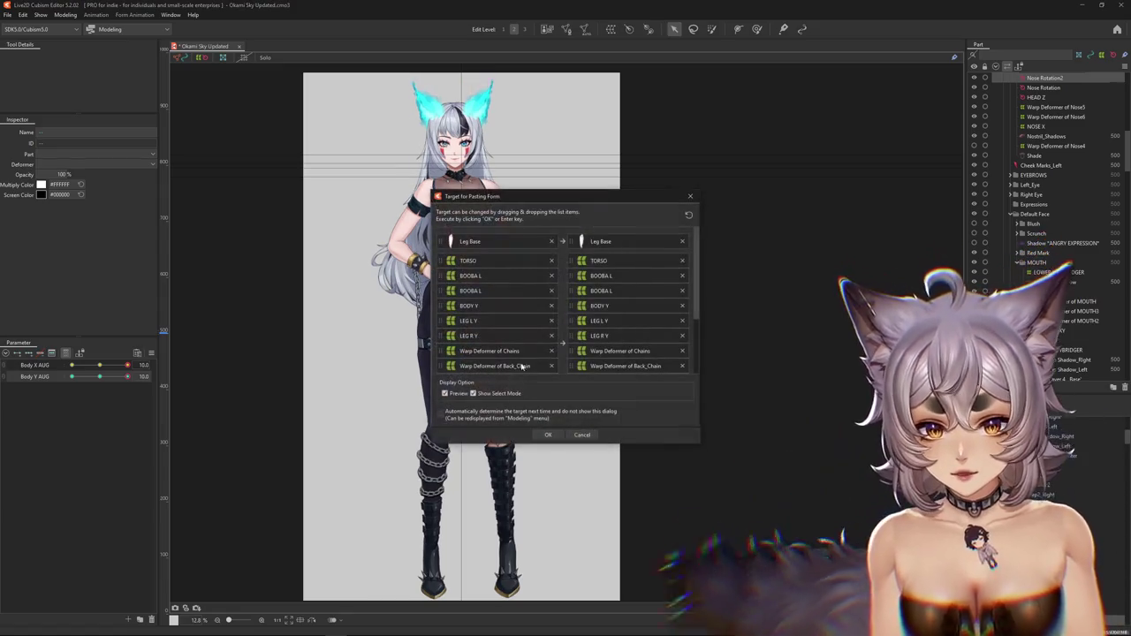
pyautogui.press('Return')
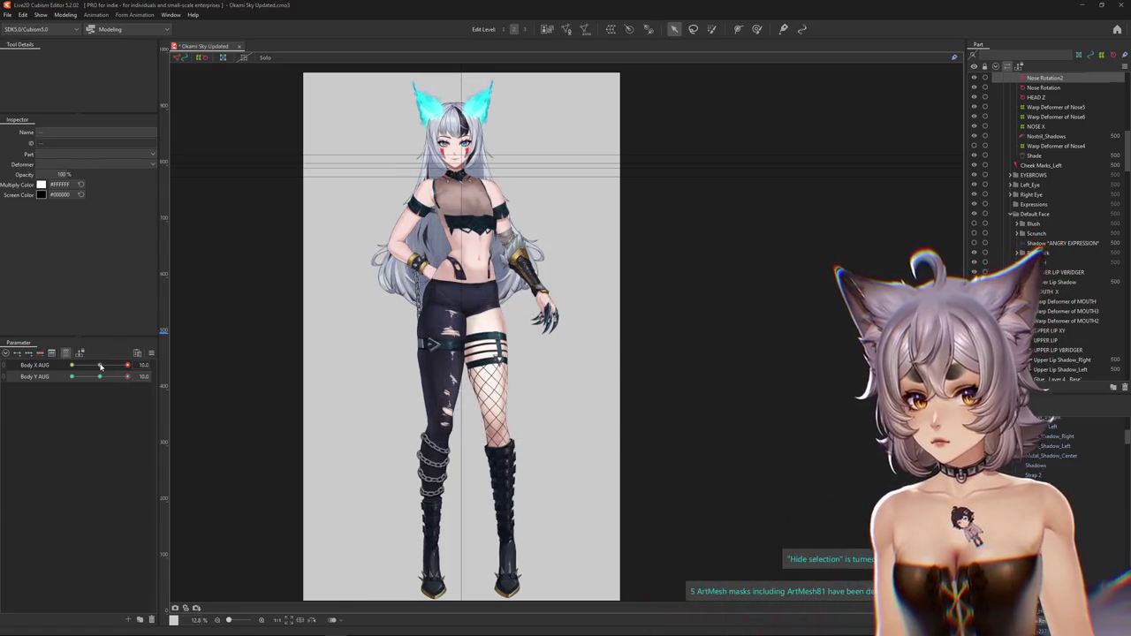
pyautogui.moveTo(100, 366); pyautogui.dragTo(36, 372)
pyautogui.moveTo(103, 378); pyautogui.dragTo(173, 383)
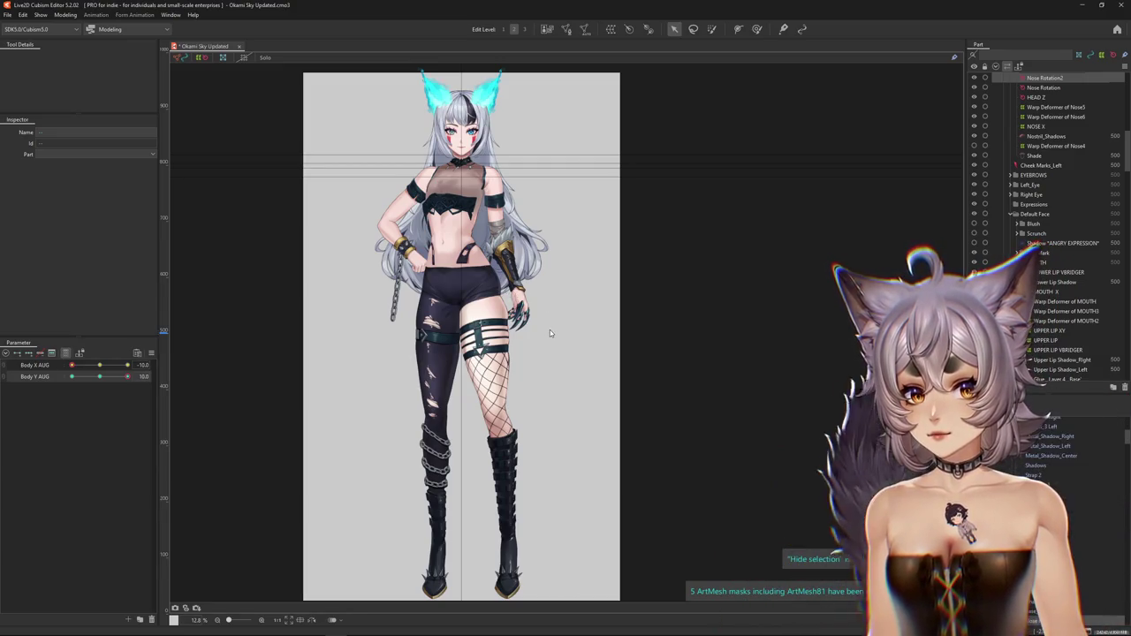
# - Paste the deformer form into the Body X AUG -10 and 0 poses at Body Y AUG 10
pyautogui.click(548, 434)
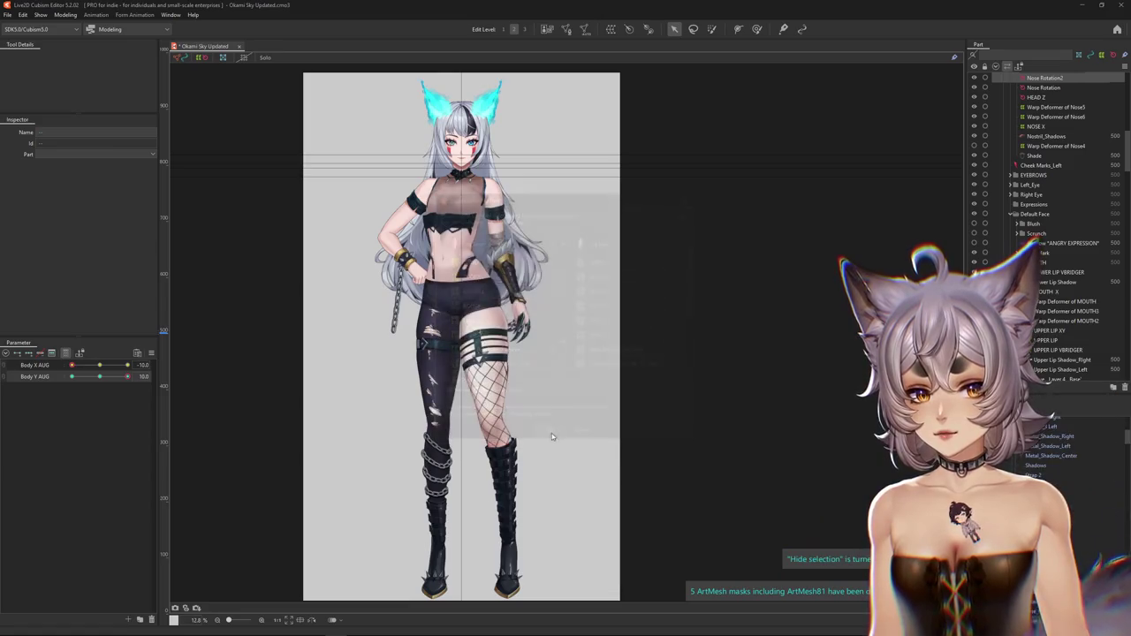
pyautogui.moveTo(100, 379)
pyautogui.mouseDown()
pyautogui.moveTo(101, 366)
pyautogui.moveTo(113, 381)
pyautogui.moveTo(214, 378)
pyautogui.mouseUp()
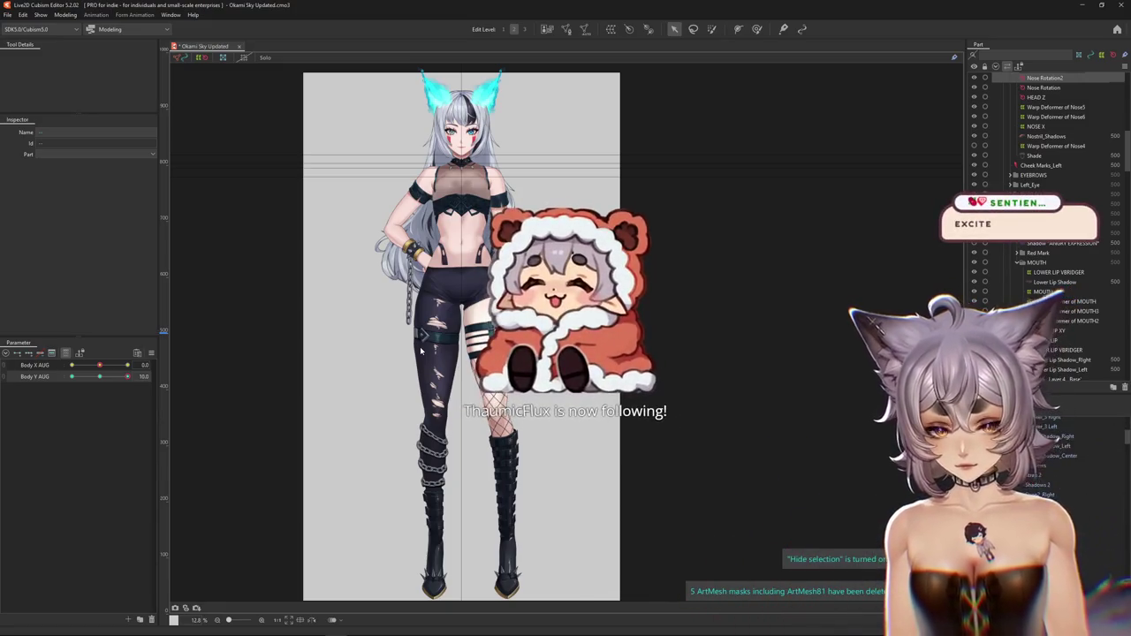
pyautogui.hotkey('ctrl', 'v')
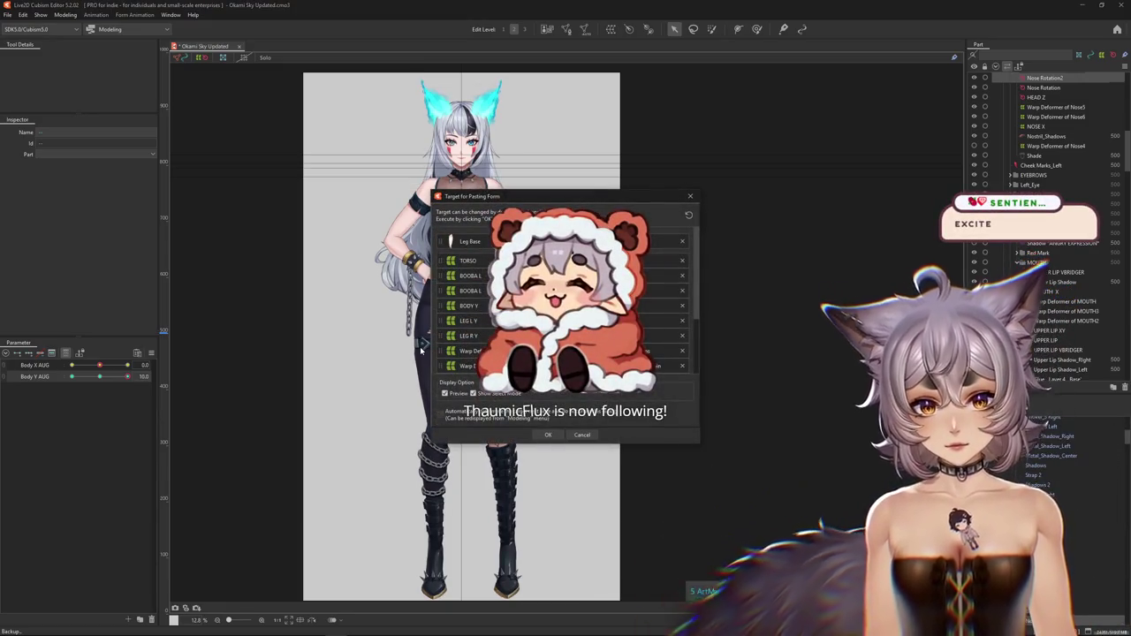
pyautogui.click(558, 435)
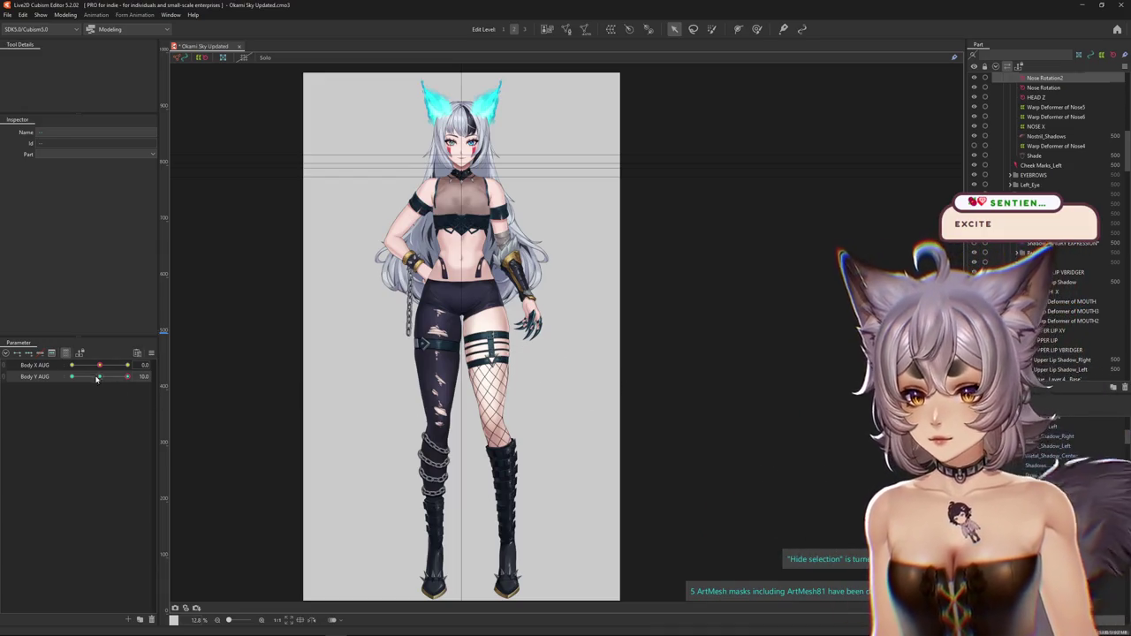
pyautogui.moveTo(99, 365)
pyautogui.mouseDown()
pyautogui.moveTo(149, 363)
pyautogui.moveTo(99, 378)
pyautogui.mouseUp()
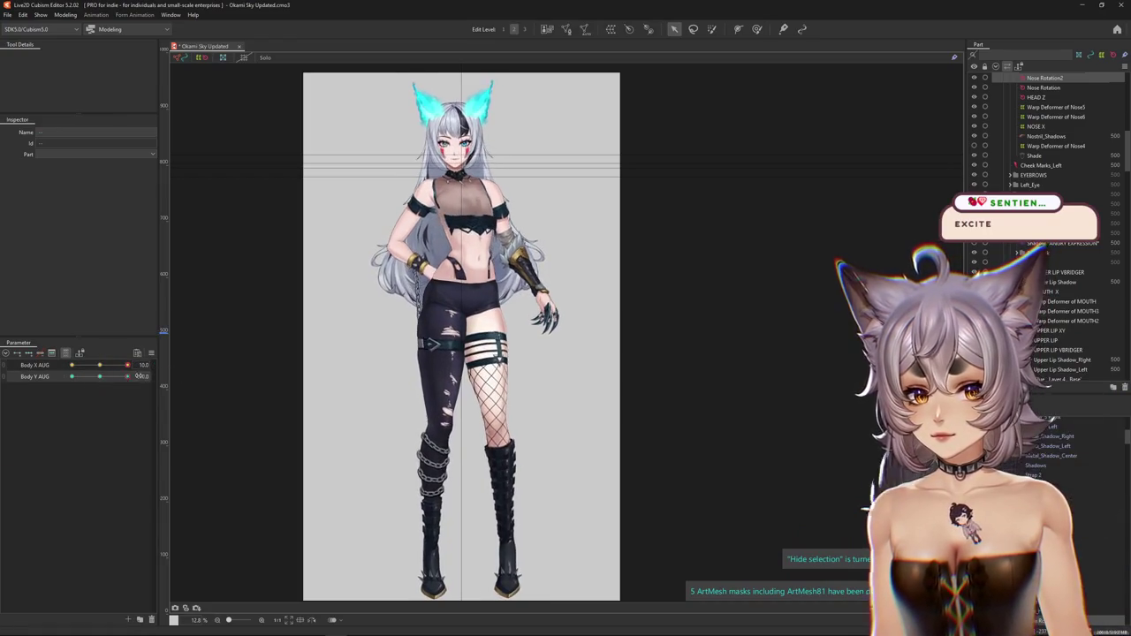
pyautogui.click(66, 16)
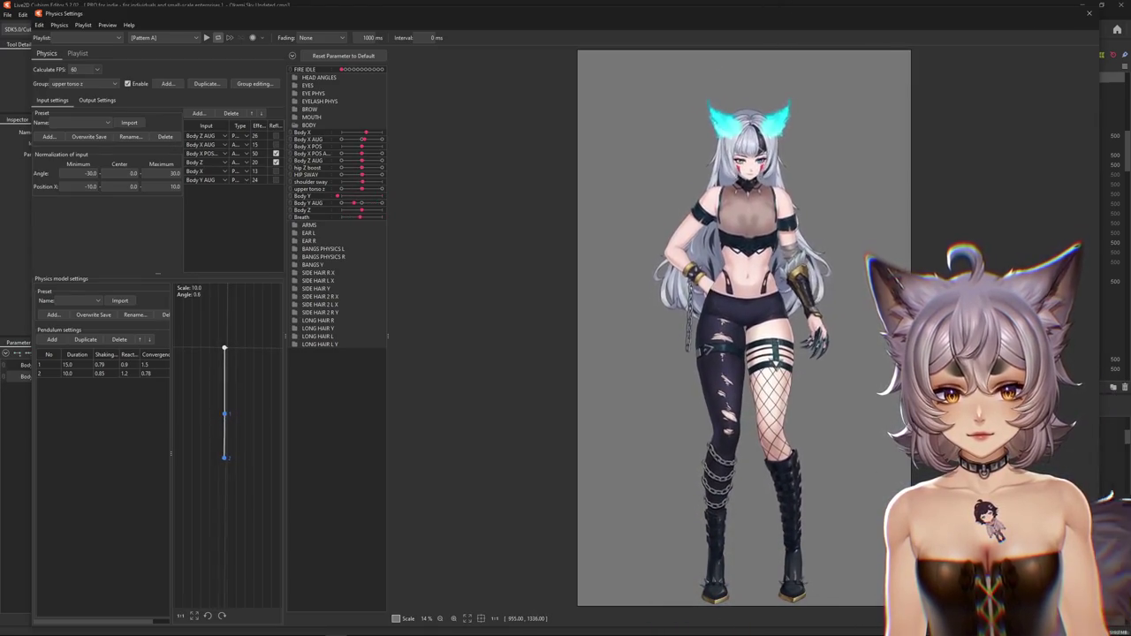
# - Select the BODY y AUG physics group and fit its output magnification to the parameter range
pyautogui.click(88, 85)
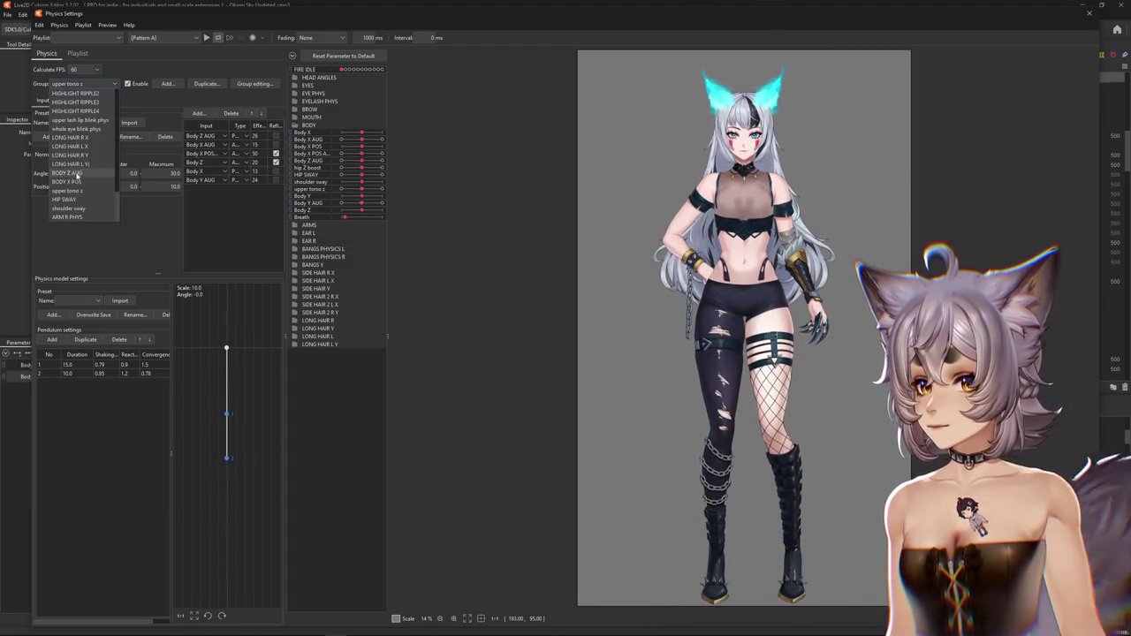
pyautogui.scroll(-5, 78, 169)
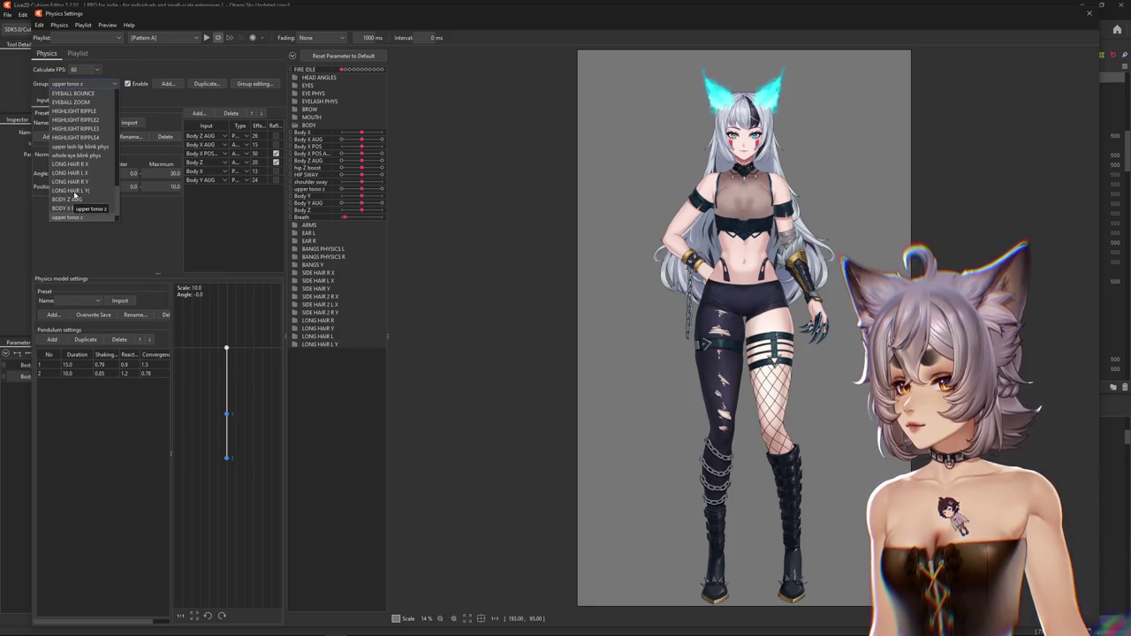
pyautogui.scroll(-5, 76, 193)
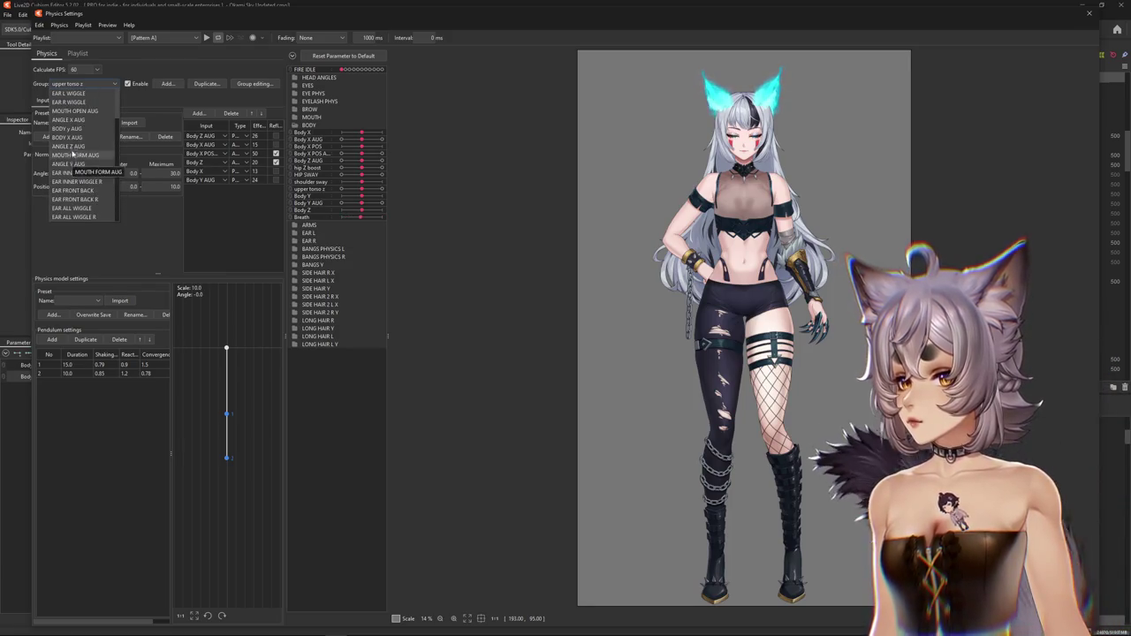
pyautogui.click(69, 129)
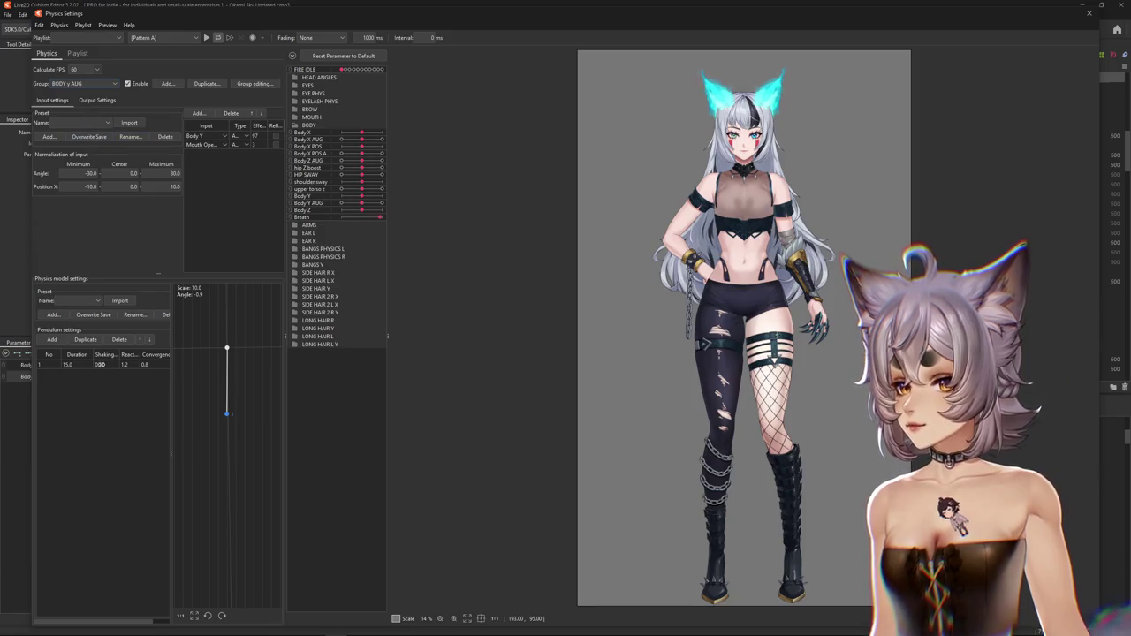
pyautogui.click(100, 98)
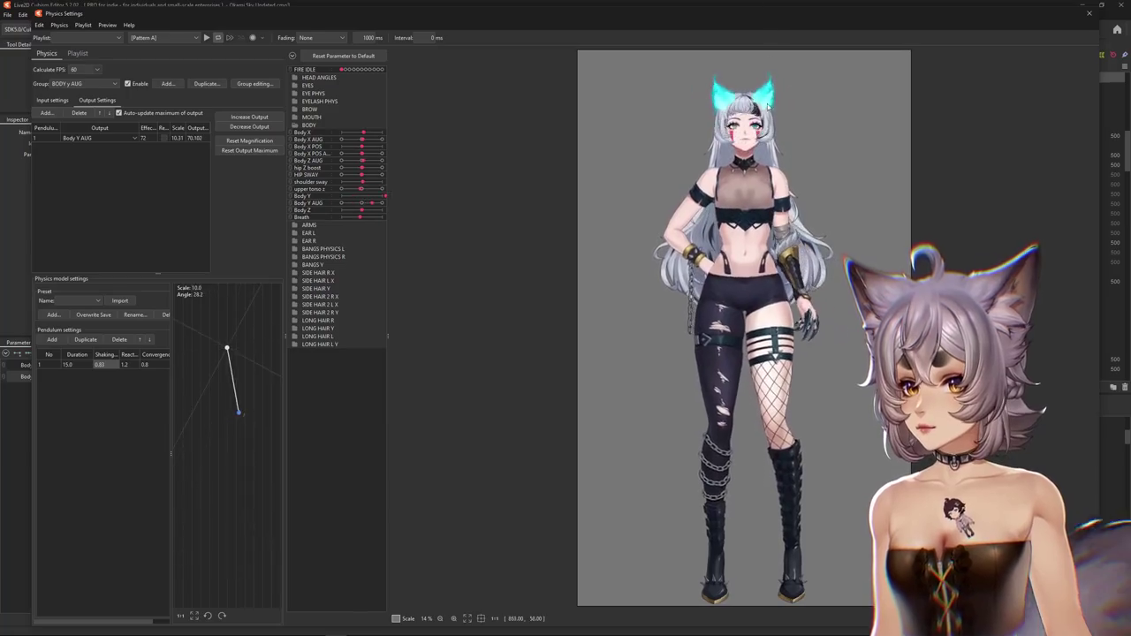
pyautogui.click(249, 150)
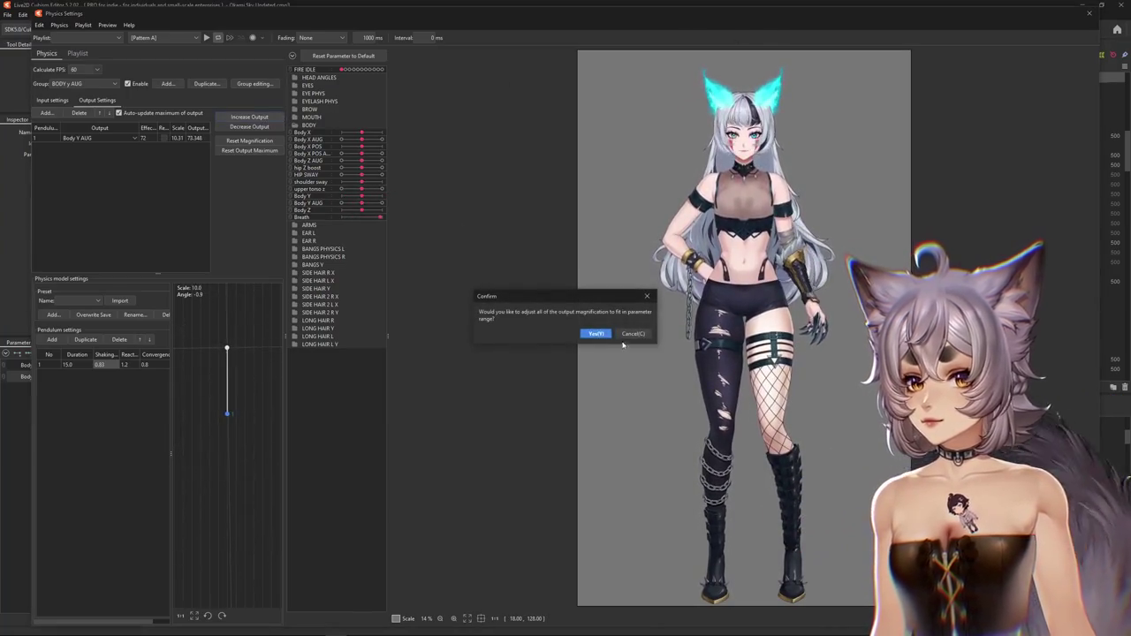
pyautogui.click(596, 329)
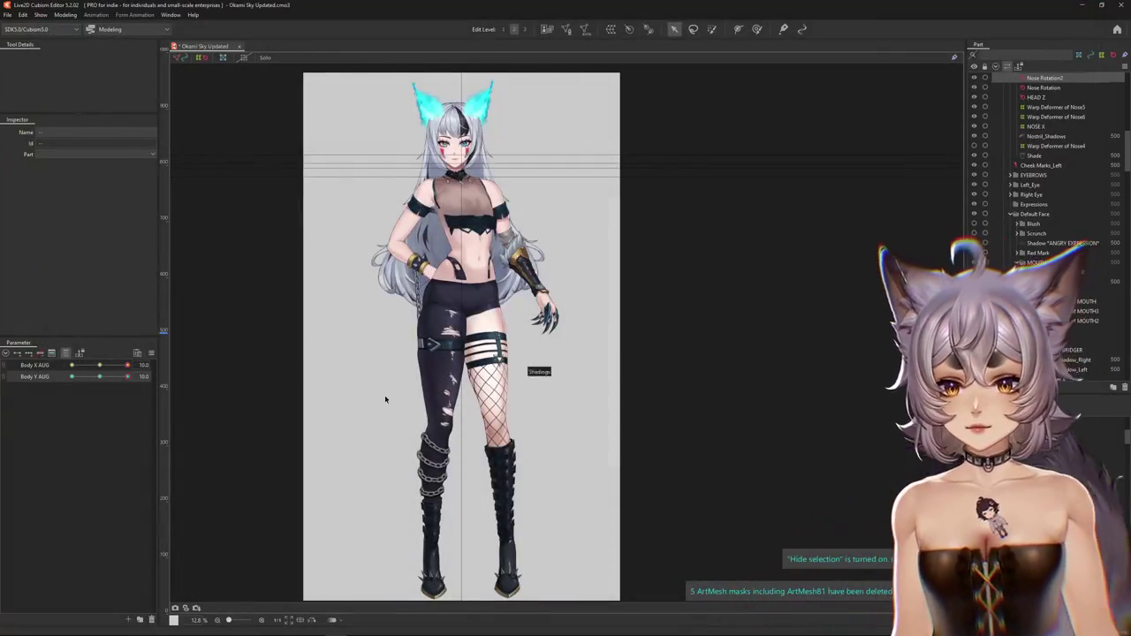
pyautogui.moveTo(95, 377); pyautogui.dragTo(102, 369)
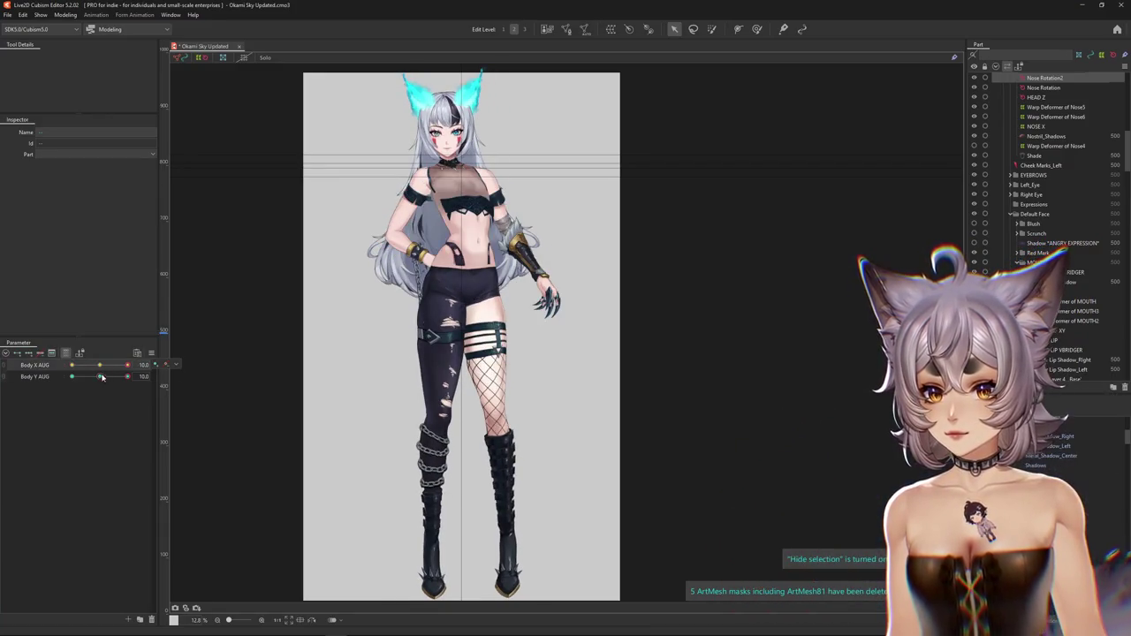
pyautogui.moveTo(102, 377)
pyautogui.mouseDown()
pyautogui.moveTo(121, 381)
pyautogui.moveTo(99, 381)
pyautogui.mouseUp()
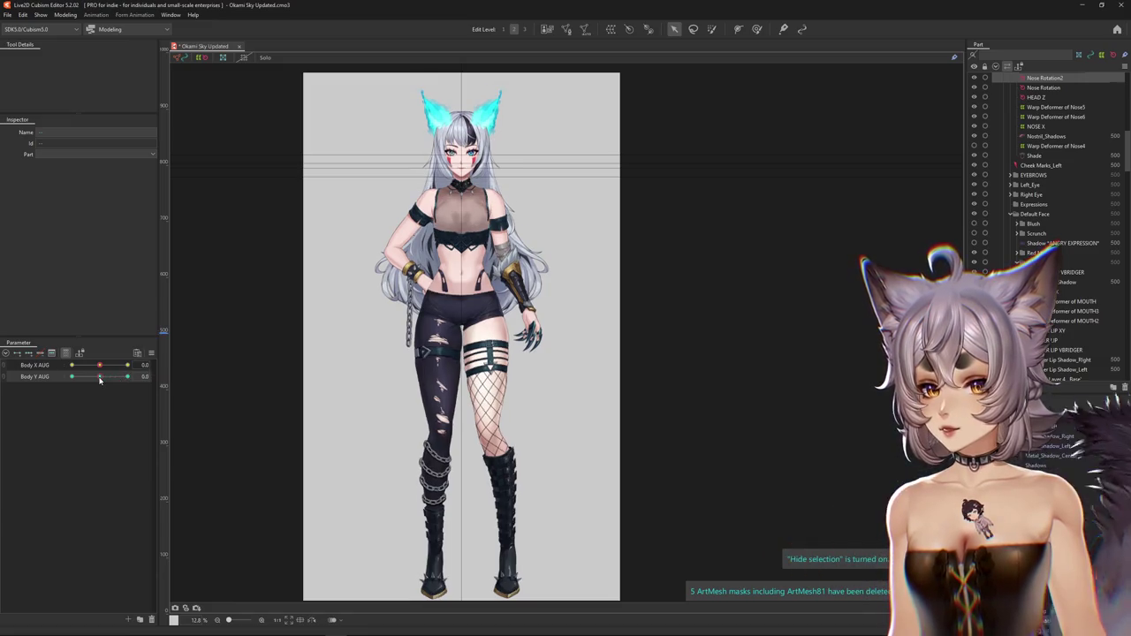
pyautogui.click(120, 382)
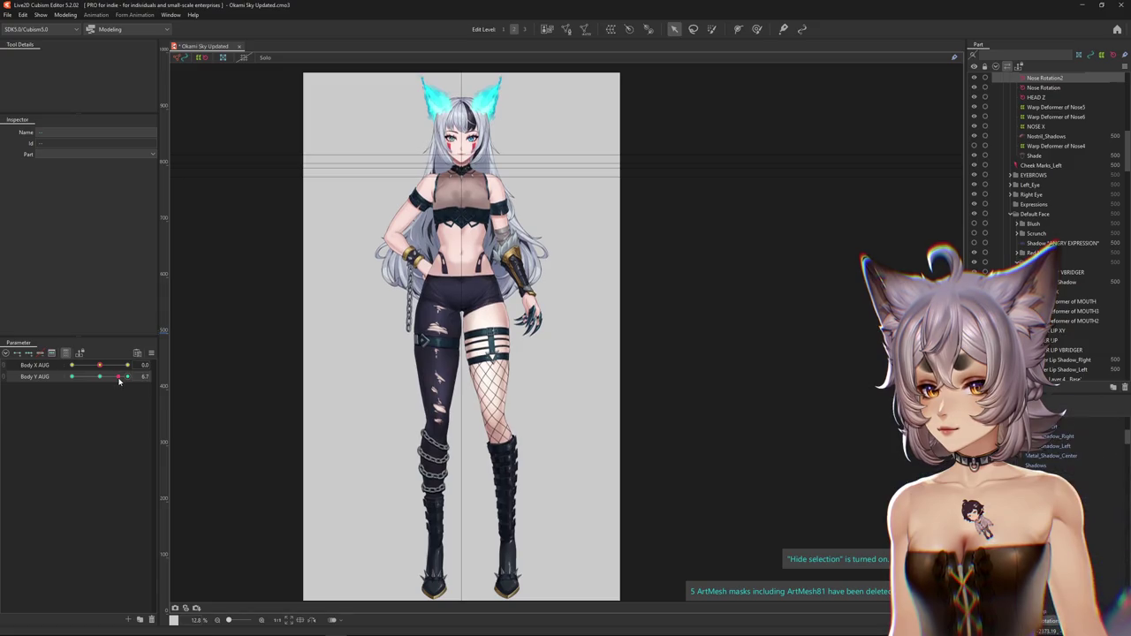
pyautogui.moveTo(119, 382); pyautogui.dragTo(140, 377)
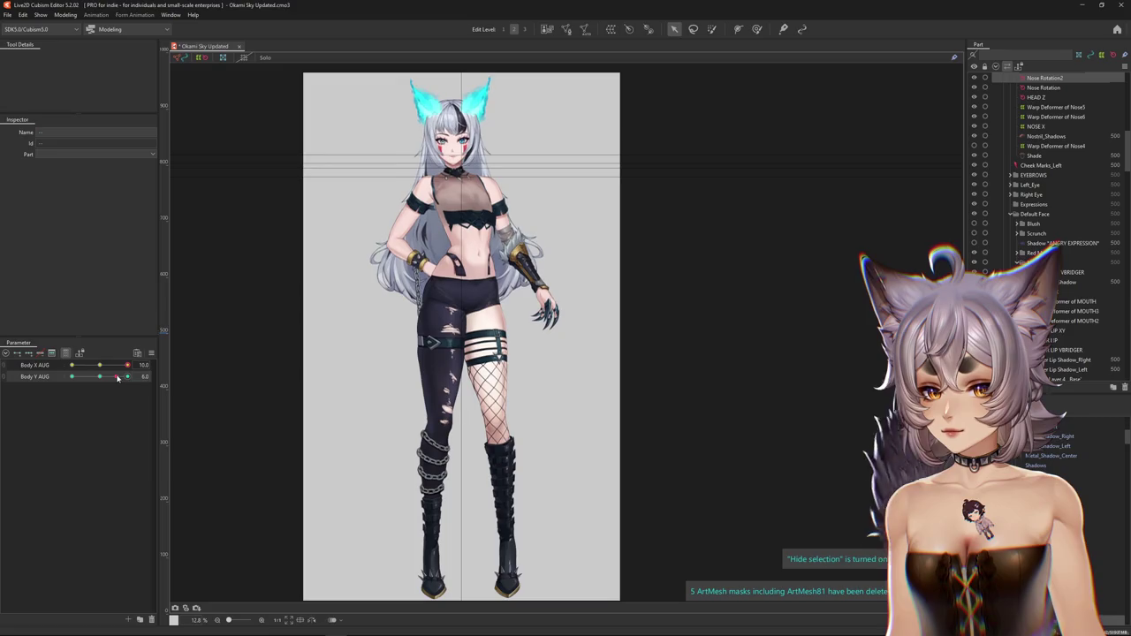
pyautogui.moveTo(117, 379); pyautogui.dragTo(165, 377)
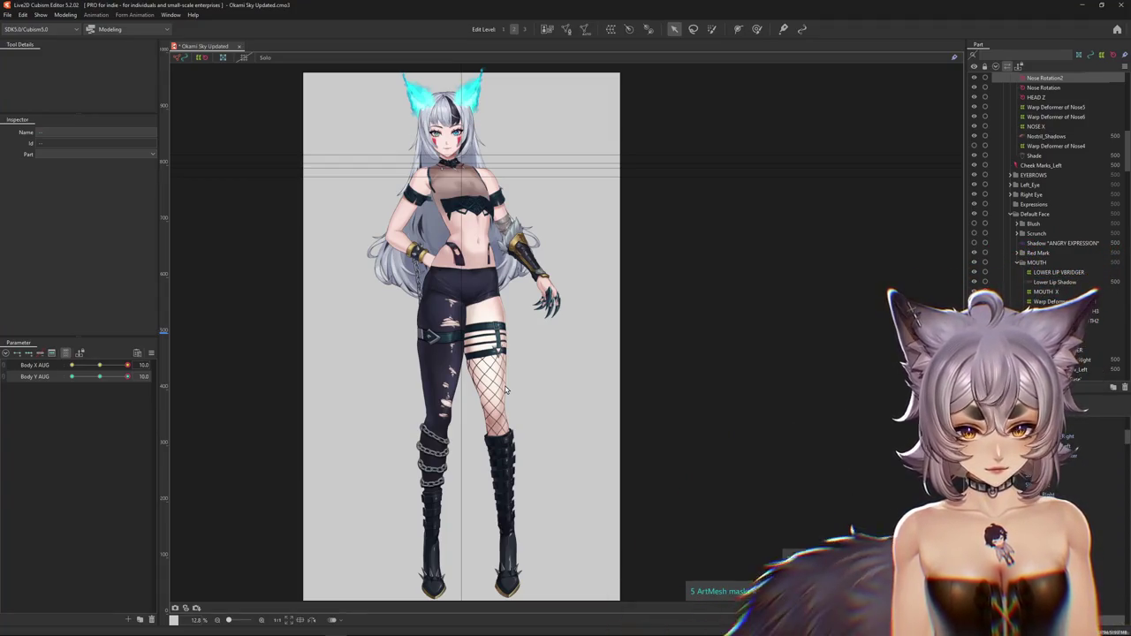
# - Paste the copied deformer forms at Body Y AUG 10 for both Body X AUG extremes, including -10
pyautogui.hotkey('ctrl', 'v')
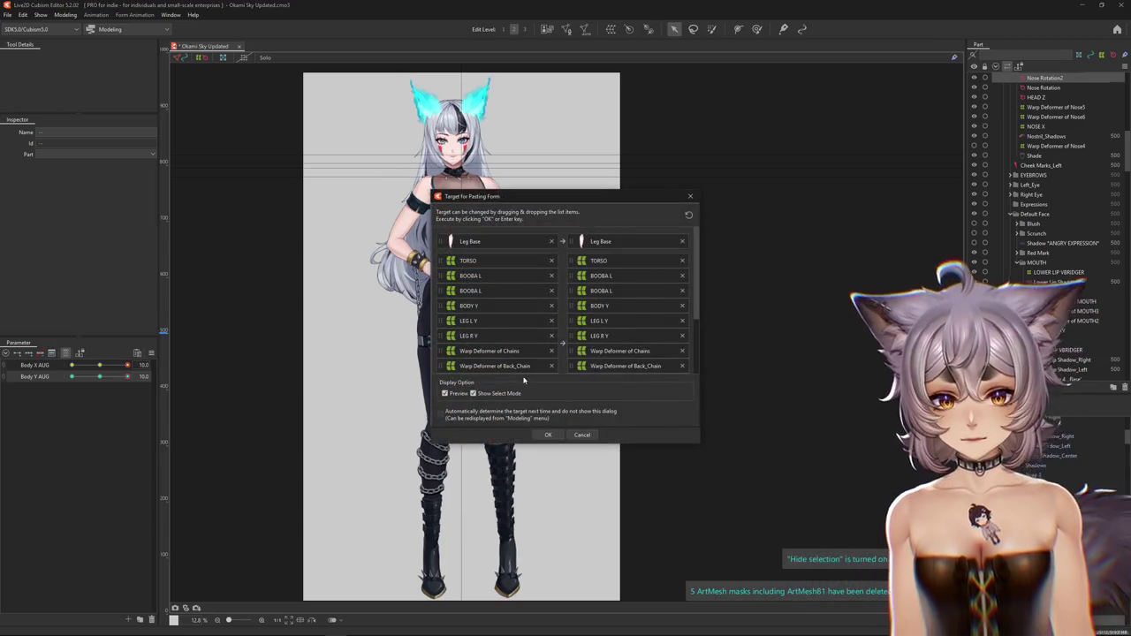
pyautogui.click(548, 435)
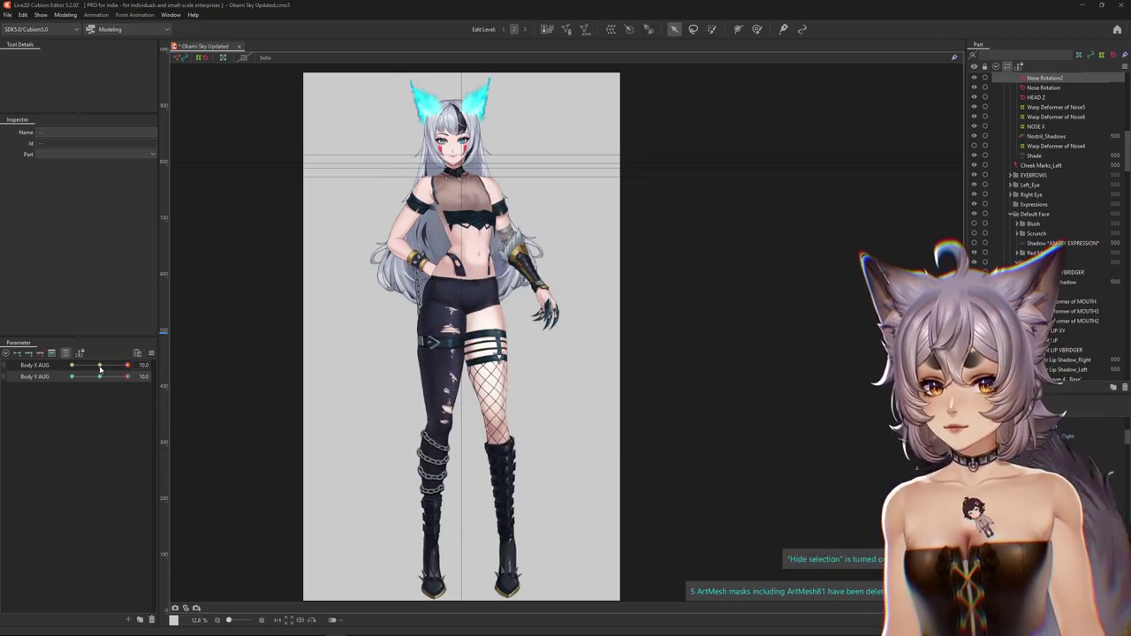
pyautogui.moveTo(100, 369)
pyautogui.mouseDown()
pyautogui.moveTo(152, 370)
pyautogui.moveTo(116, 379)
pyautogui.moveTo(139, 375)
pyautogui.mouseUp()
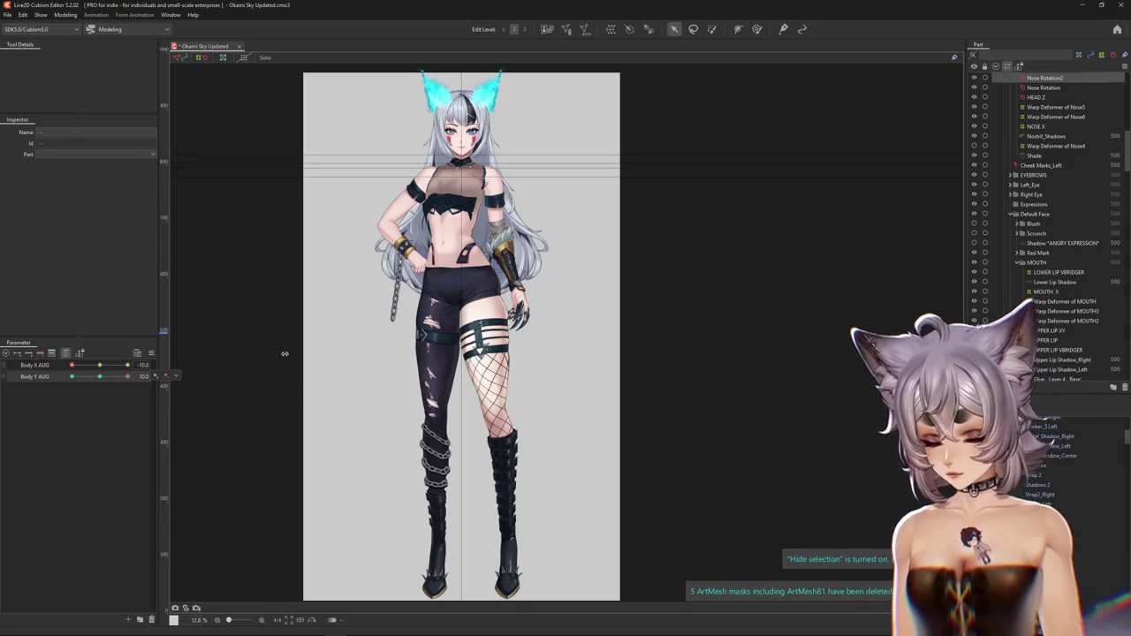
pyautogui.hotkey('ctrl', 'v')
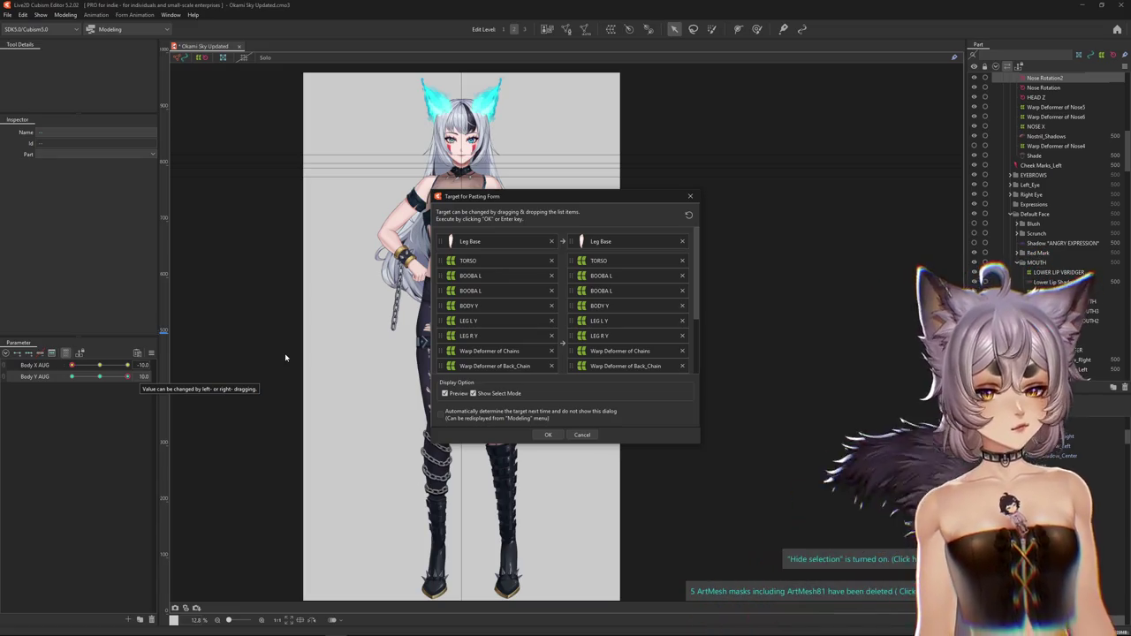
pyautogui.click(548, 435)
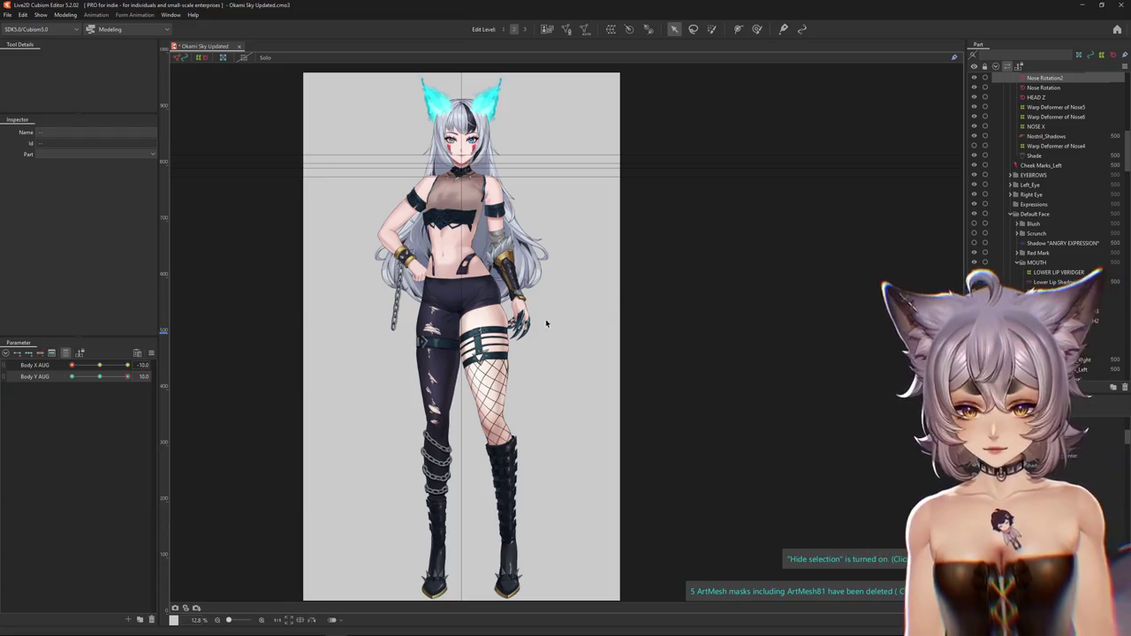
pyautogui.scroll(3, 492, 288)
pyautogui.scroll(-3, 394, 405)
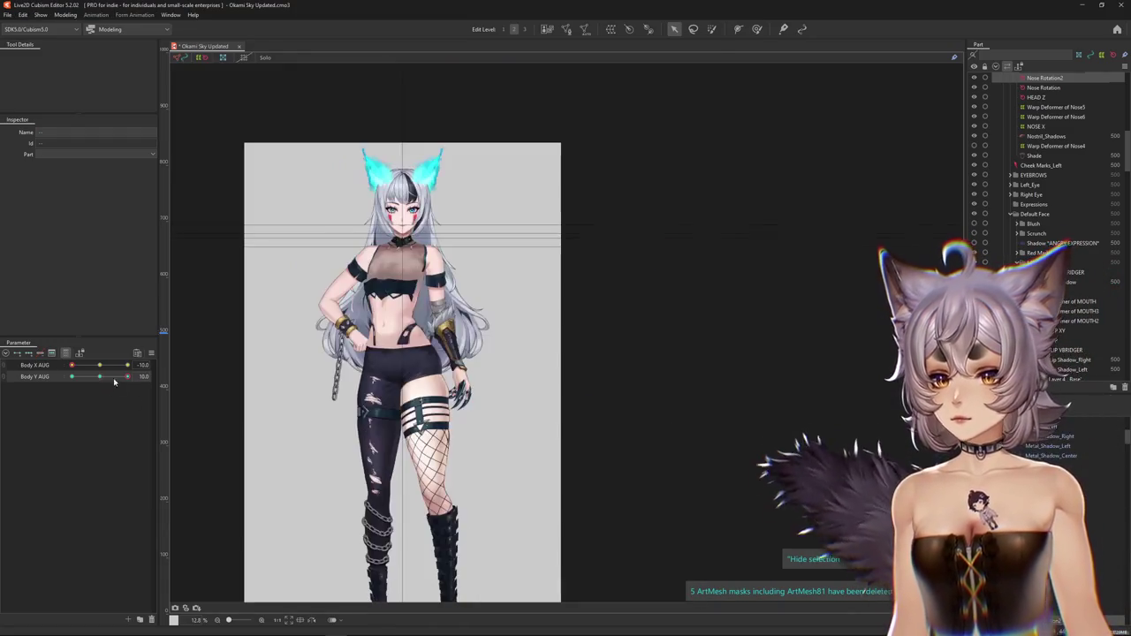
# - In Physics Settings, increase the BODY Y AUG group's output to 100.000 and close the window
pyautogui.click(101, 366)
pyautogui.moveTo(101, 366); pyautogui.dragTo(72, 365)
pyautogui.click(66, 15)
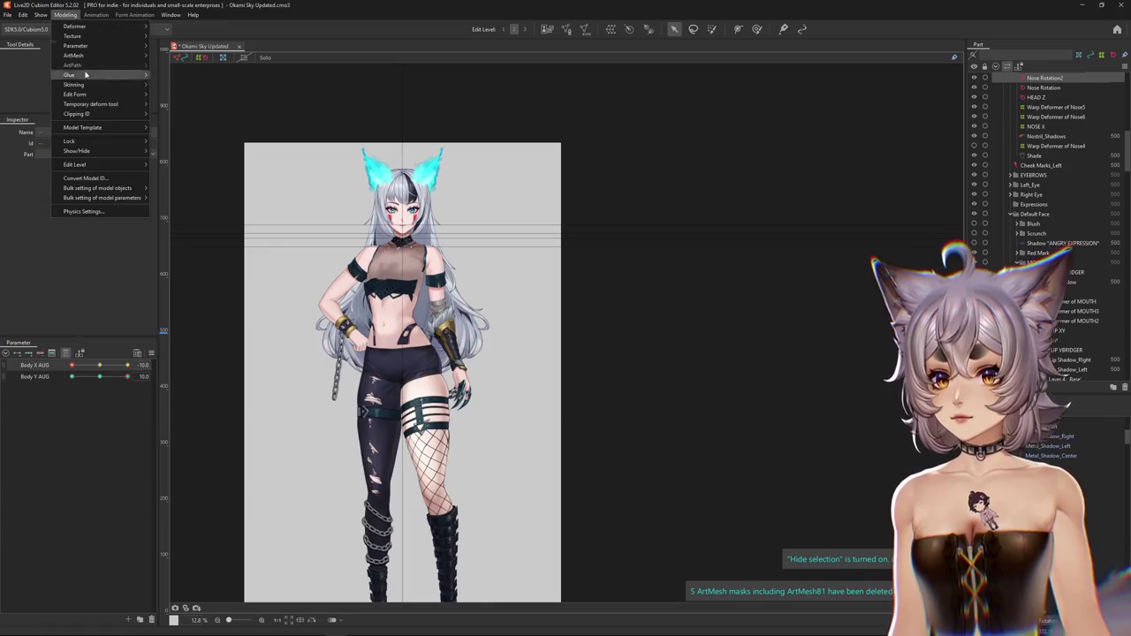
pyautogui.click(83, 212)
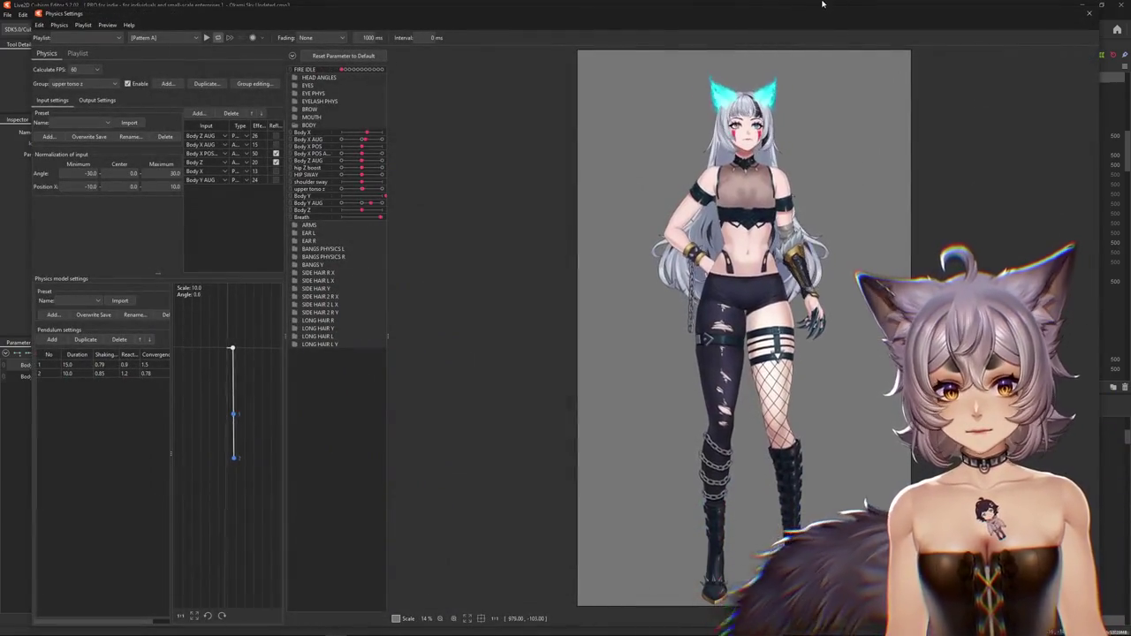
pyautogui.click(95, 84)
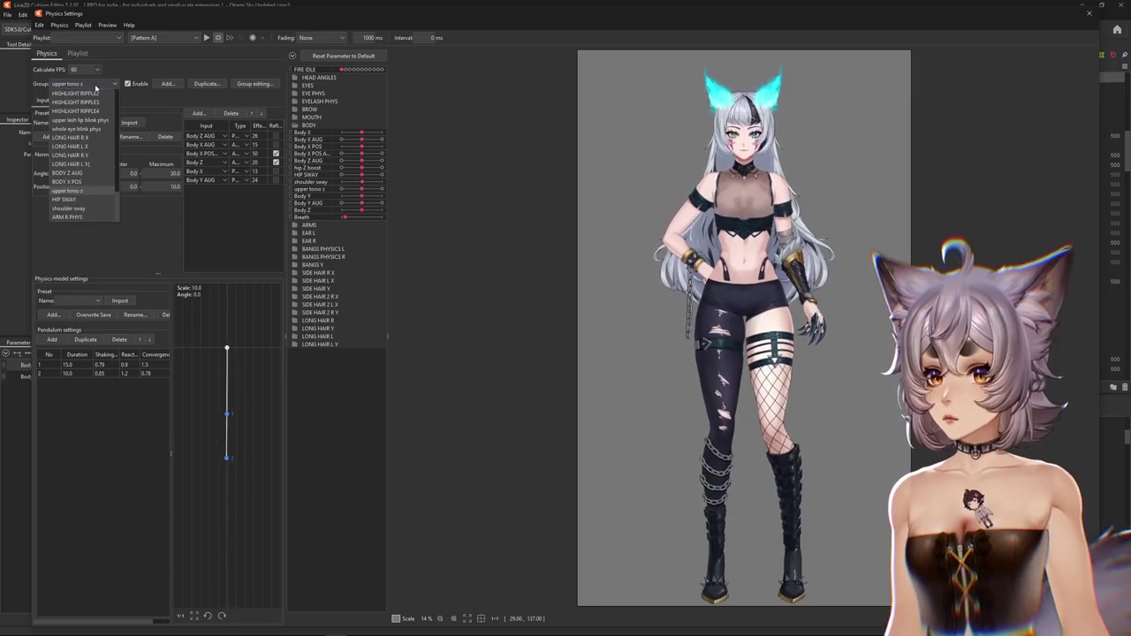
pyautogui.scroll(5, 88, 144)
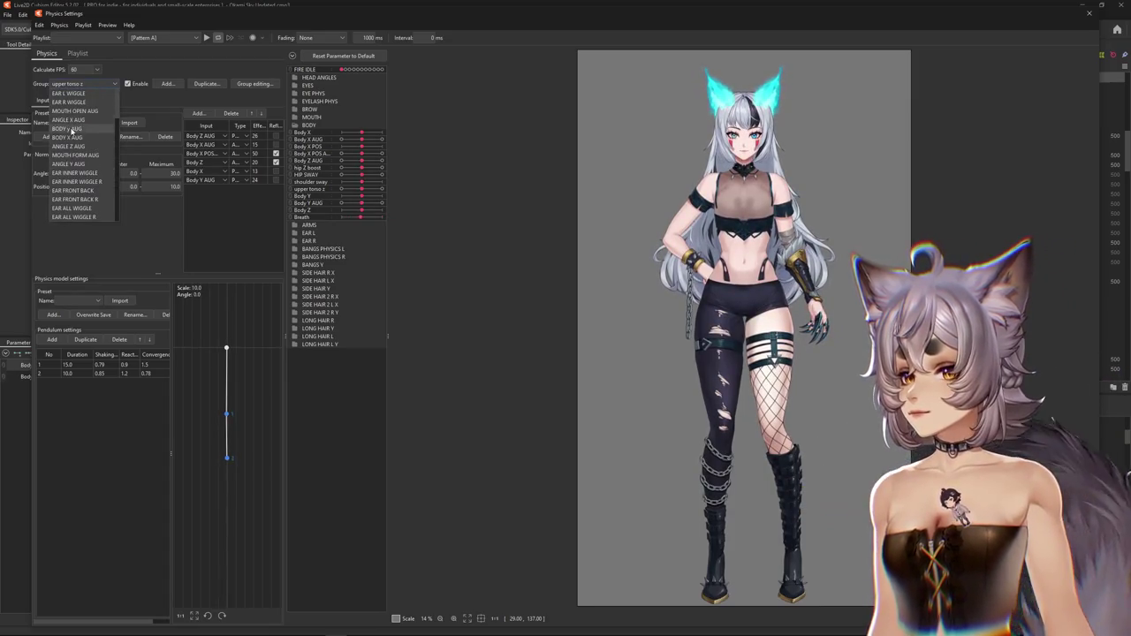
pyautogui.click(72, 129)
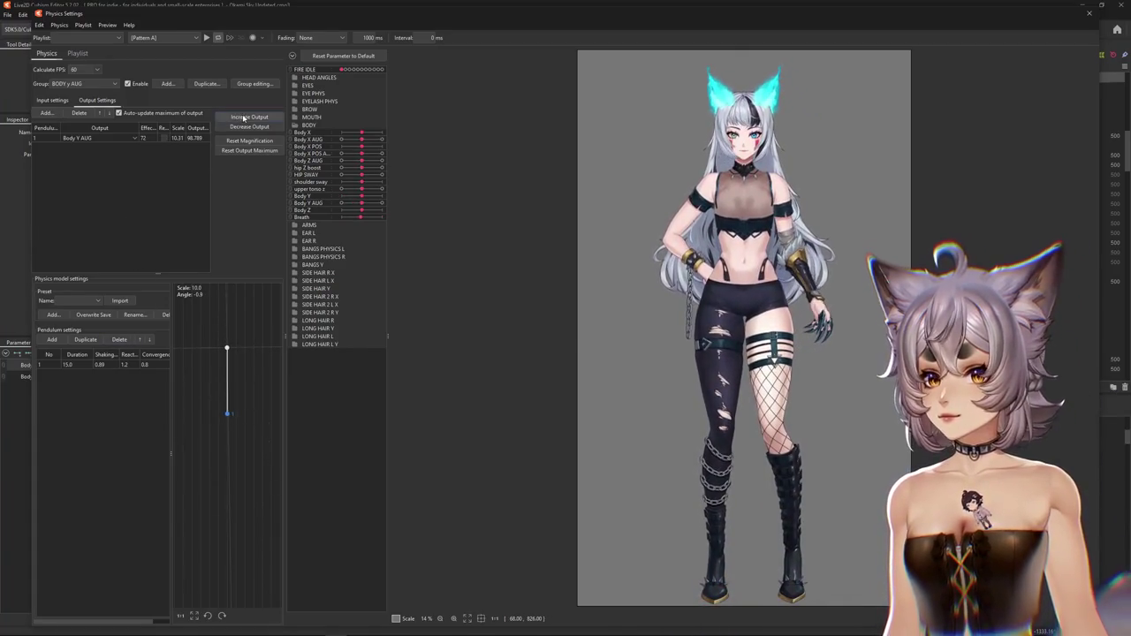
pyautogui.click(585, 333)
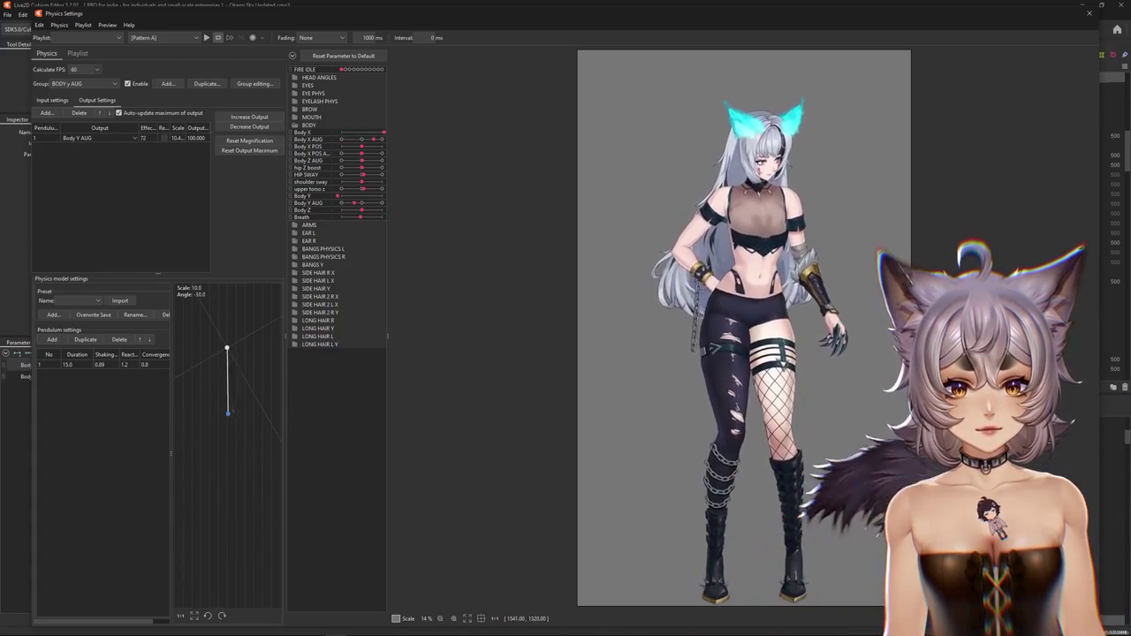
pyautogui.click(1089, 12)
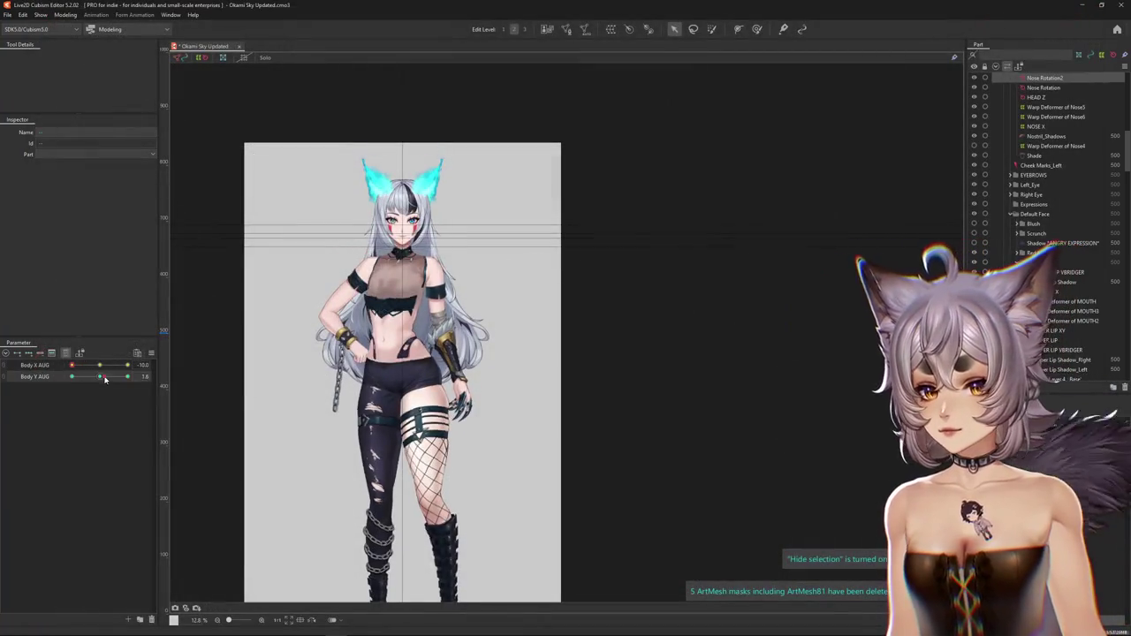
# - Test Body Y AUG at -10 and 10 and Body X AUG at -10 with outlines hidden, then choose Brush Deform
pyautogui.moveTo(104, 378)
pyautogui.mouseDown()
pyautogui.moveTo(44, 392)
pyautogui.moveTo(95, 378)
pyautogui.moveTo(79, 387)
pyautogui.mouseUp()
pyautogui.scroll(2, 225, 390)
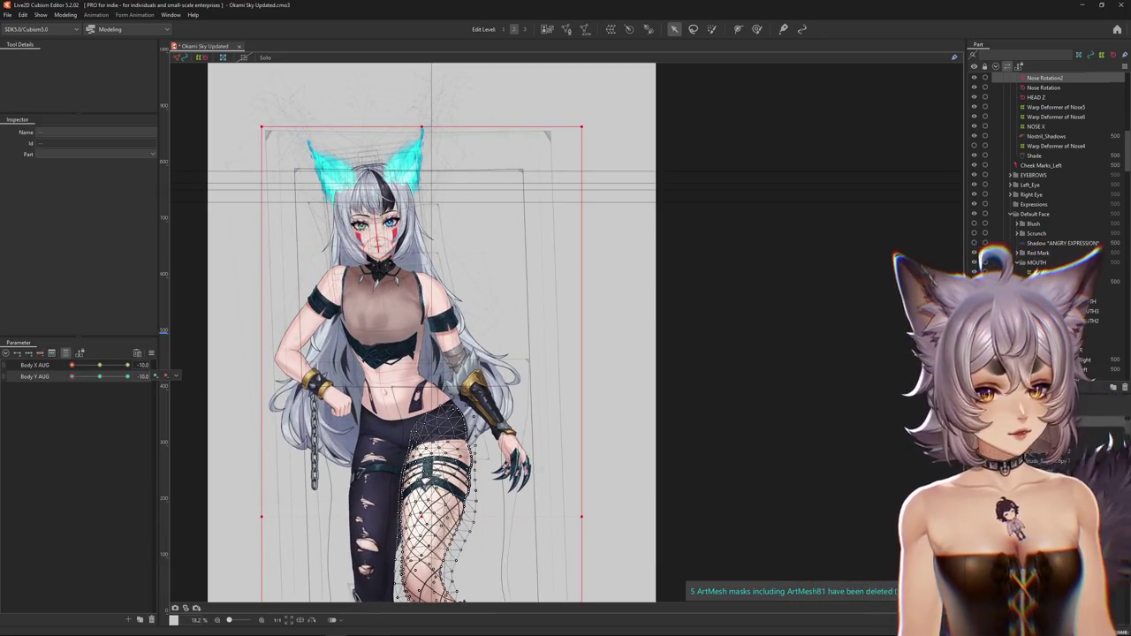
pyautogui.moveTo(99, 377)
pyautogui.mouseDown()
pyautogui.moveTo(129, 378)
pyautogui.moveTo(128, 365)
pyautogui.moveTo(46, 394)
pyautogui.mouseUp()
pyautogui.hotkey('ctrl', 'h')
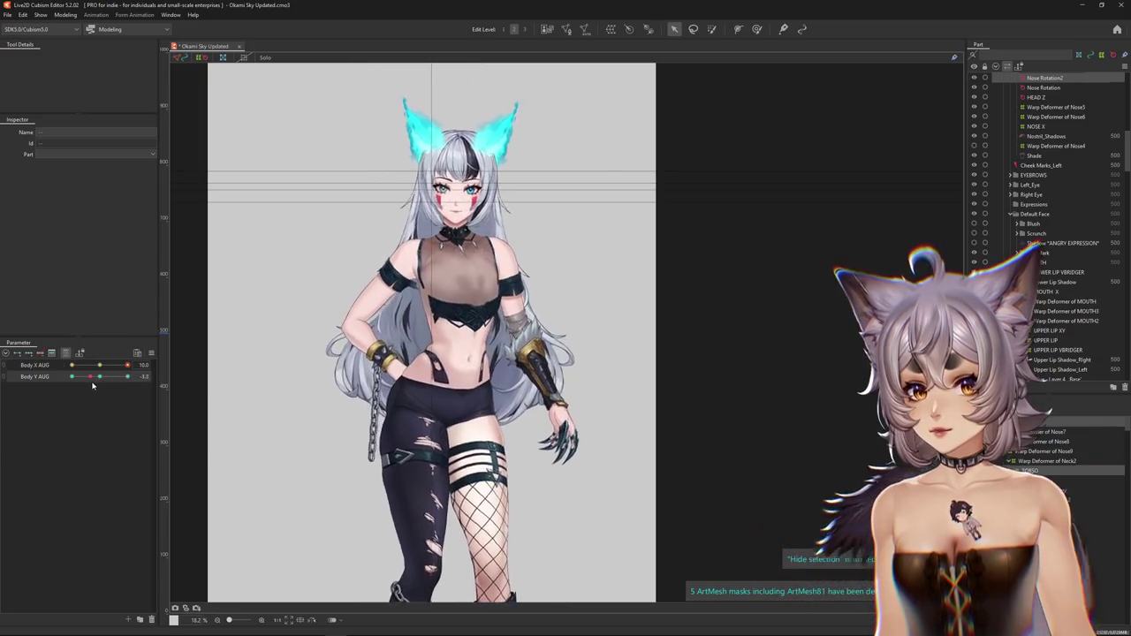
pyautogui.moveTo(127, 365)
pyautogui.mouseDown()
pyautogui.moveTo(71, 366)
pyautogui.moveTo(128, 377)
pyautogui.mouseUp()
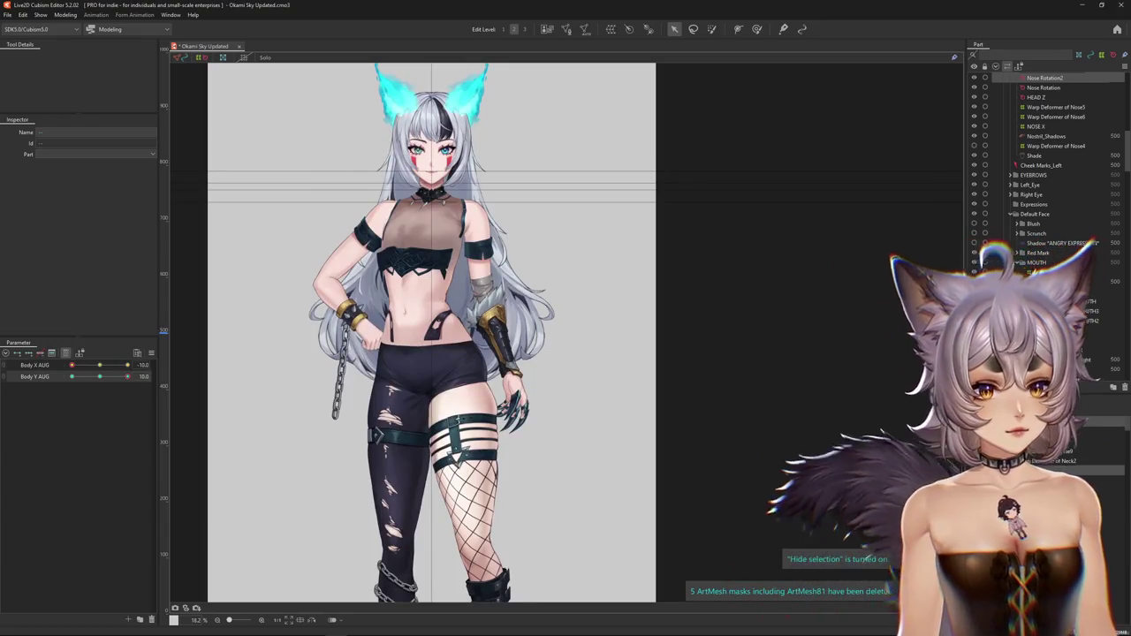
pyautogui.click(756, 28)
pyautogui.scroll(-2, 566, 353)
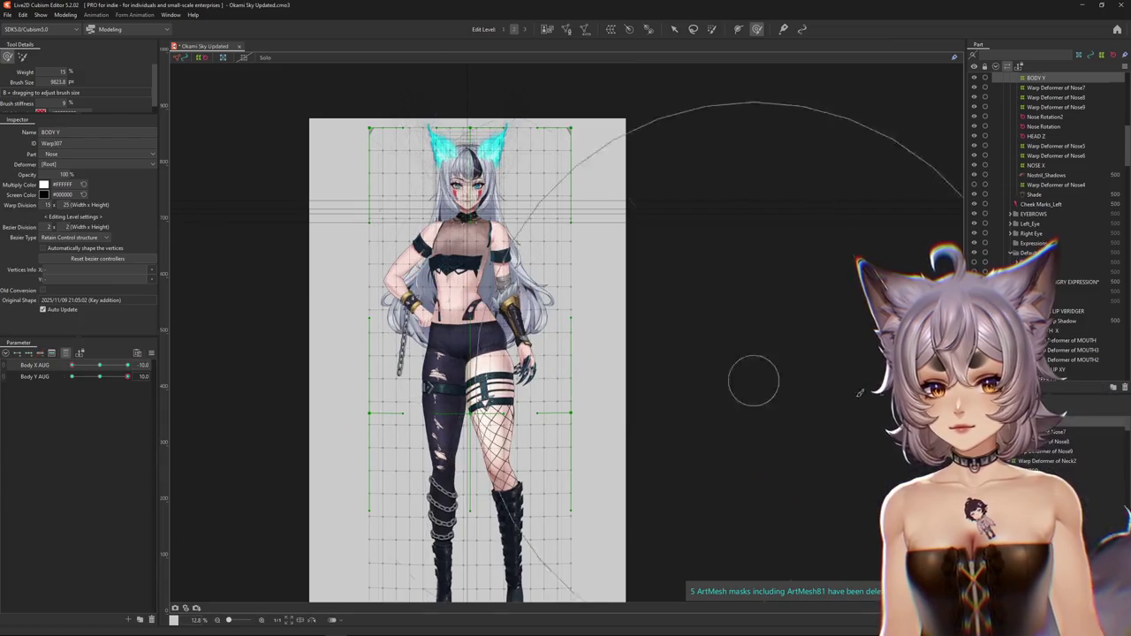
# - Select the BODY Y warp deformer and preview it with Body Y AUG at -10
pyautogui.click(459, 265)
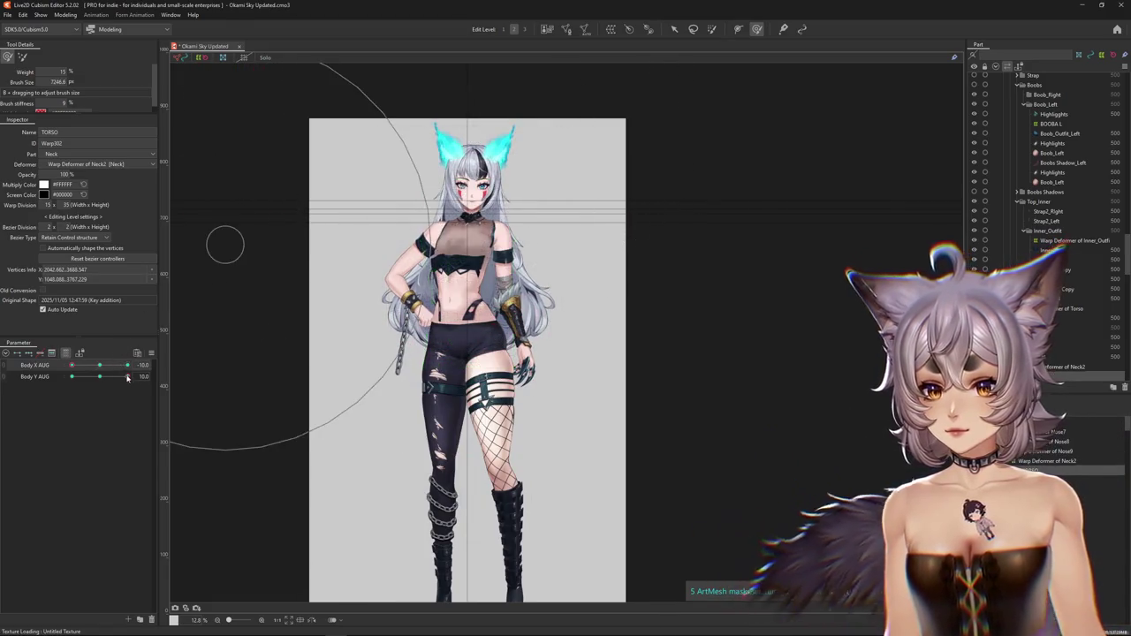
pyautogui.click(94, 376)
pyautogui.moveTo(94, 386); pyautogui.dragTo(71, 393)
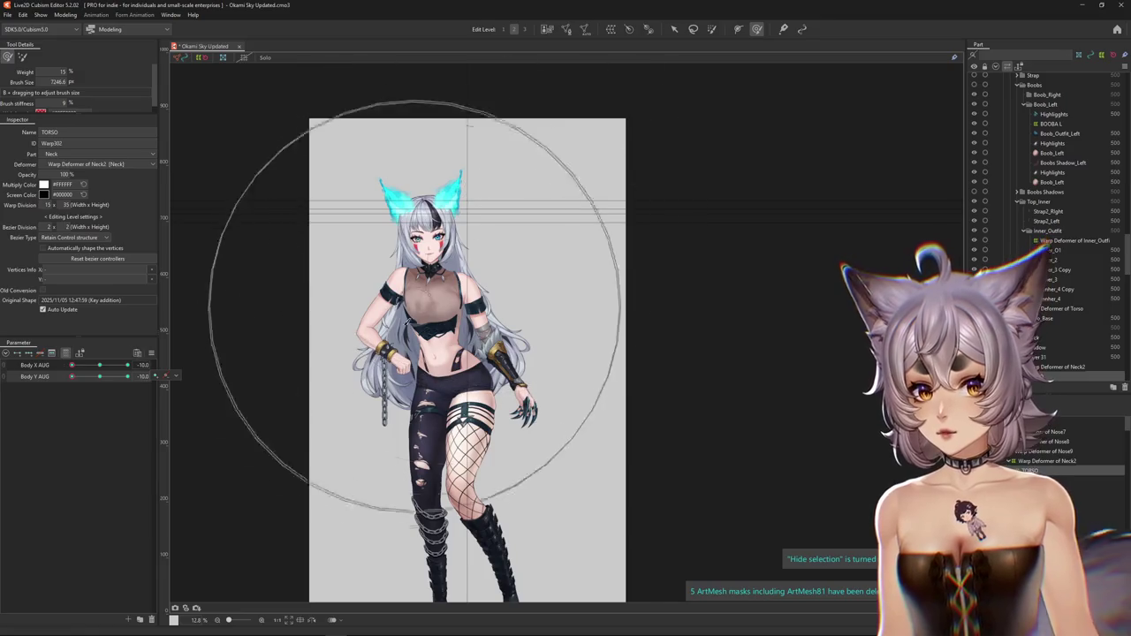
pyautogui.click(96, 376)
pyautogui.moveTo(97, 376)
pyautogui.mouseDown()
pyautogui.moveTo(30, 395)
pyautogui.moveTo(125, 366)
pyautogui.moveTo(73, 369)
pyautogui.mouseUp()
pyautogui.click(99, 366)
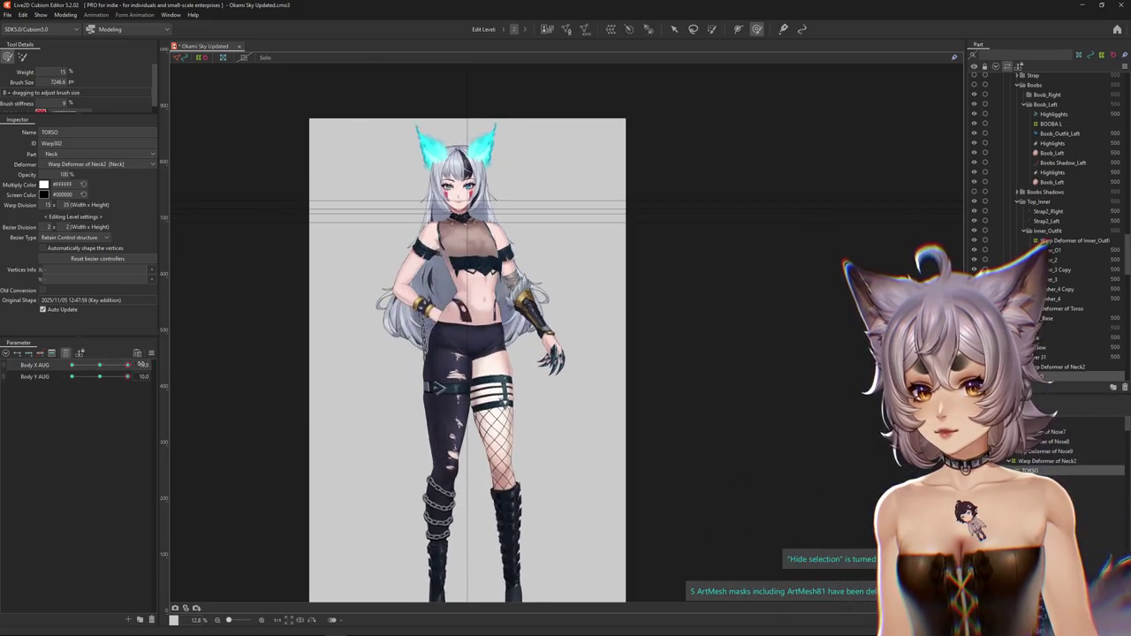
# - Nudge the torso warp slightly right and compare poses in ghost preview across Body Y AUG -10 to 10
pyautogui.moveTo(456, 211); pyautogui.dragTo(462, 211)
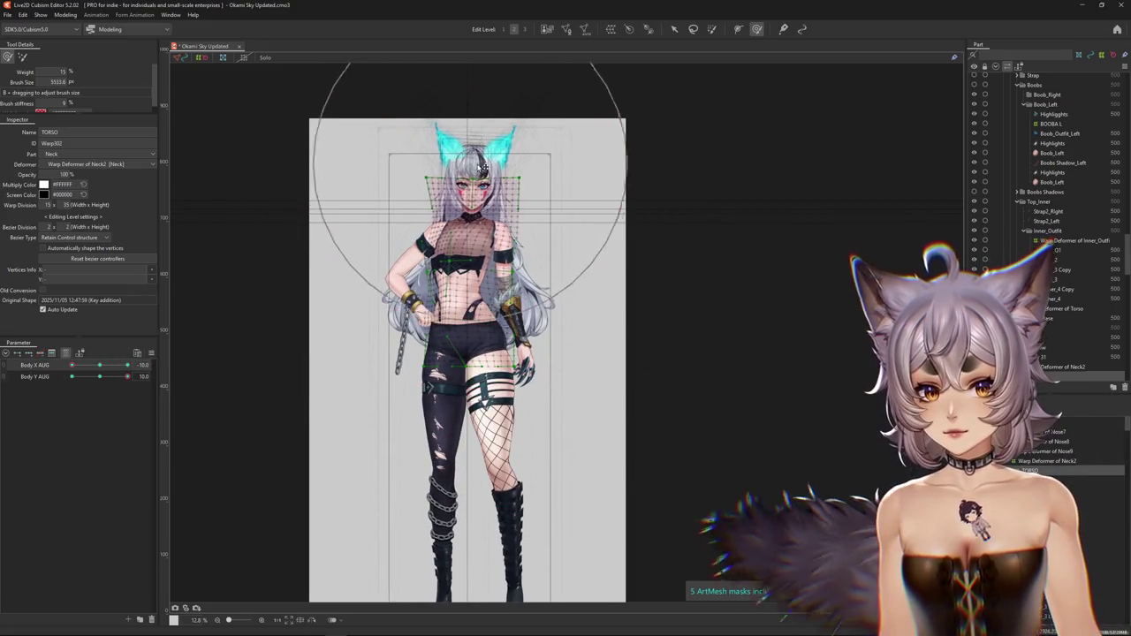
pyautogui.click(332, 622)
pyautogui.moveTo(127, 376); pyautogui.dragTo(56, 408)
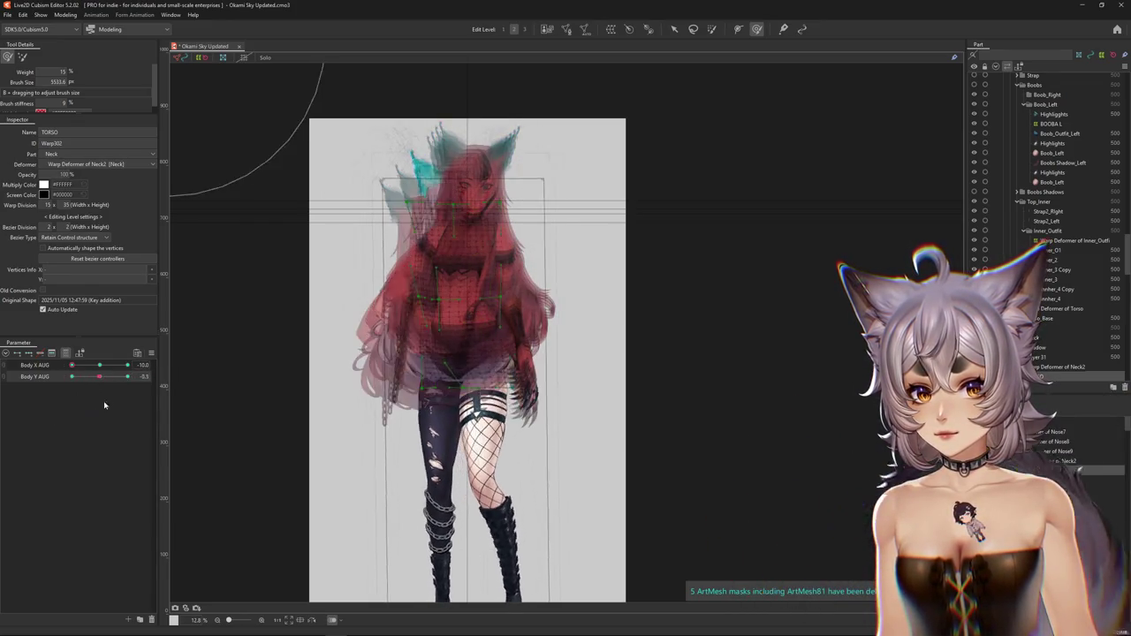
pyautogui.moveTo(56, 408); pyautogui.dragTo(129, 402)
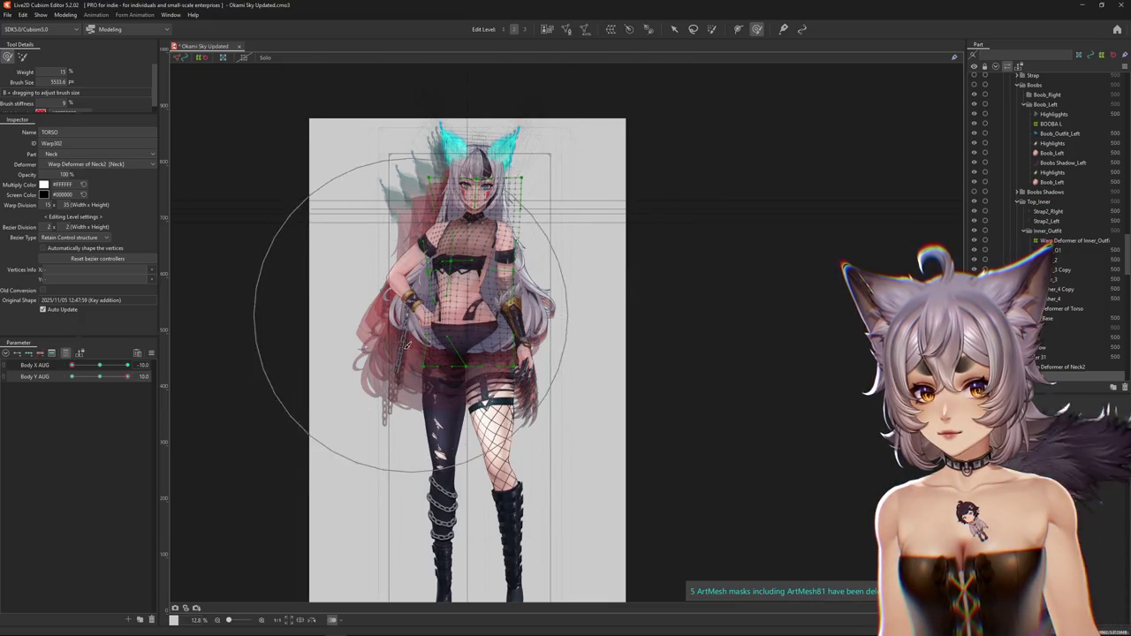
pyautogui.moveTo(126, 376); pyautogui.dragTo(12, 397)
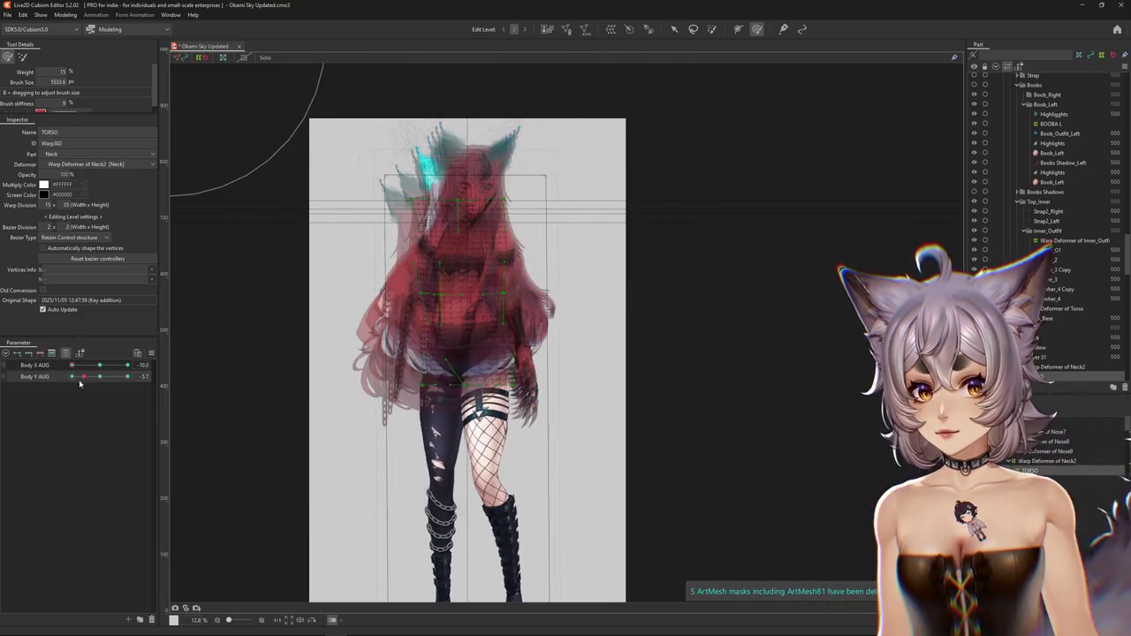
pyautogui.moveTo(87, 385); pyautogui.dragTo(133, 380)
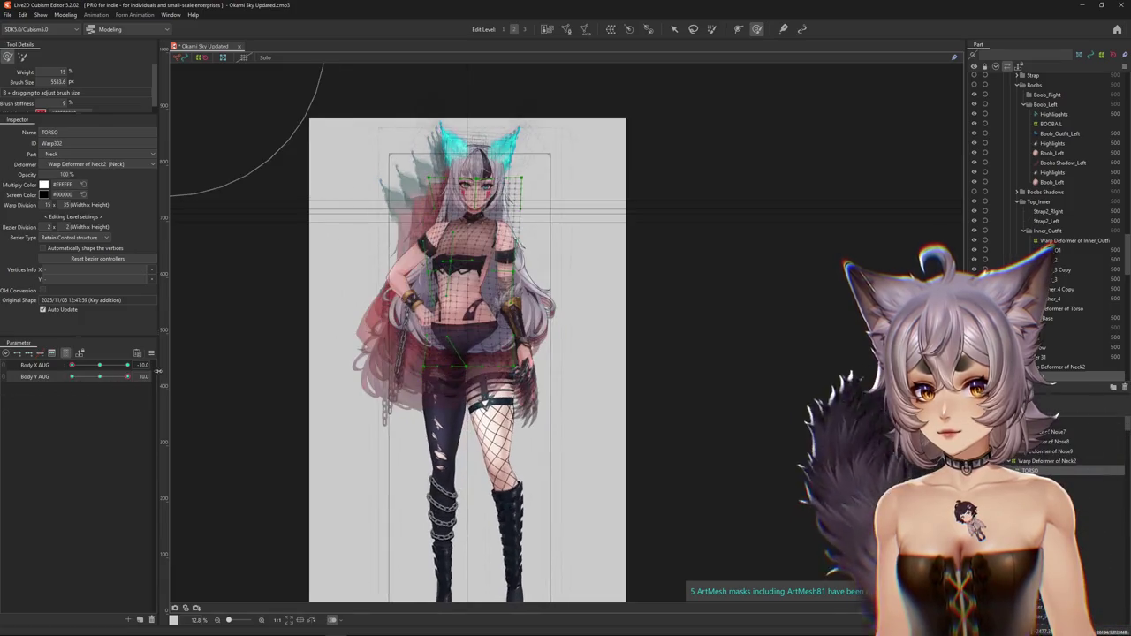
pyautogui.scroll(3, 329, 602)
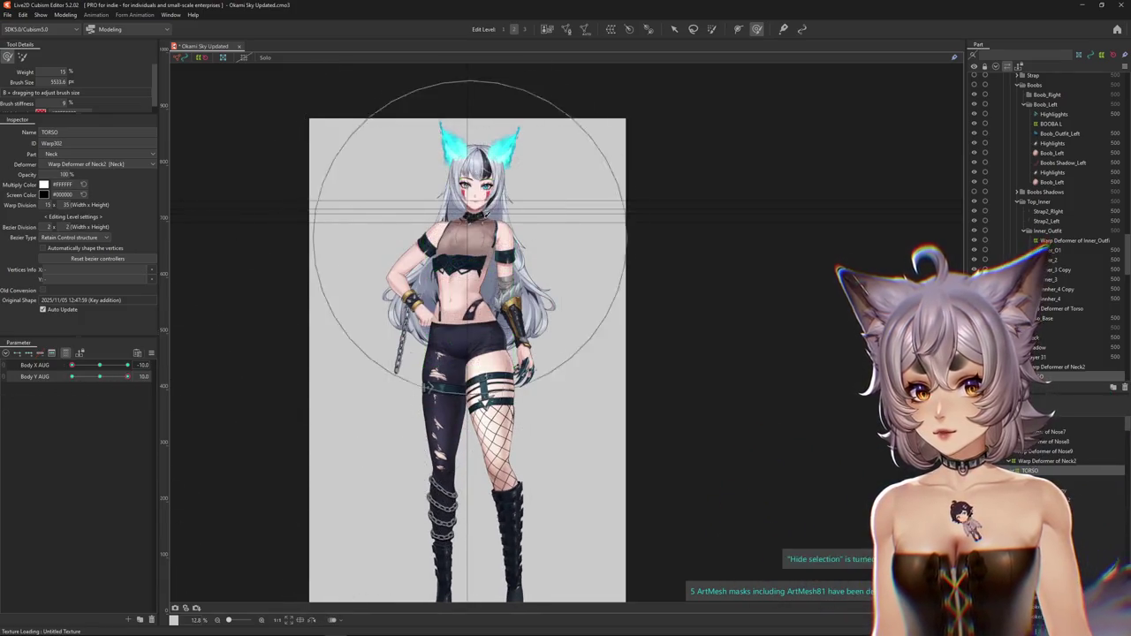
pyautogui.moveTo(126, 377); pyautogui.dragTo(72, 376)
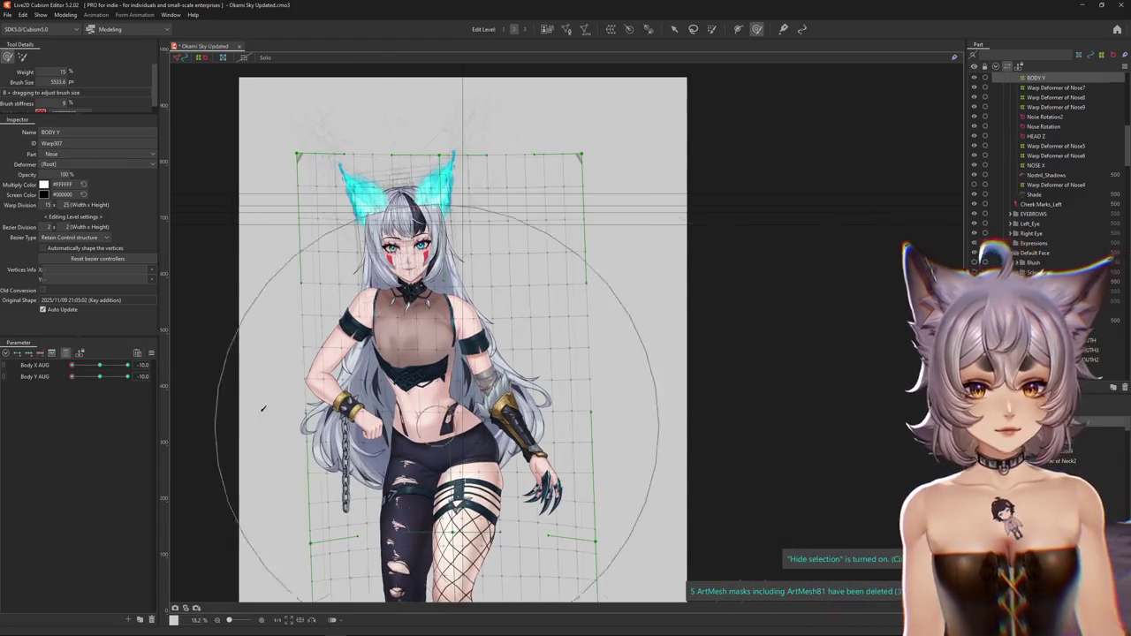
# - Toggle the deformer grid while sweeping Body X AUG, then reselect the BODY Y warp deformer
pyautogui.moveTo(72, 376)
pyautogui.mouseDown()
pyautogui.moveTo(90, 377)
pyautogui.moveTo(33, 384)
pyautogui.mouseUp()
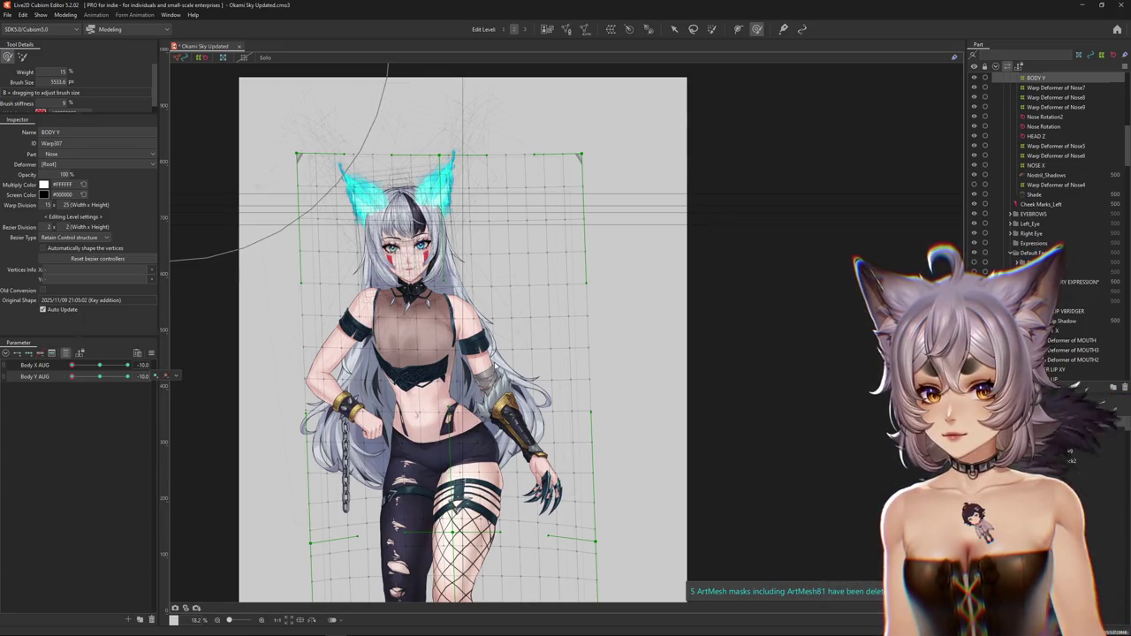
pyautogui.scroll(-2, 389, 292)
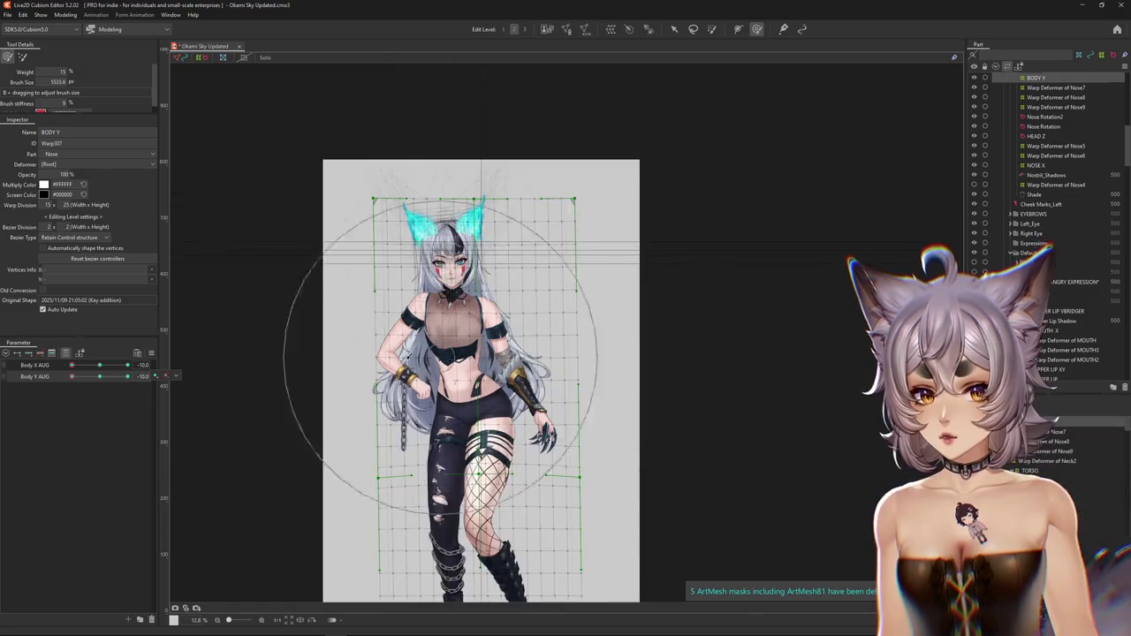
pyautogui.hotkey('ctrl', 'h')
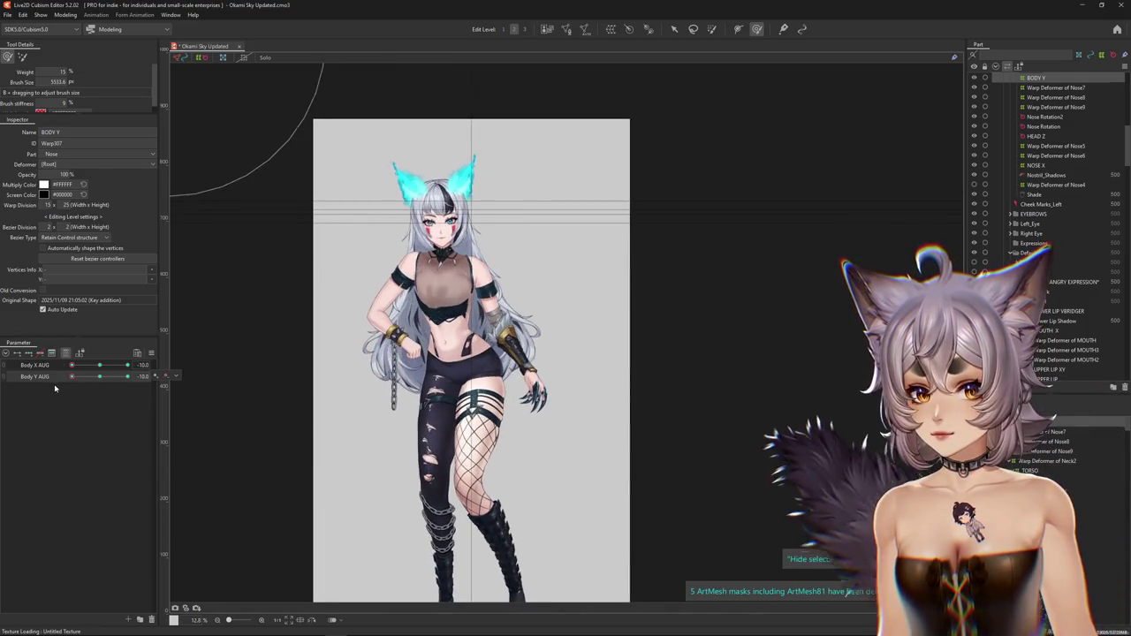
pyautogui.moveTo(75, 366); pyautogui.dragTo(82, 382)
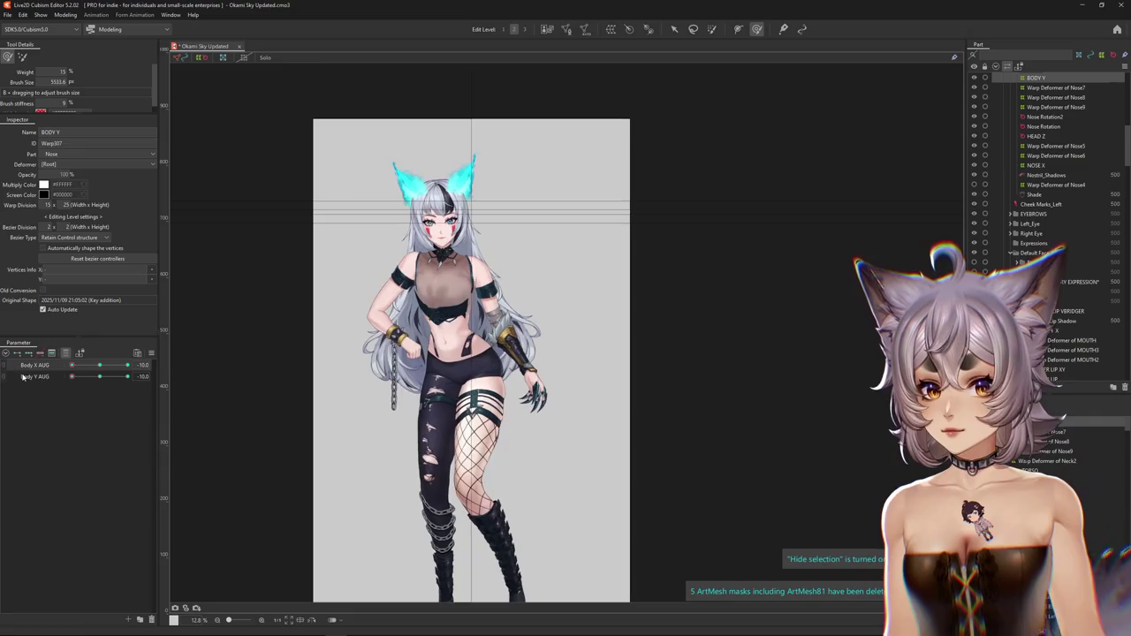
pyautogui.click(93, 375)
pyautogui.hotkey('ctrl', 'h')
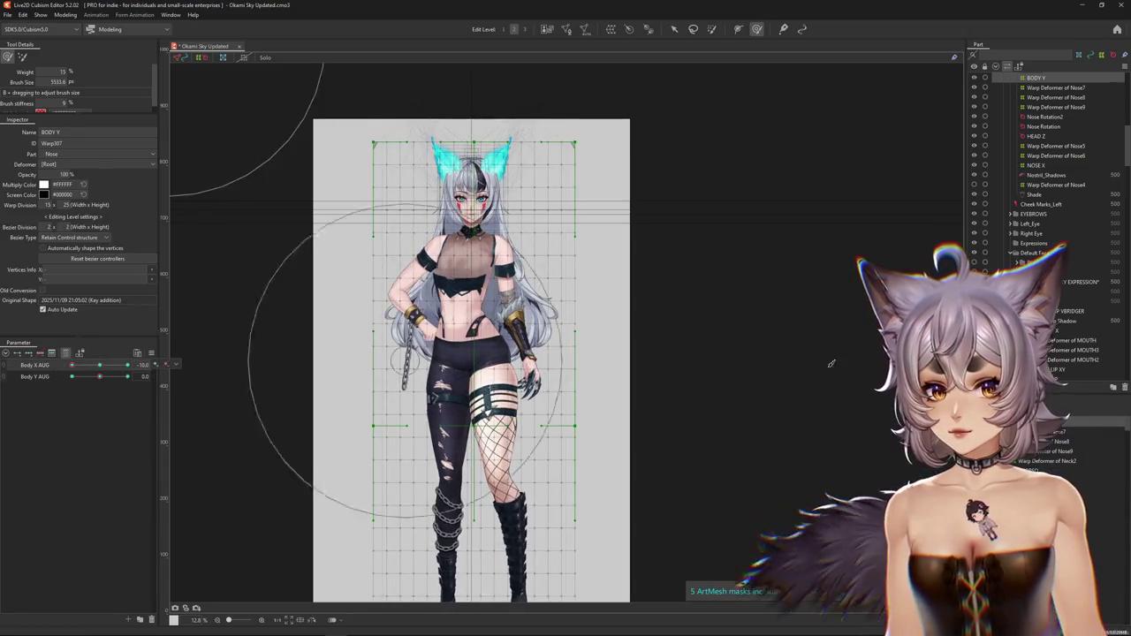
pyautogui.click(1057, 88)
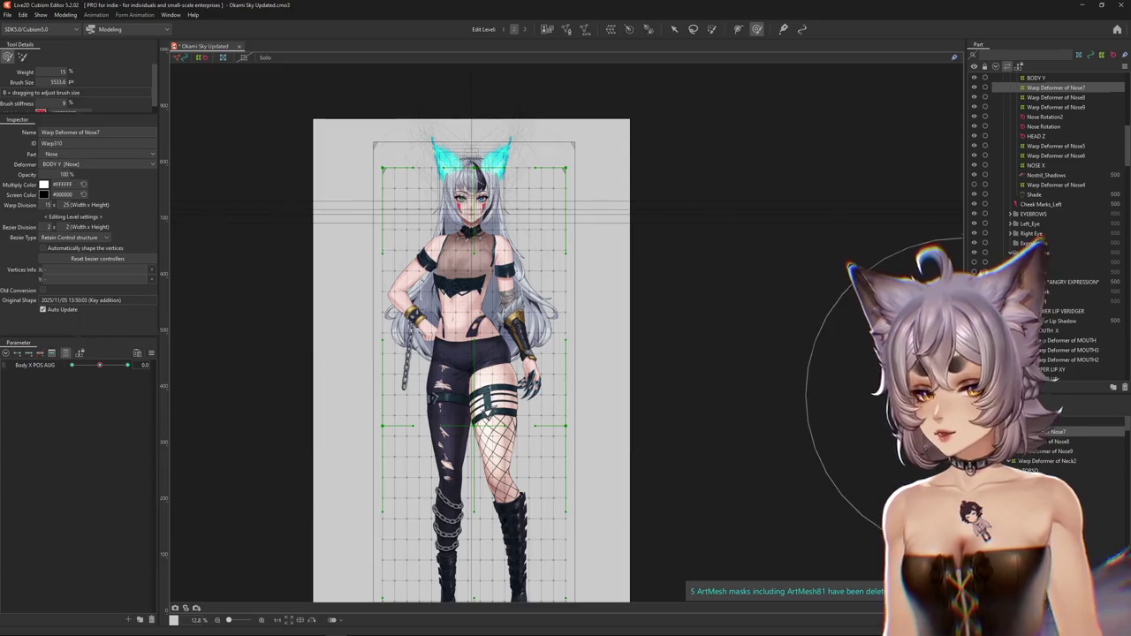
pyautogui.click(477, 265)
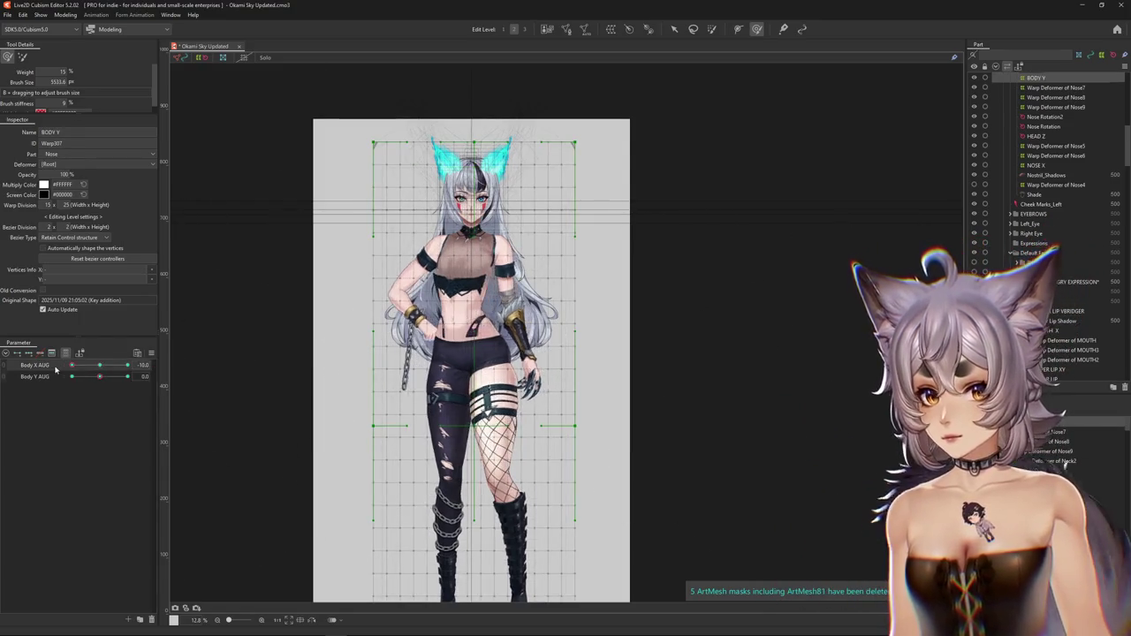
# - Check the BODY Y warp at Body Y AUG -10 and Body X AUG 10, undo a grid shift, and reopen Physics Settings
pyautogui.click(50, 380)
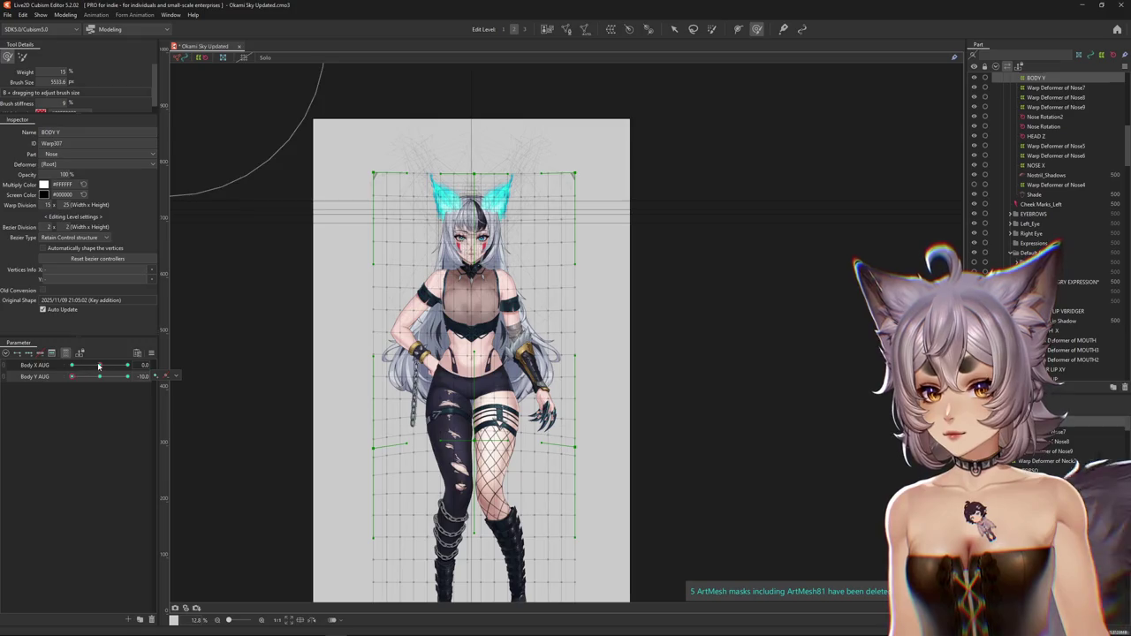
pyautogui.scroll(-2, 214, 442)
pyautogui.moveTo(99, 365); pyautogui.dragTo(133, 367)
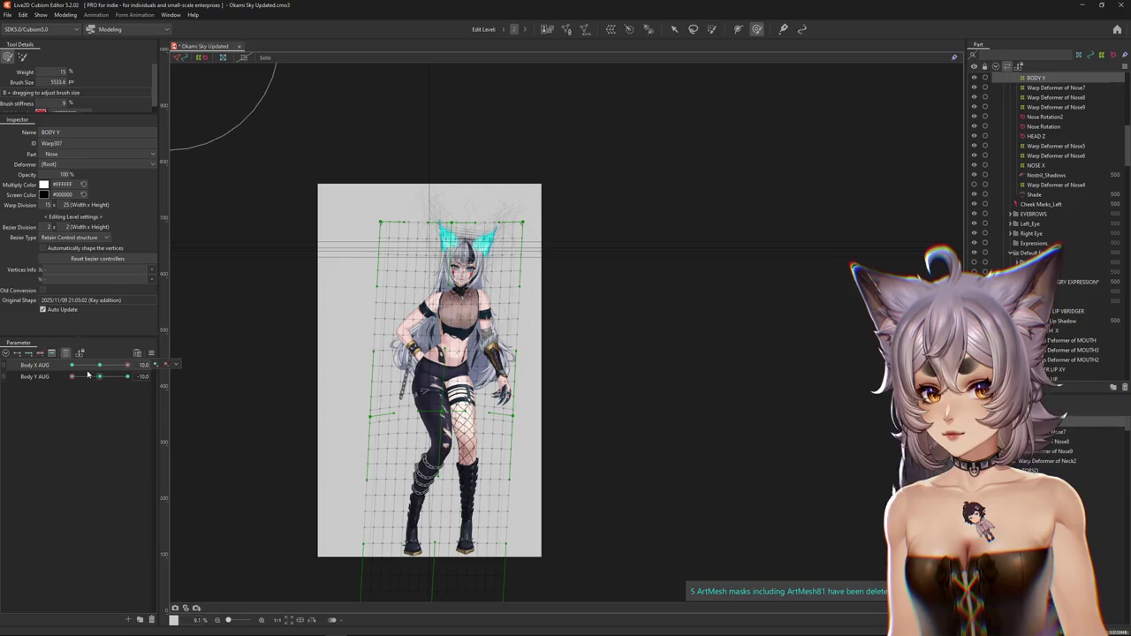
pyautogui.moveTo(100, 367); pyautogui.dragTo(175, 366)
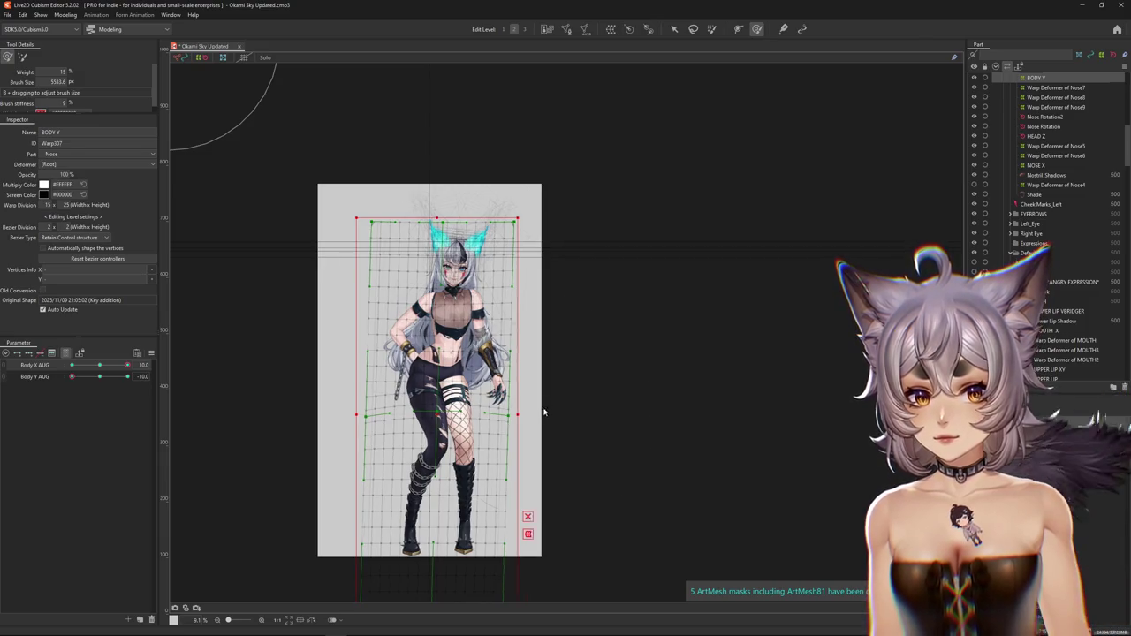
pyautogui.moveTo(72, 376)
pyautogui.mouseDown()
pyautogui.moveTo(88, 379)
pyautogui.moveTo(72, 376)
pyautogui.moveTo(86, 366)
pyautogui.moveTo(29, 369)
pyautogui.mouseUp()
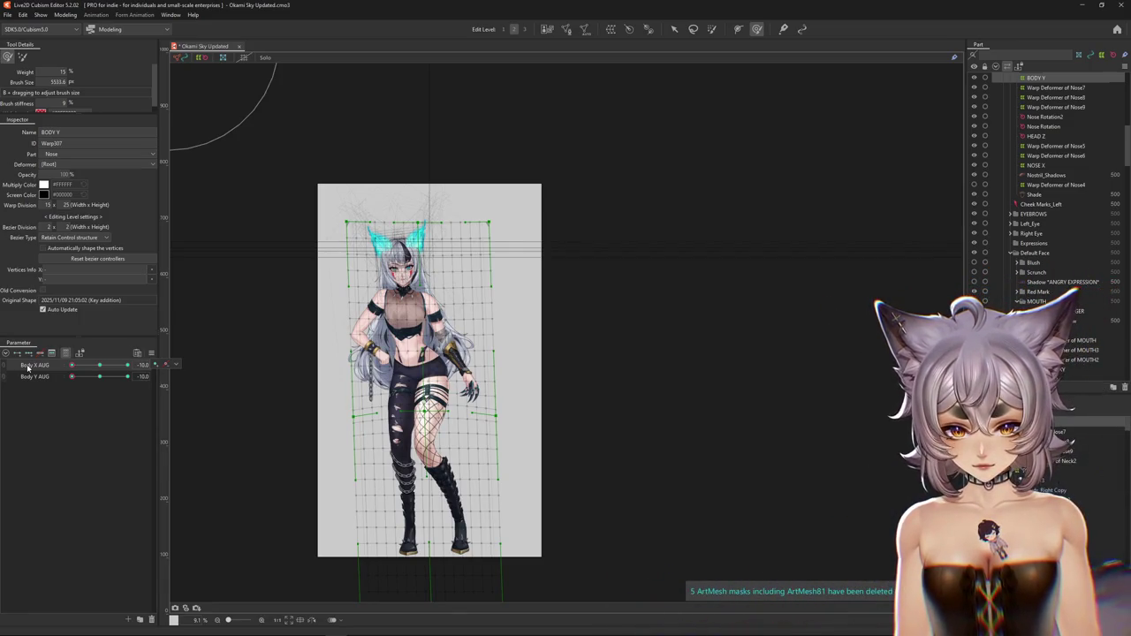
pyautogui.hotkey('ctrl', 'z')
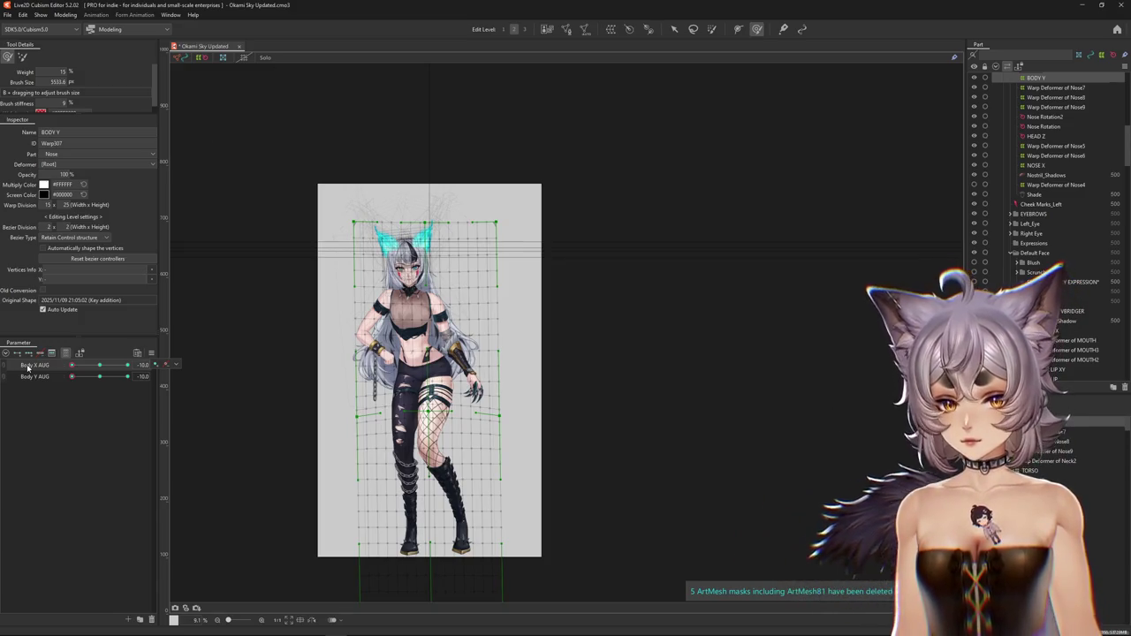
pyautogui.click(64, 15)
pyautogui.click(88, 198)
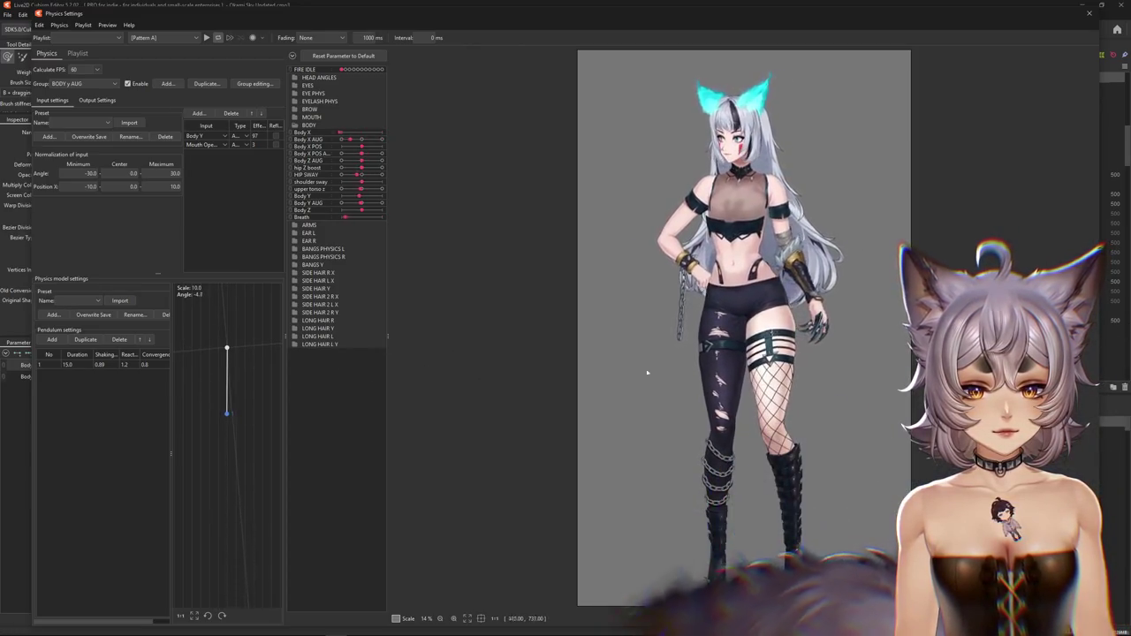
# - Close Physics Settings, then show all parameter groups and collapse them
pyautogui.click(1089, 13)
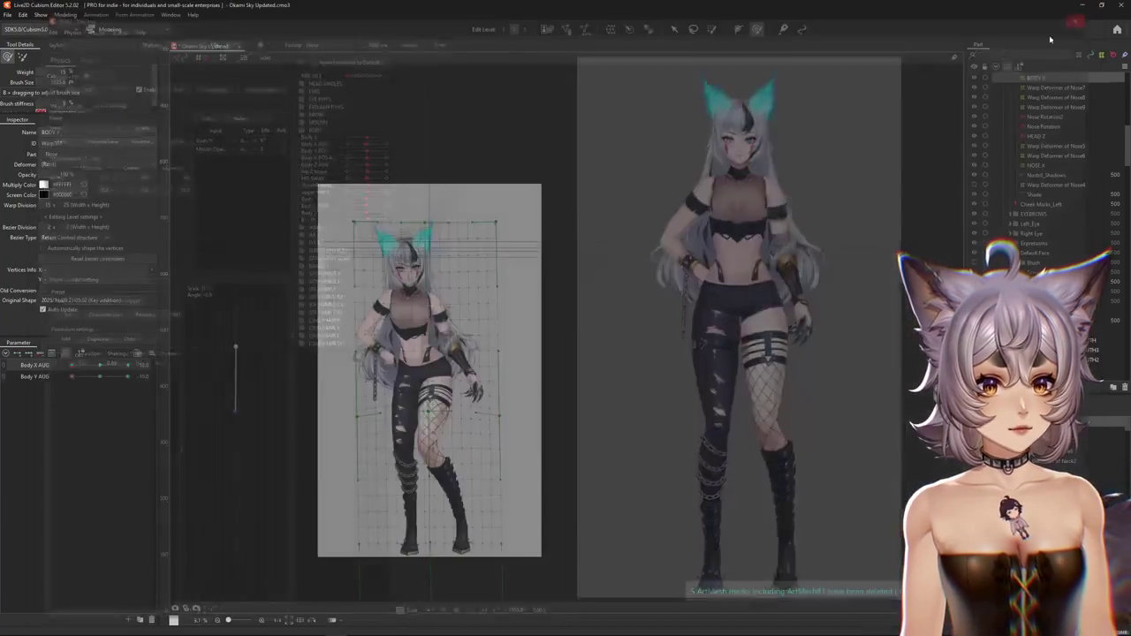
pyautogui.rightClick(166, 349)
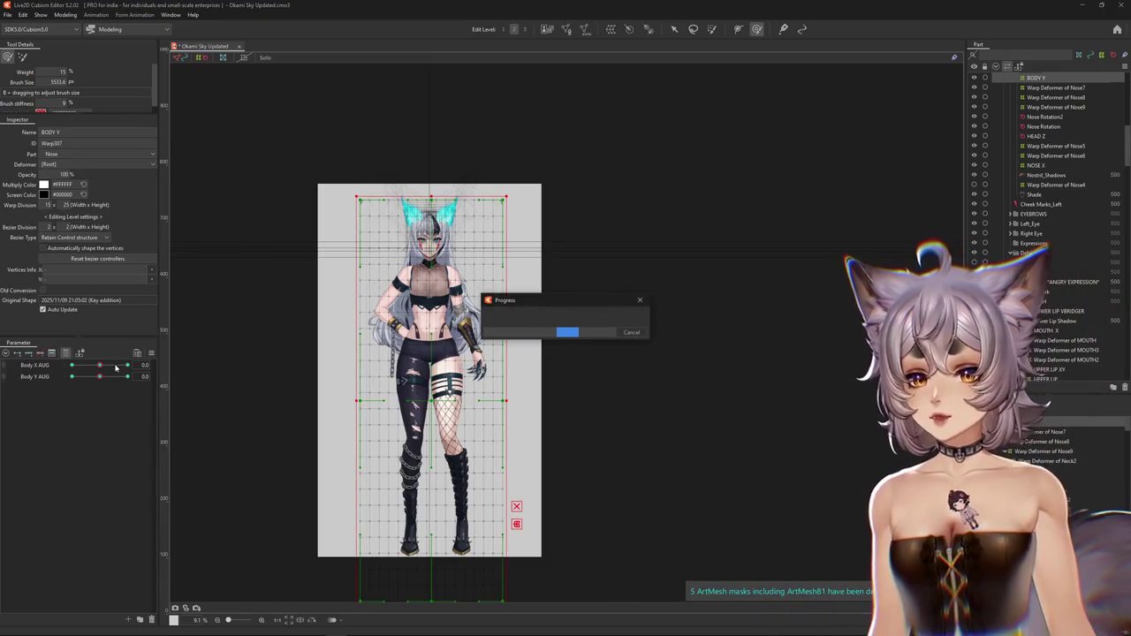
pyautogui.click(66, 354)
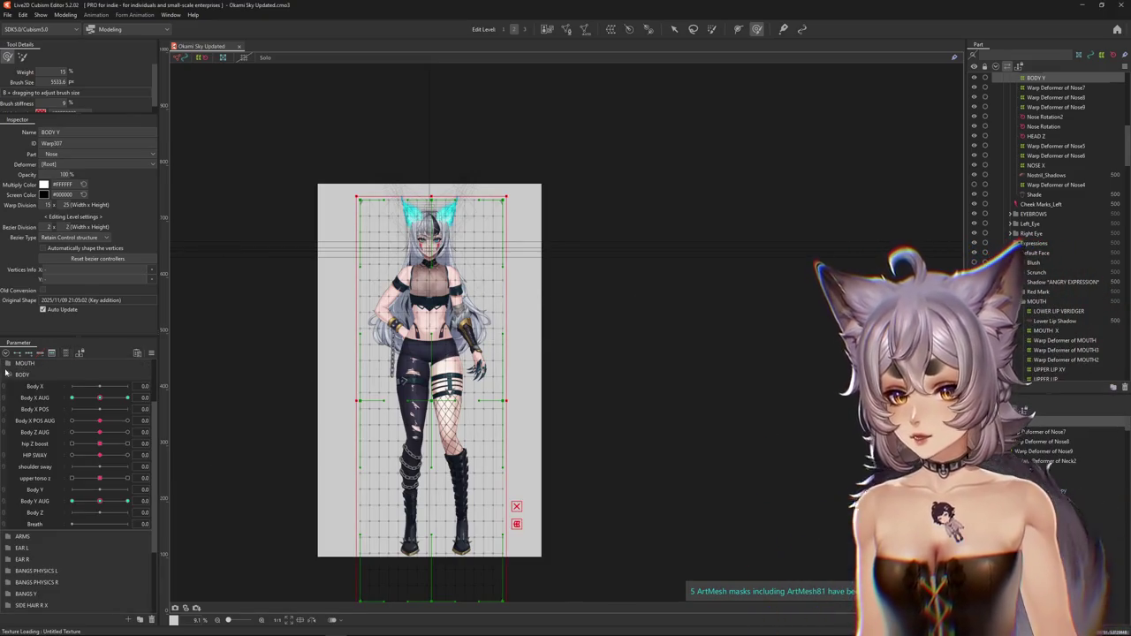
pyautogui.click(22, 352)
pyautogui.scroll(5, 250, 382)
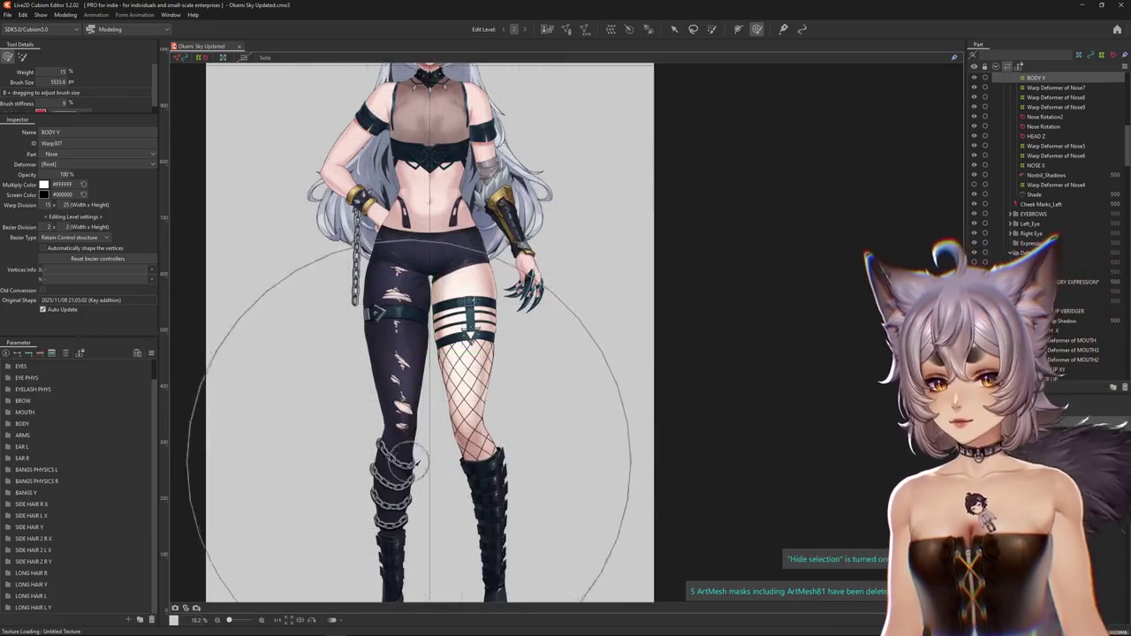
# - Reopen and close Physics Settings, then expand the BODY parameter group
pyautogui.click(60, 16)
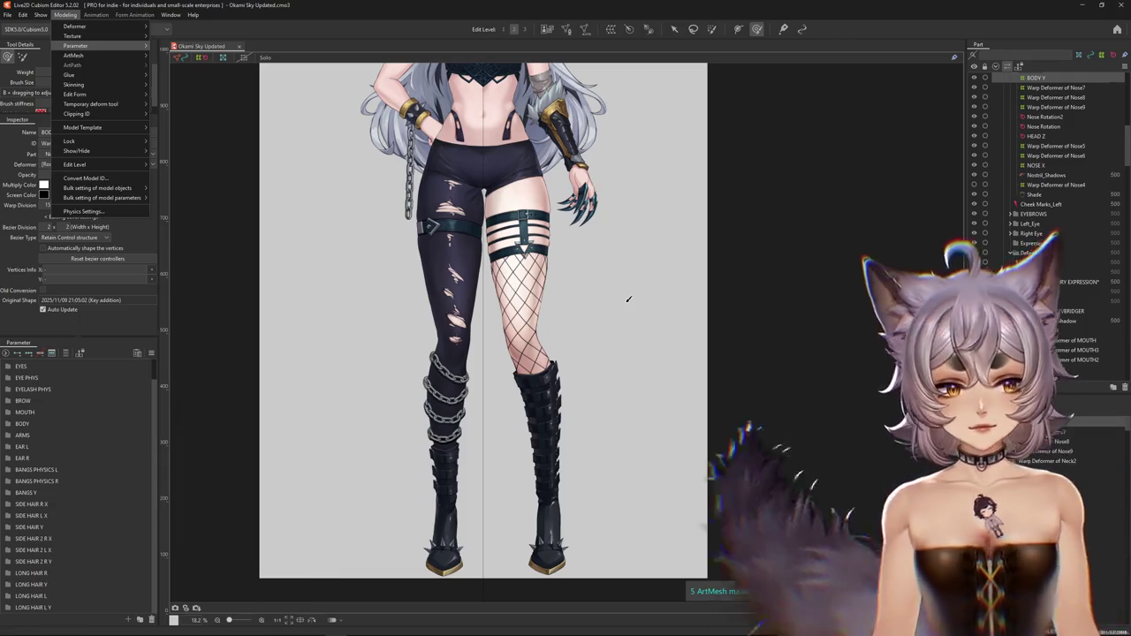
pyautogui.click(83, 211)
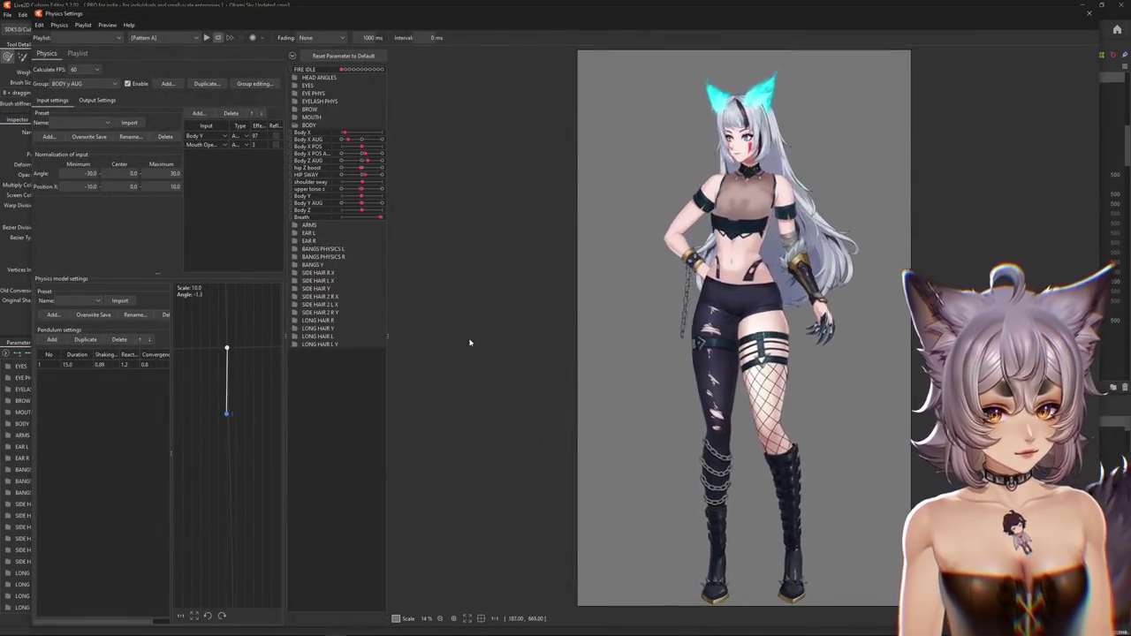
pyautogui.click(1089, 12)
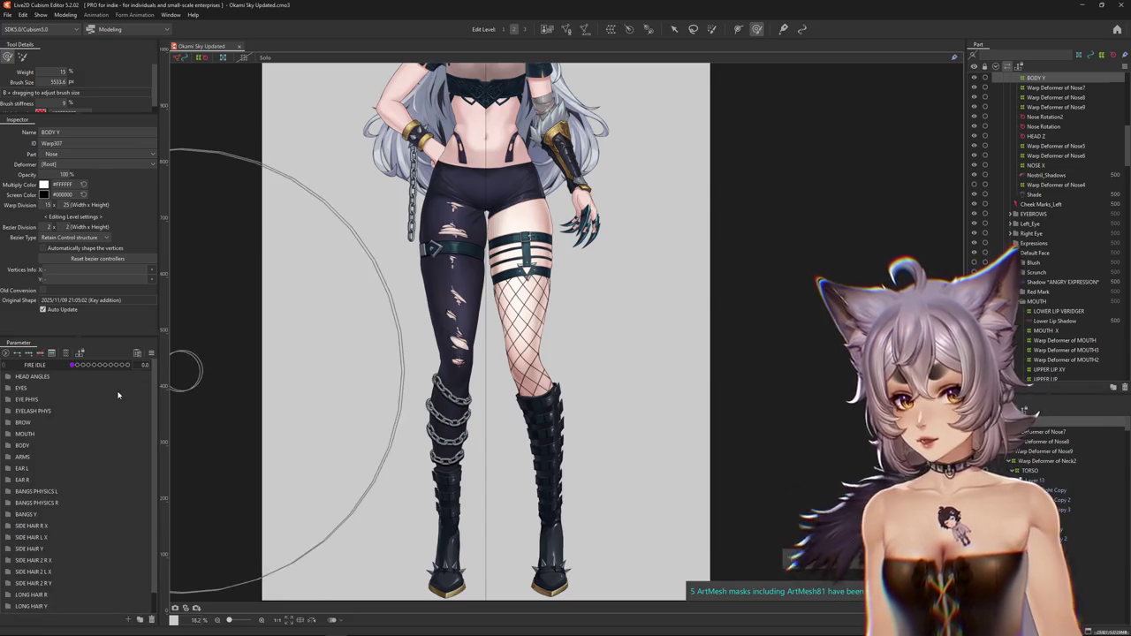
pyautogui.click(12, 446)
# - Create a new LEG POP L parameter in the BODY group
pyautogui.moveTo(99, 469); pyautogui.dragTo(107, 477)
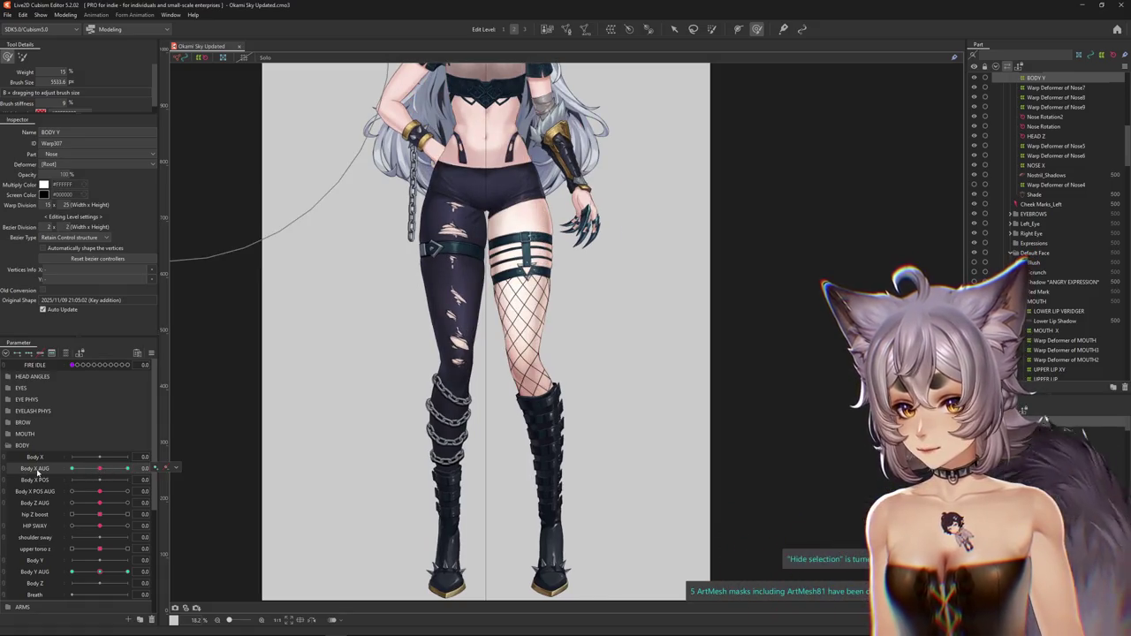
pyautogui.scroll(-1, 50, 552)
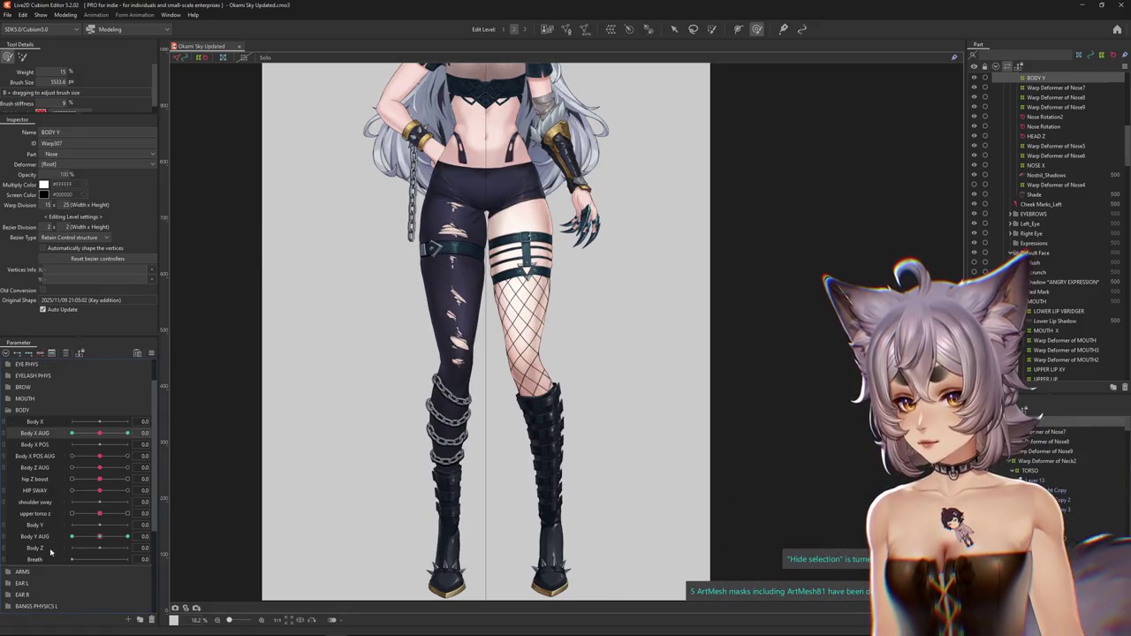
pyautogui.click(128, 620)
pyautogui.write('LEG POP L')
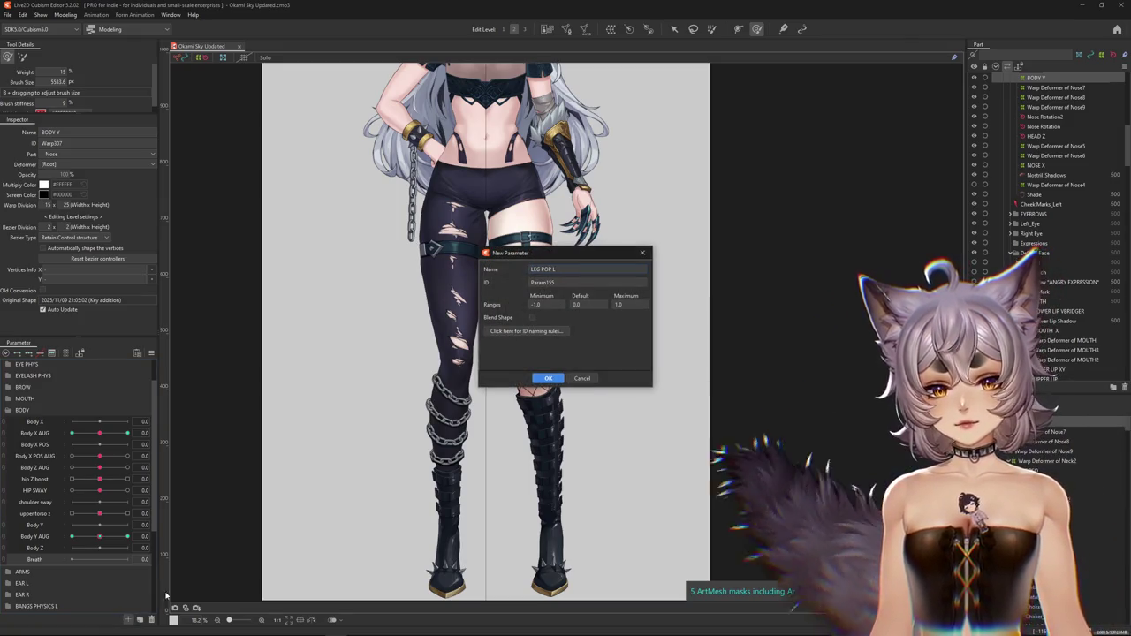
pyautogui.press('Return')
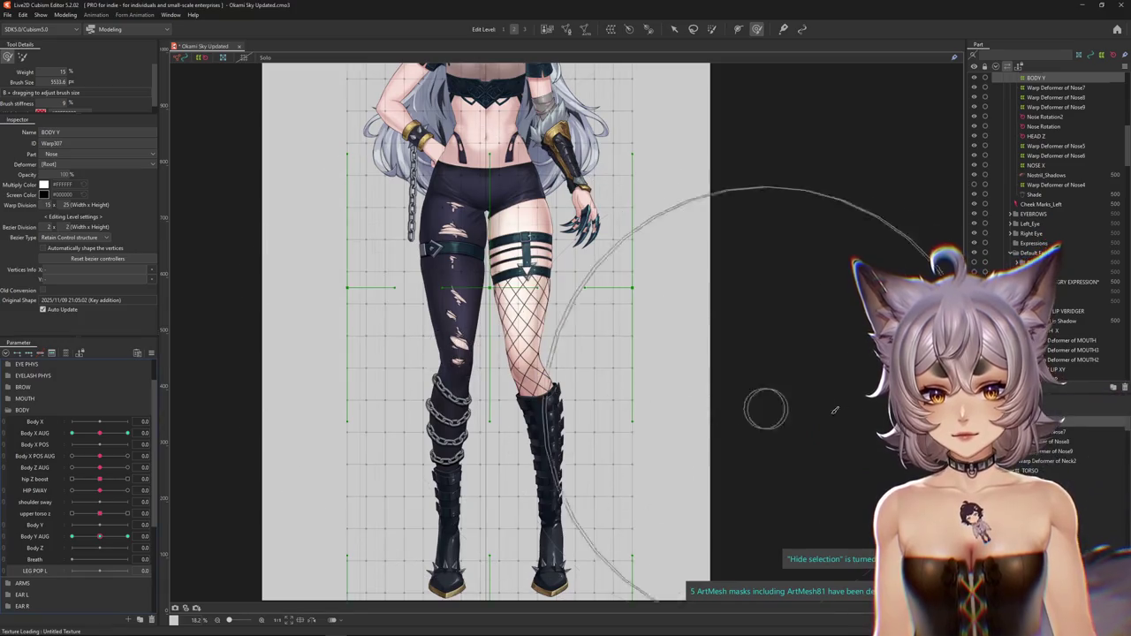
# - Shrink the deform brush and select the LEG L warp deformer at the thigh
pyautogui.moveTo(770, 504); pyautogui.dragTo(733, 248)
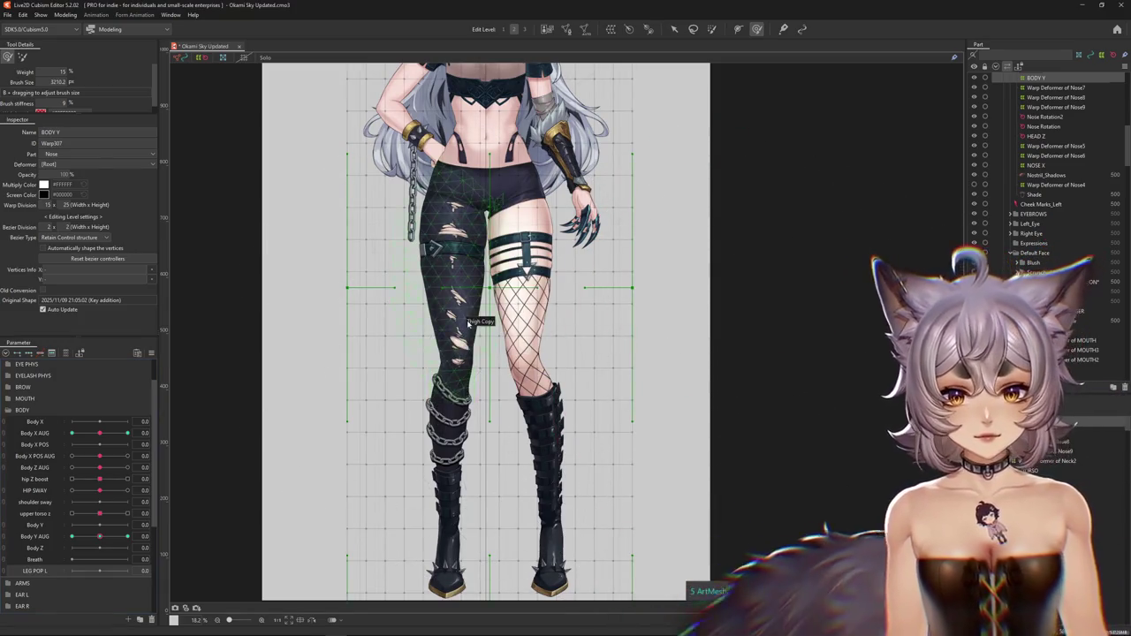
pyautogui.rightClick(477, 322)
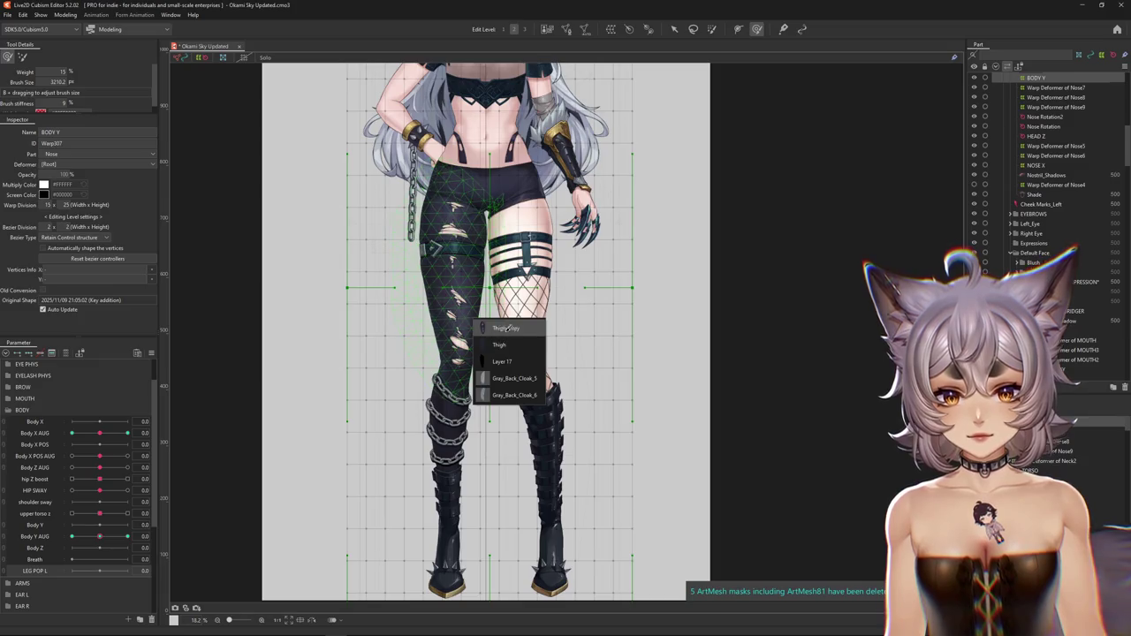
pyautogui.click(507, 327)
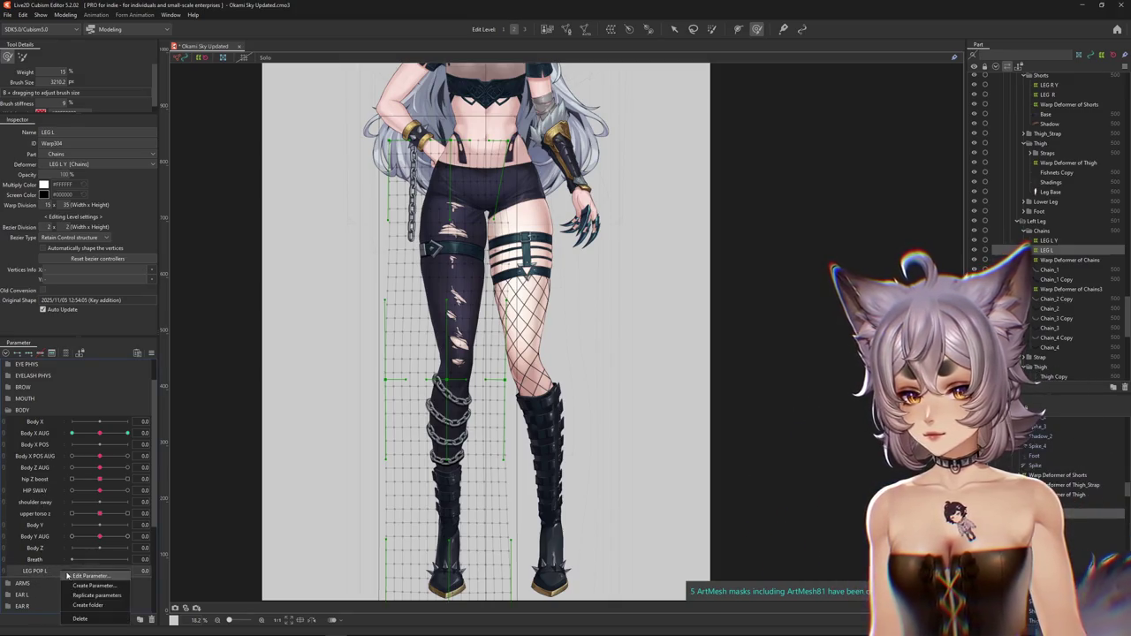
# - Confirm the LEG POP L parameter settings and paint weights on the left leg with Body X AUG at 10
pyautogui.click(71, 576)
pyautogui.click(548, 378)
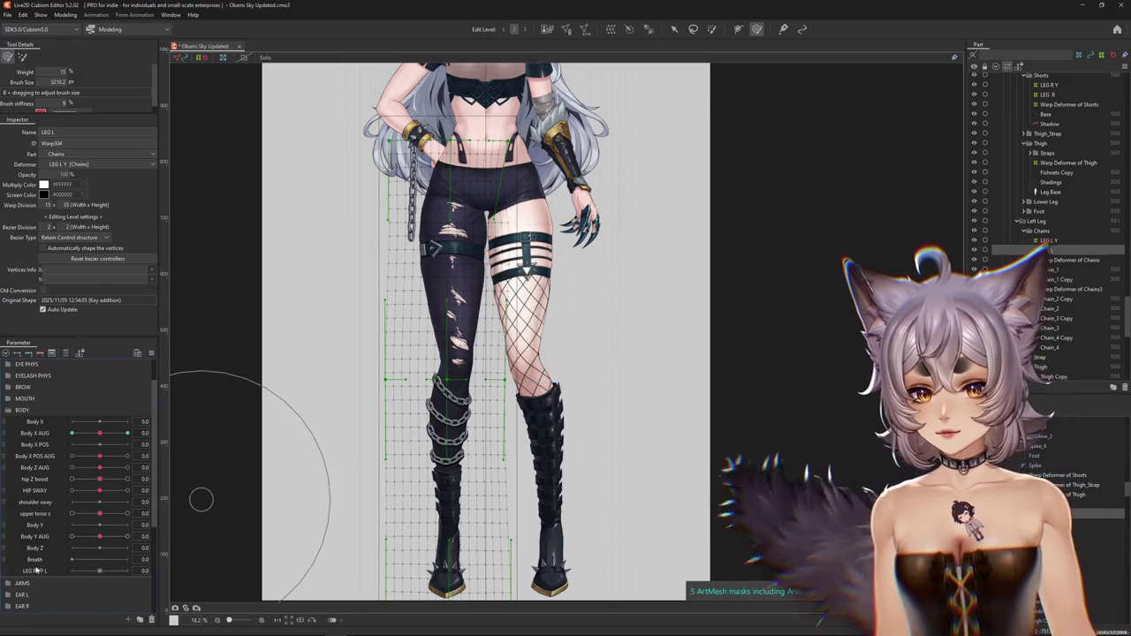
pyautogui.moveTo(99, 434); pyautogui.dragTo(104, 439)
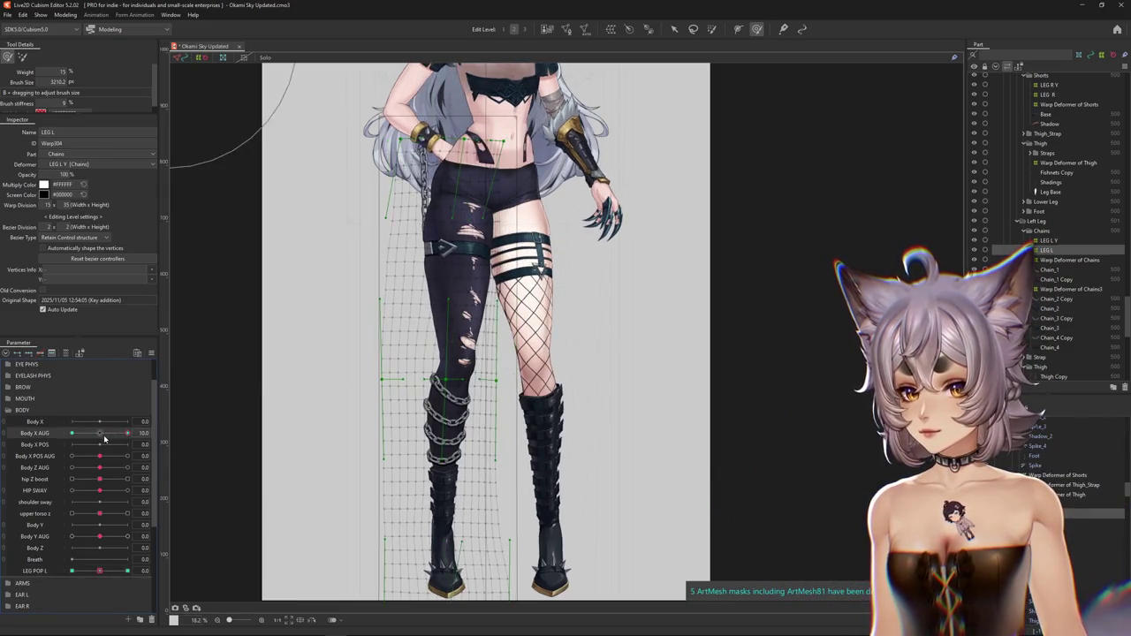
pyautogui.moveTo(404, 353)
pyautogui.mouseDown()
pyautogui.moveTo(447, 361)
pyautogui.moveTo(419, 351)
pyautogui.mouseUp()
pyautogui.hotkey('ctrl', 'h')
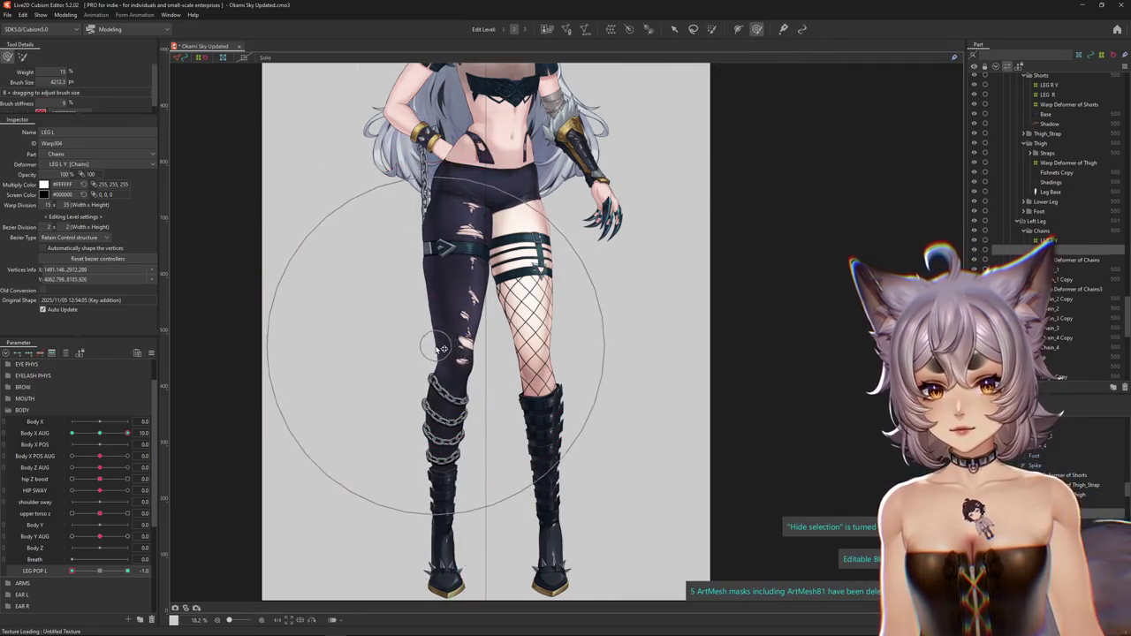
pyautogui.scroll(-2, 422, 351)
pyautogui.hotkey('ctrl', 'h')
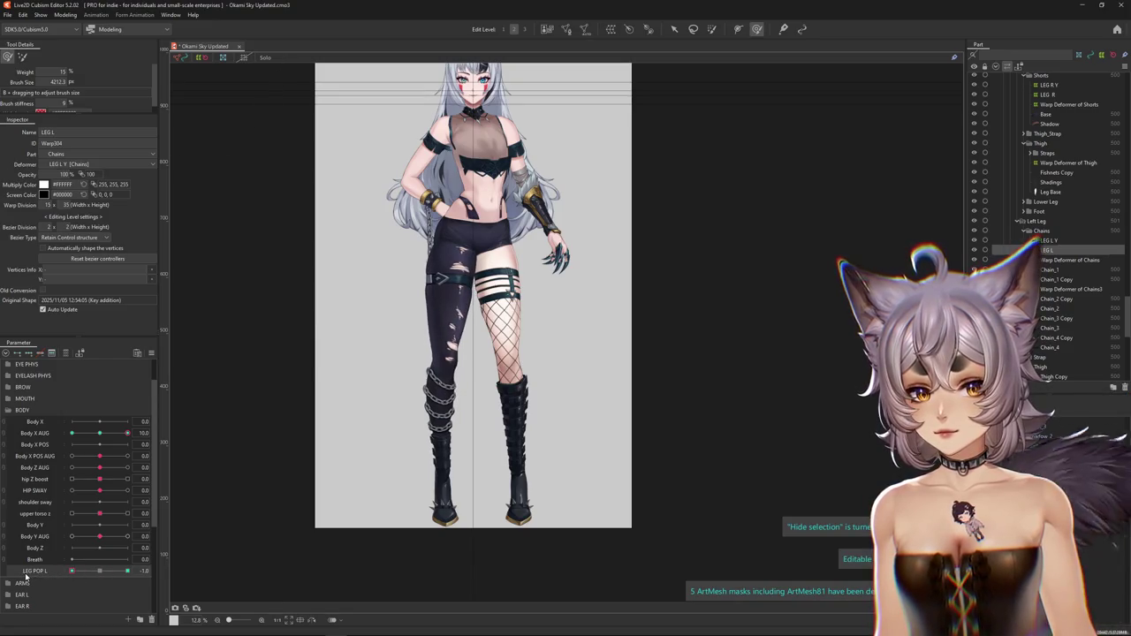
# - Test LEG POP L at 1.0 and -1.0 against Body X AUG 0 and -10, shrinking the weight brush
pyautogui.click(128, 571)
pyautogui.moveTo(397, 372)
pyautogui.mouseDown()
pyautogui.moveTo(455, 365)
pyautogui.moveTo(464, 406)
pyautogui.mouseUp()
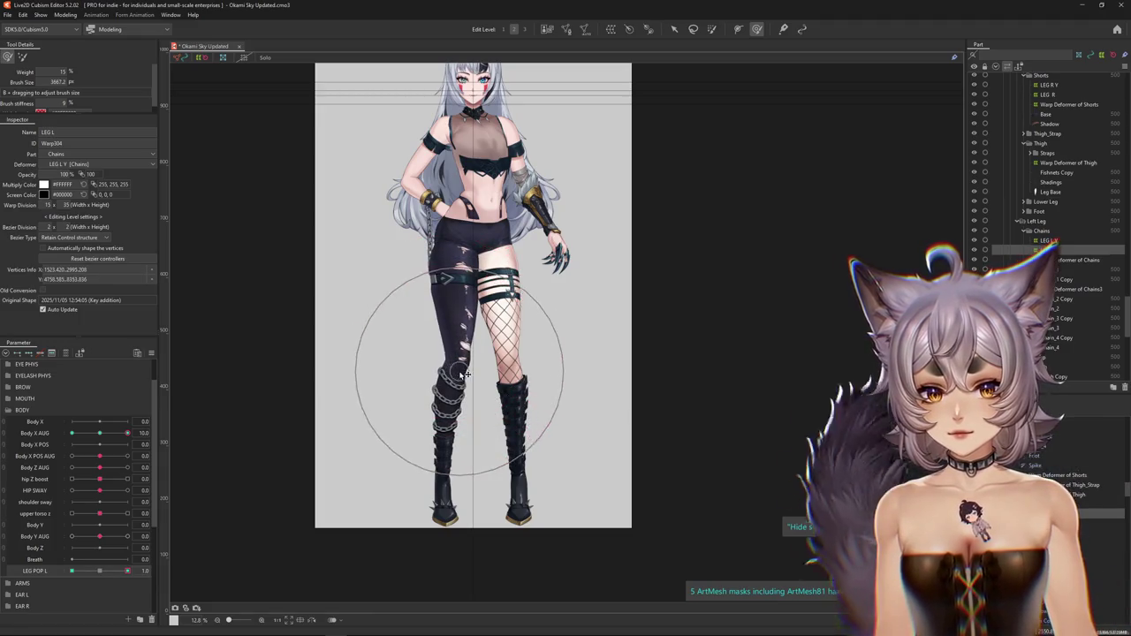
pyautogui.scroll(-2, 464, 416)
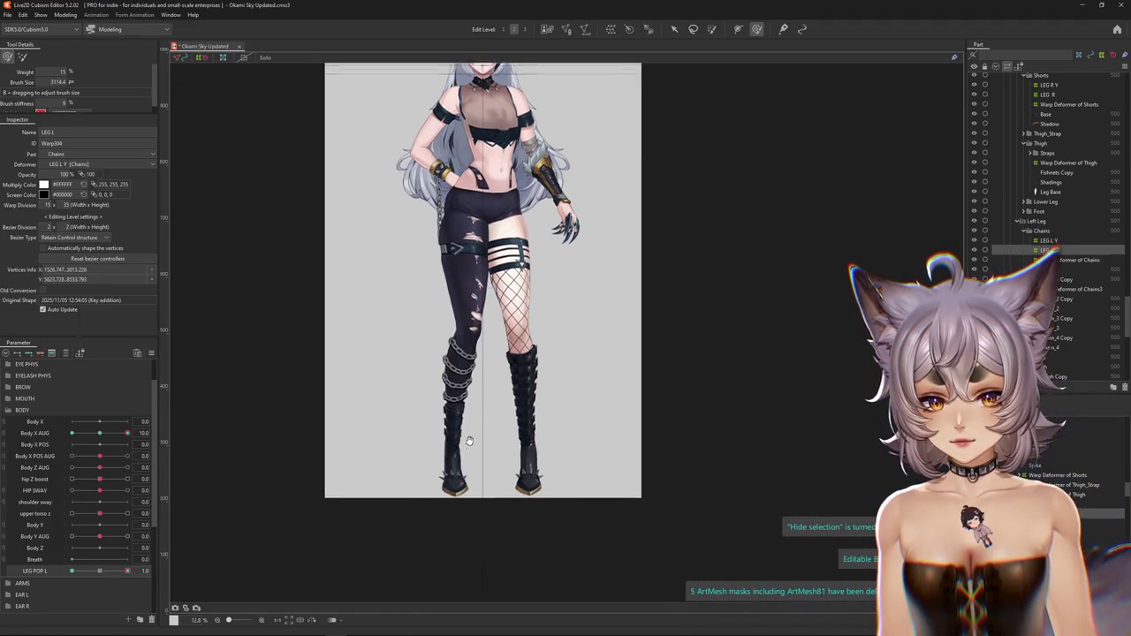
pyautogui.scroll(-1, 459, 433)
pyautogui.moveTo(421, 382); pyautogui.dragTo(389, 235)
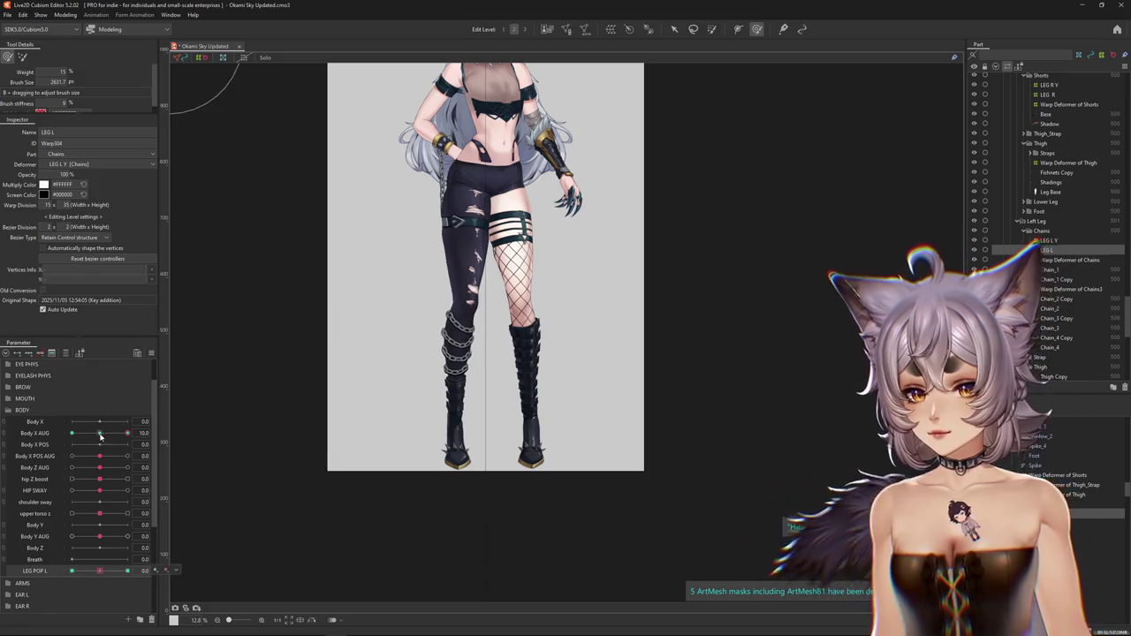
pyautogui.moveTo(128, 433); pyautogui.dragTo(99, 433)
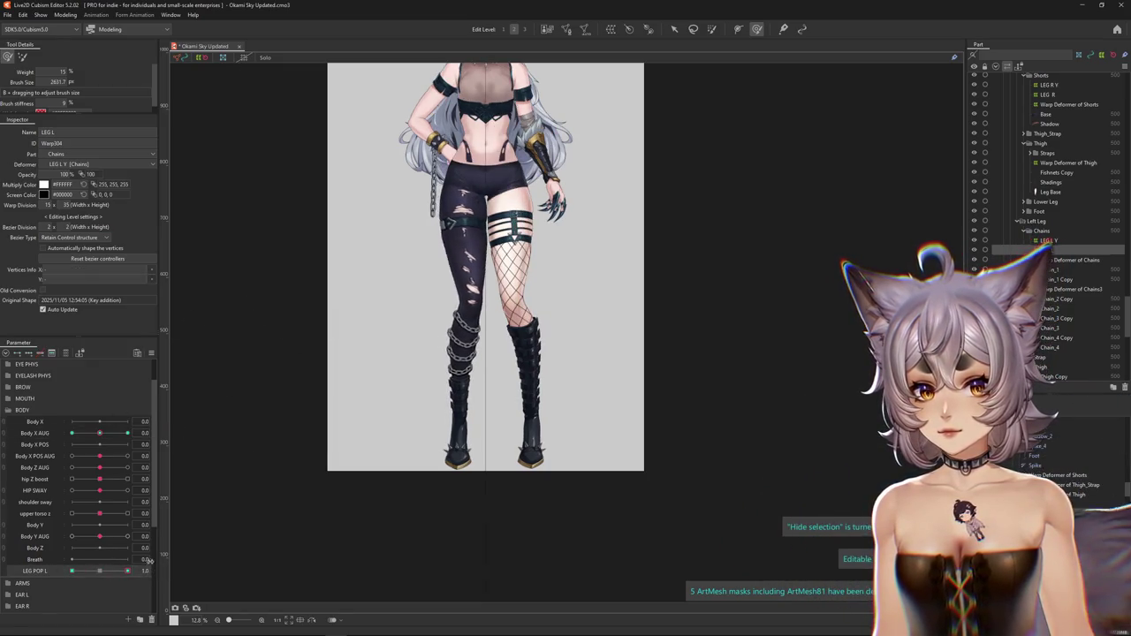
pyautogui.moveTo(117, 571); pyautogui.dragTo(72, 571)
pyautogui.moveTo(99, 433); pyautogui.dragTo(39, 458)
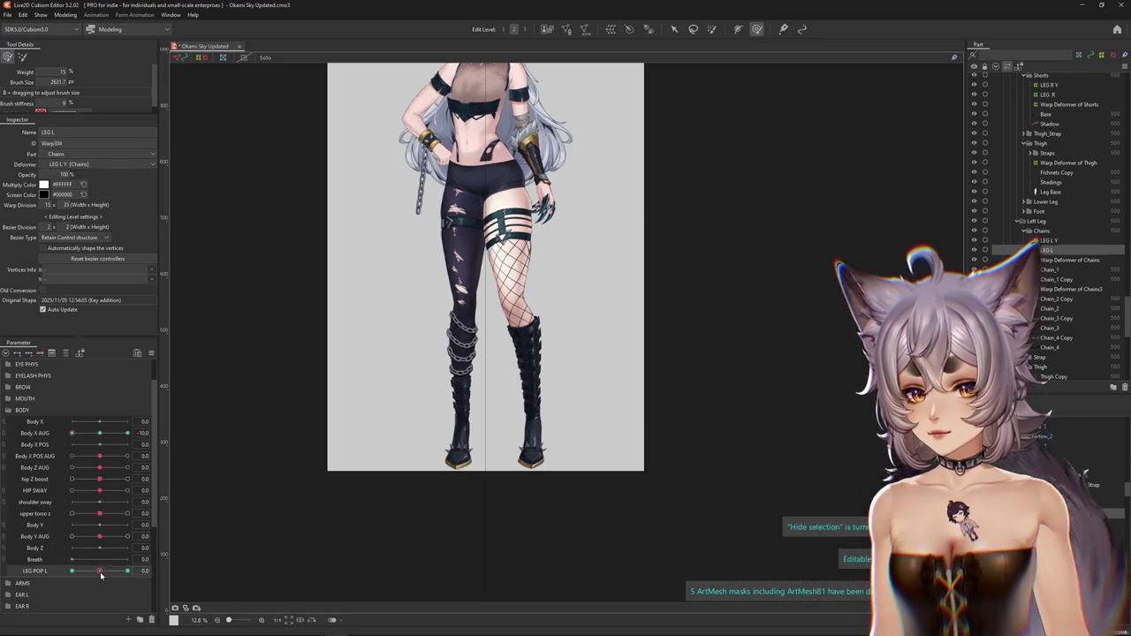
pyautogui.scroll(2, 295, 467)
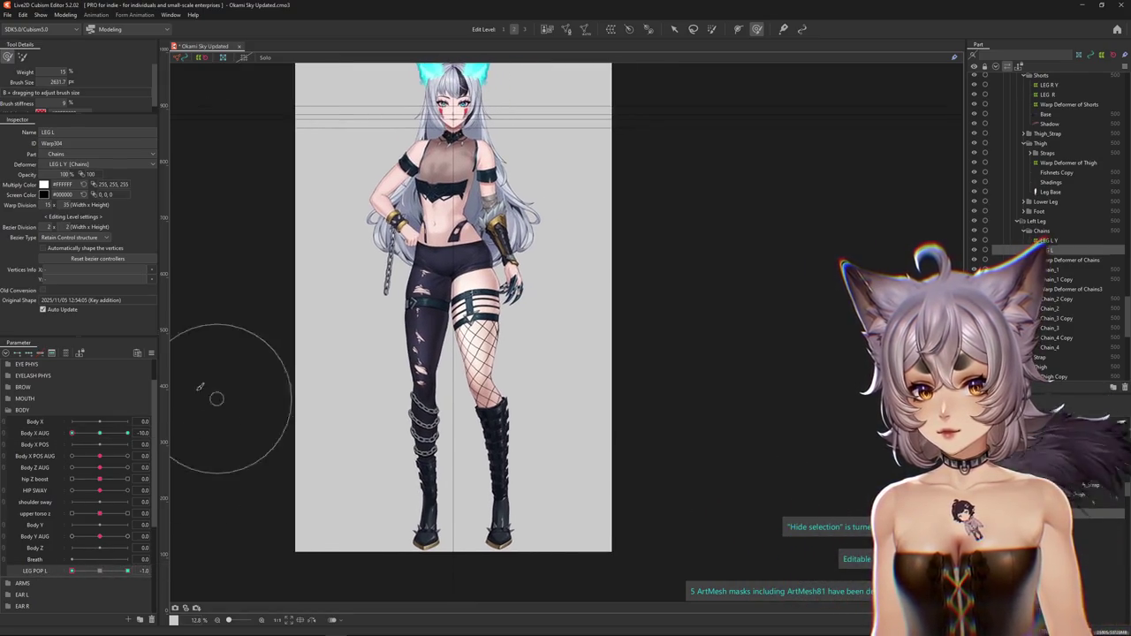
pyautogui.click(151, 353)
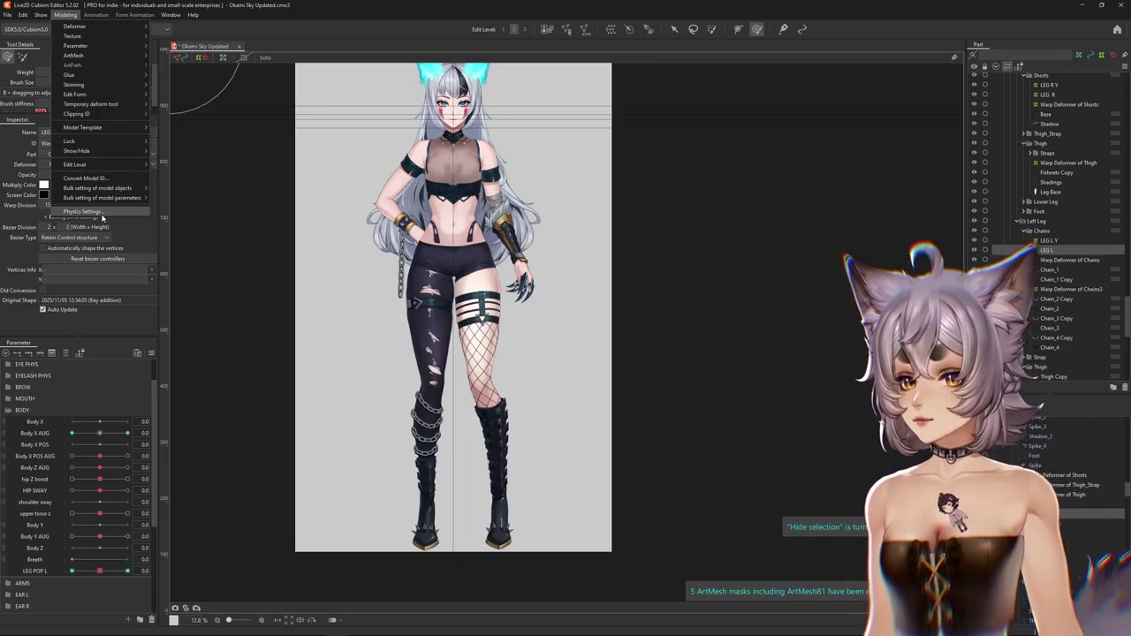
# - Add a LEG POP L physics group with every pendulum duration set to 15.0
pyautogui.click(101, 213)
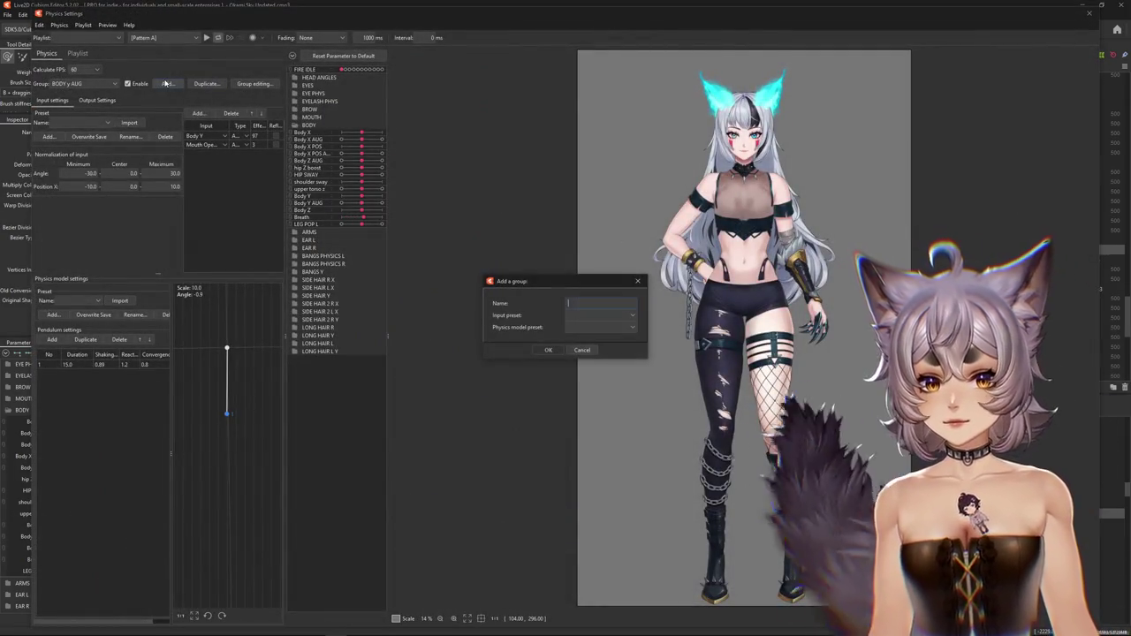
pyautogui.write('LEG POP L')
pyautogui.press('Return')
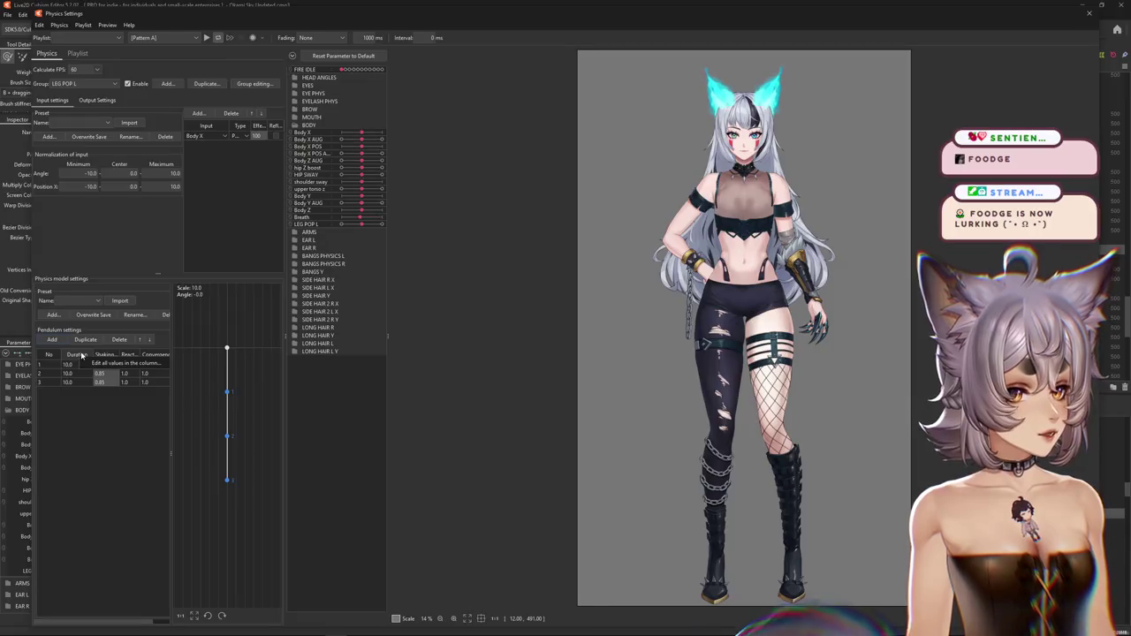
pyautogui.doubleClick(100, 358)
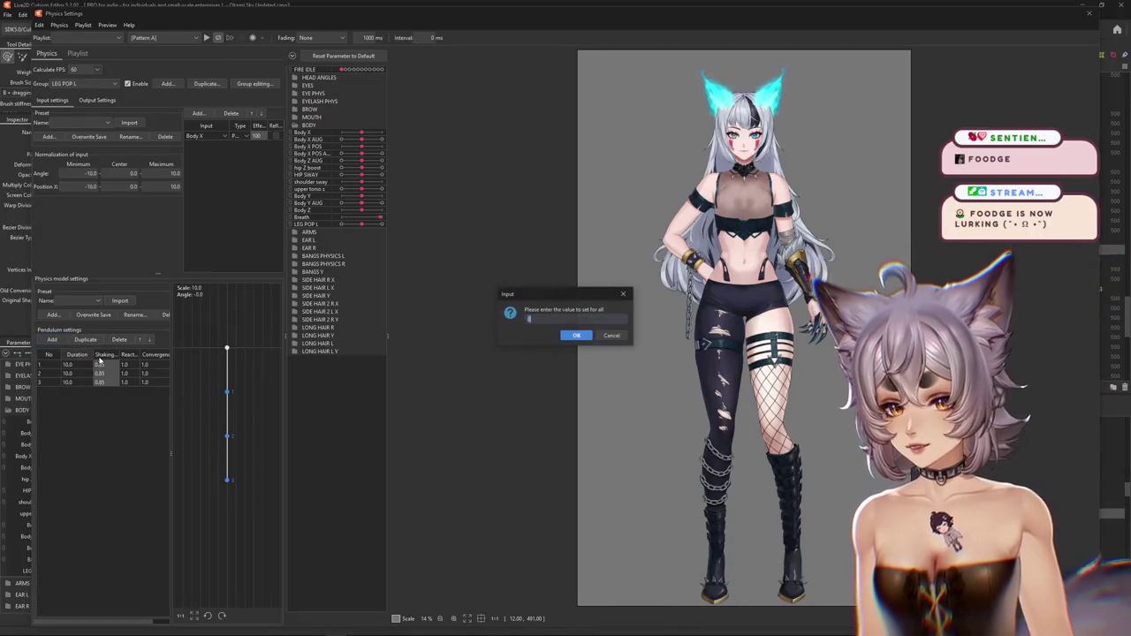
pyautogui.press('Return')
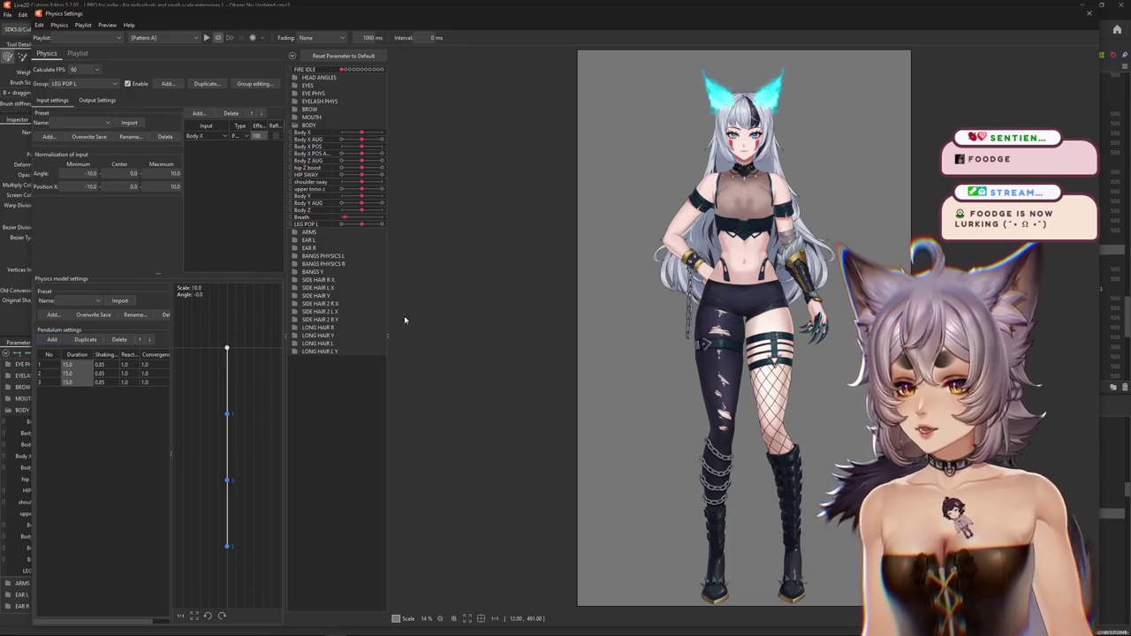
# - Add LEG POP L from the BODY parameters as the group's physics output
pyautogui.click(97, 100)
pyautogui.click(46, 114)
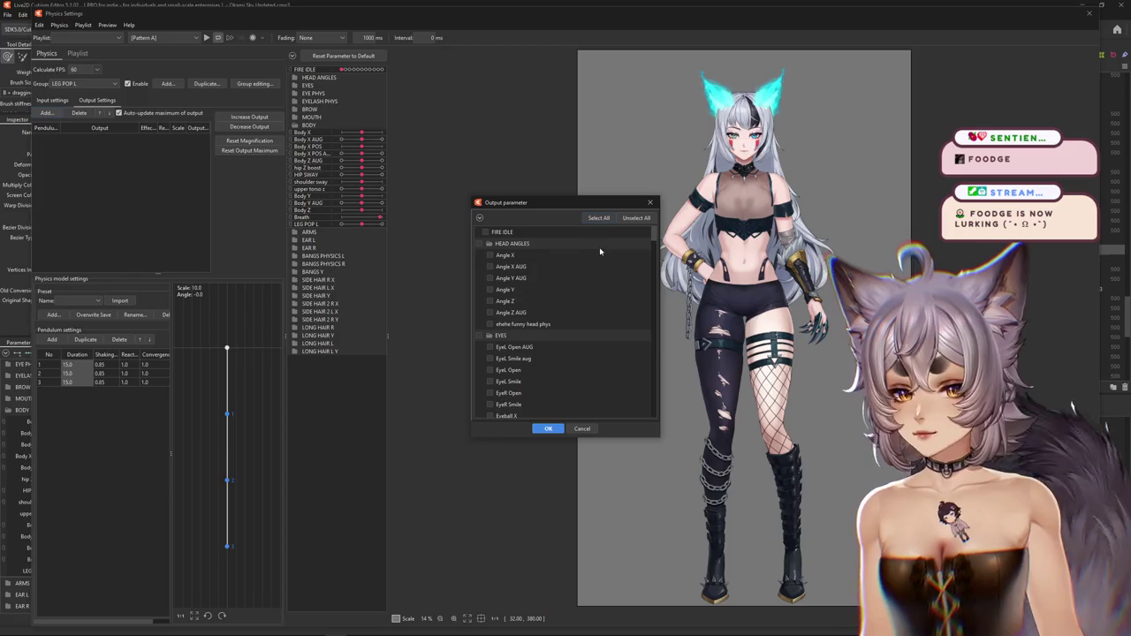
pyautogui.click(480, 218)
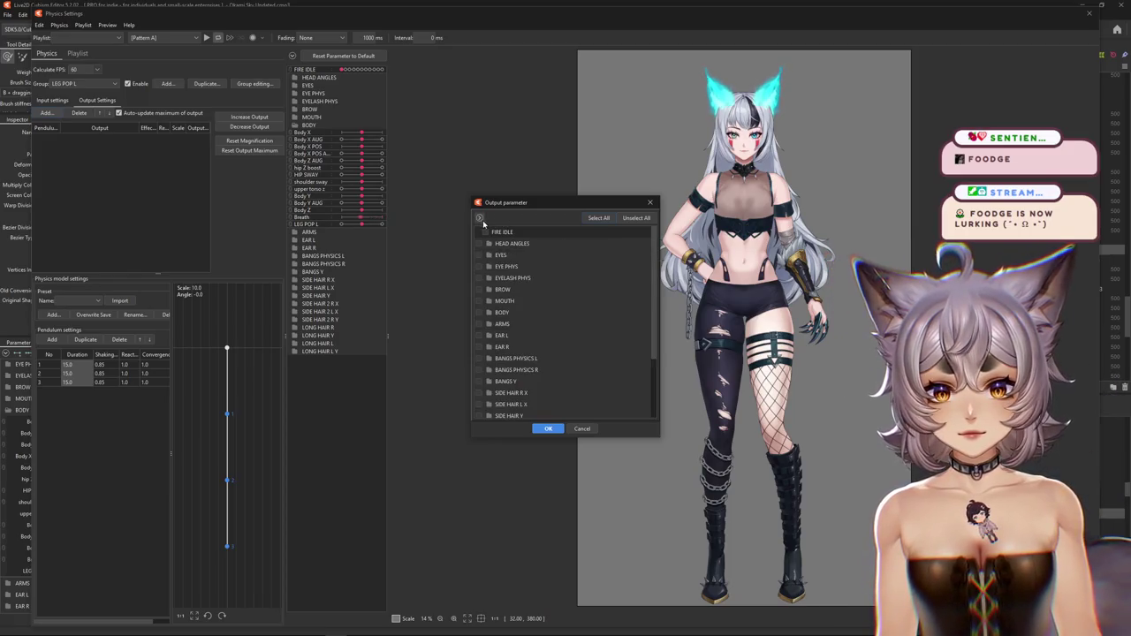
pyautogui.click(491, 313)
pyautogui.scroll(-3, 532, 366)
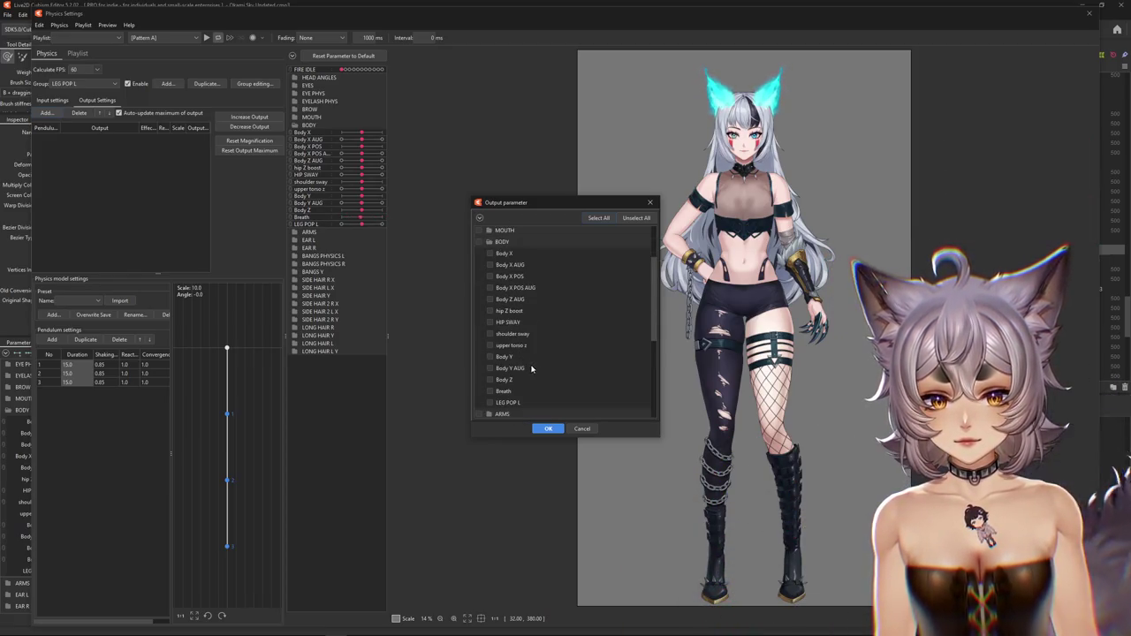
pyautogui.click(549, 429)
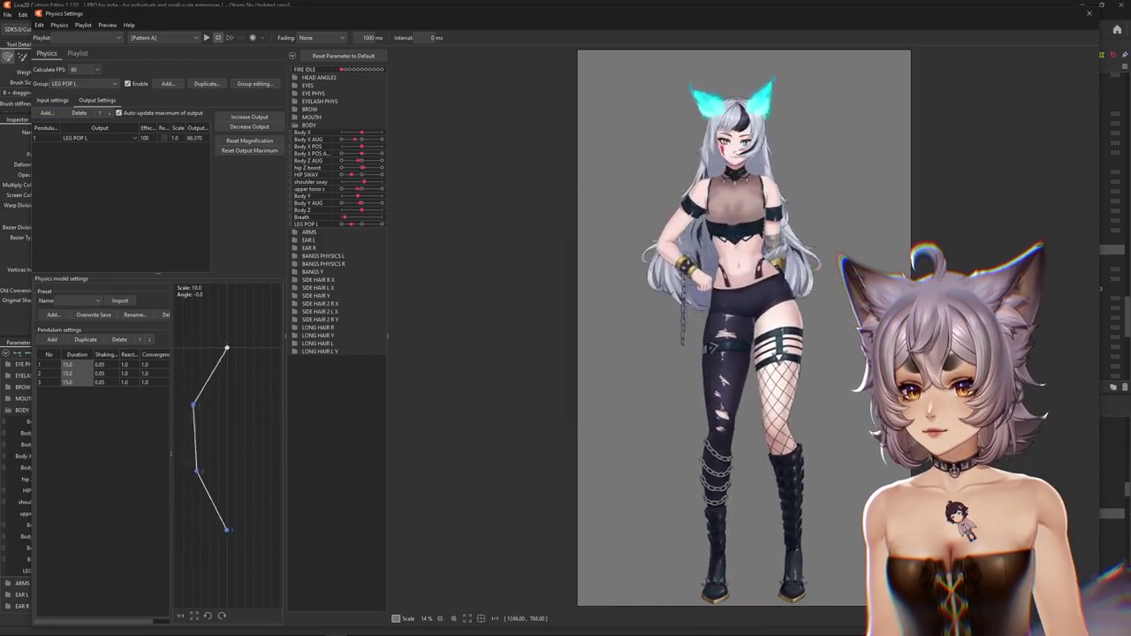
# - Reset the LEG POP L output magnification to scale 1.507 and reflect the Body X input
pyautogui.click(249, 141)
pyautogui.click(595, 334)
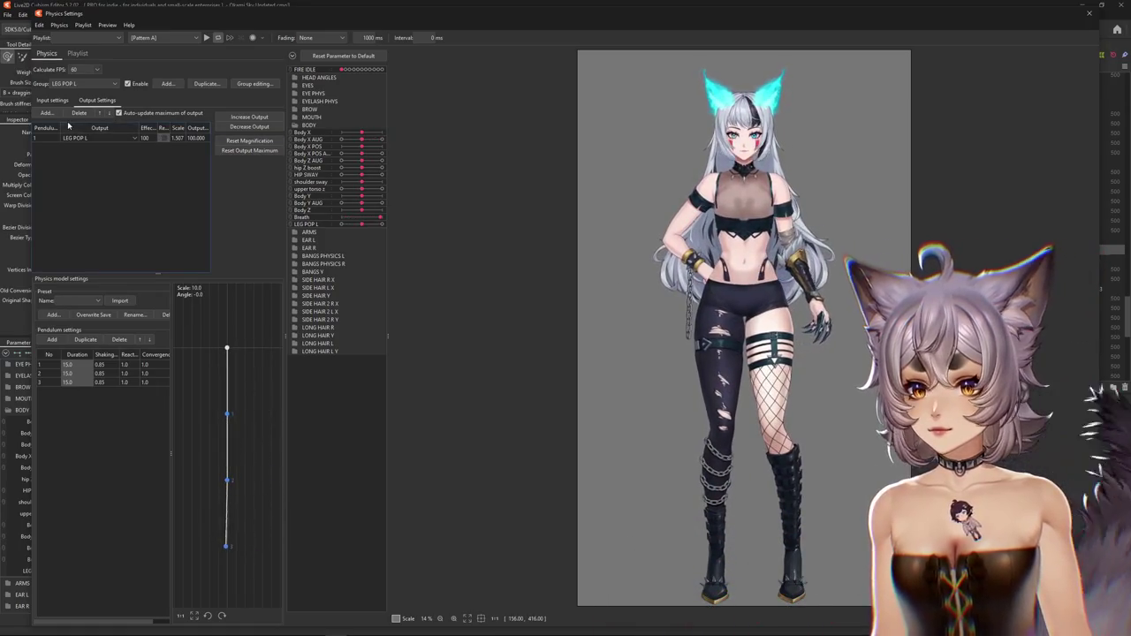
pyautogui.click(52, 100)
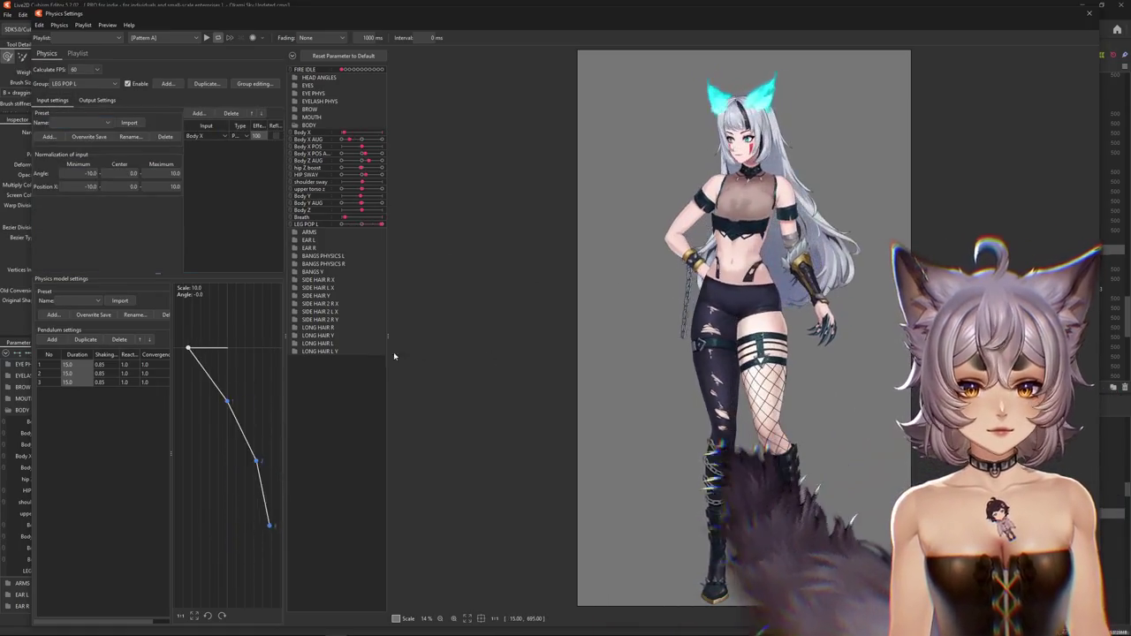
pyautogui.click(276, 136)
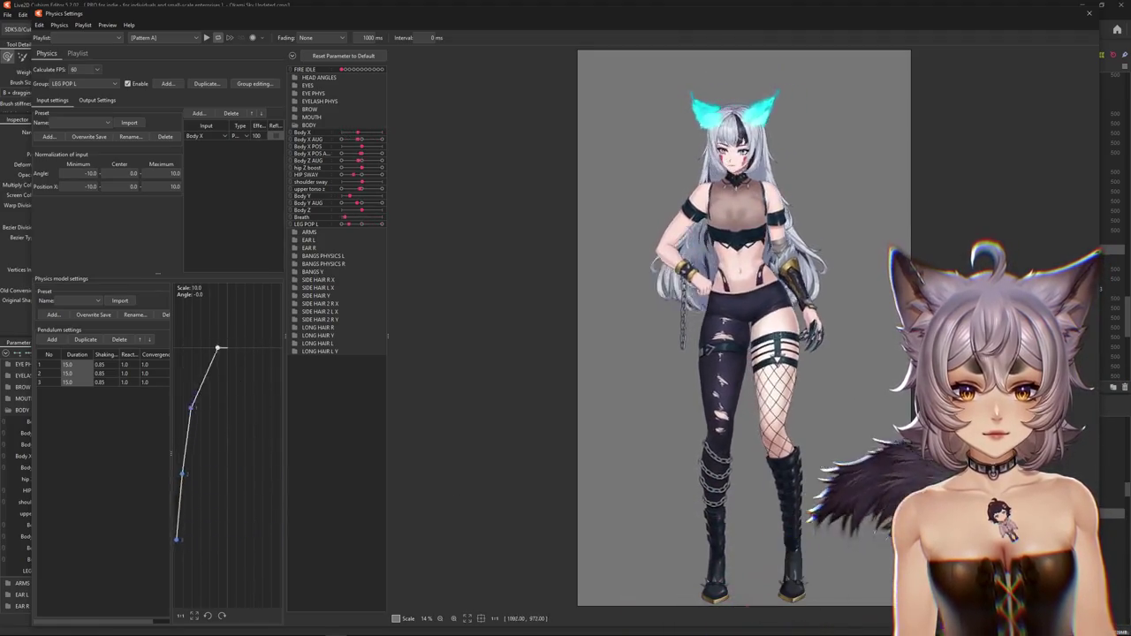
pyautogui.click(217, 136)
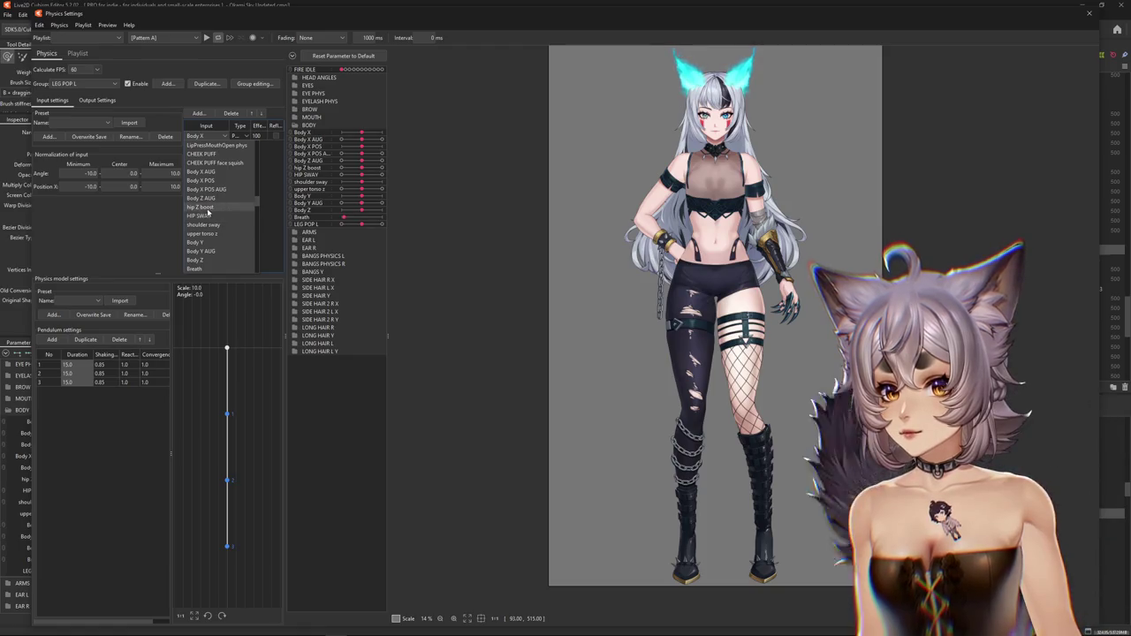
pyautogui.click(104, 99)
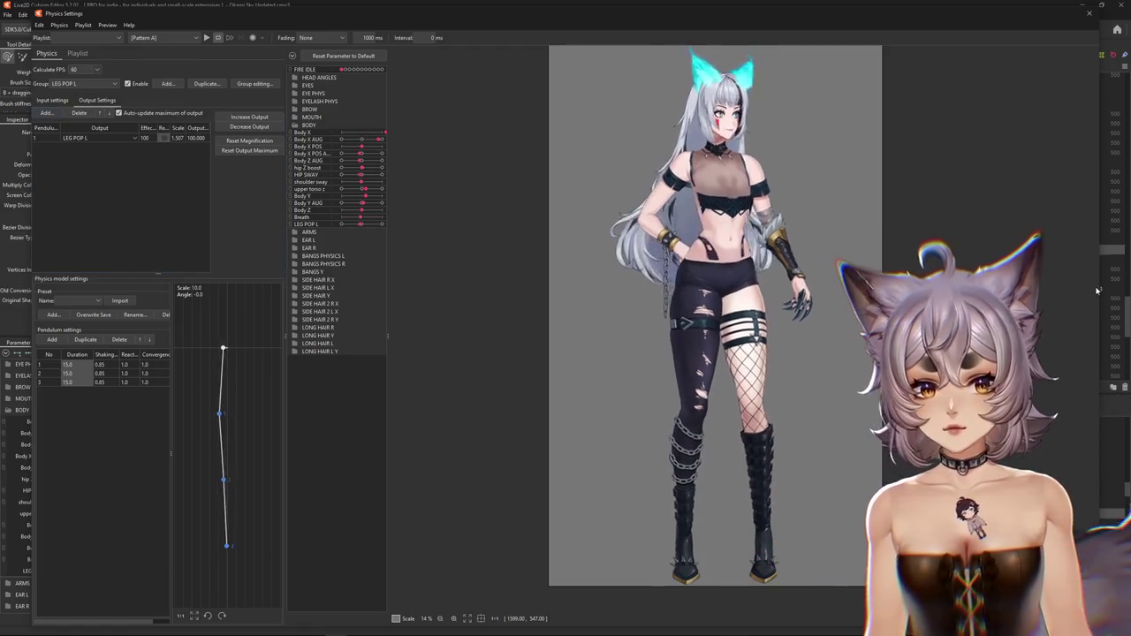
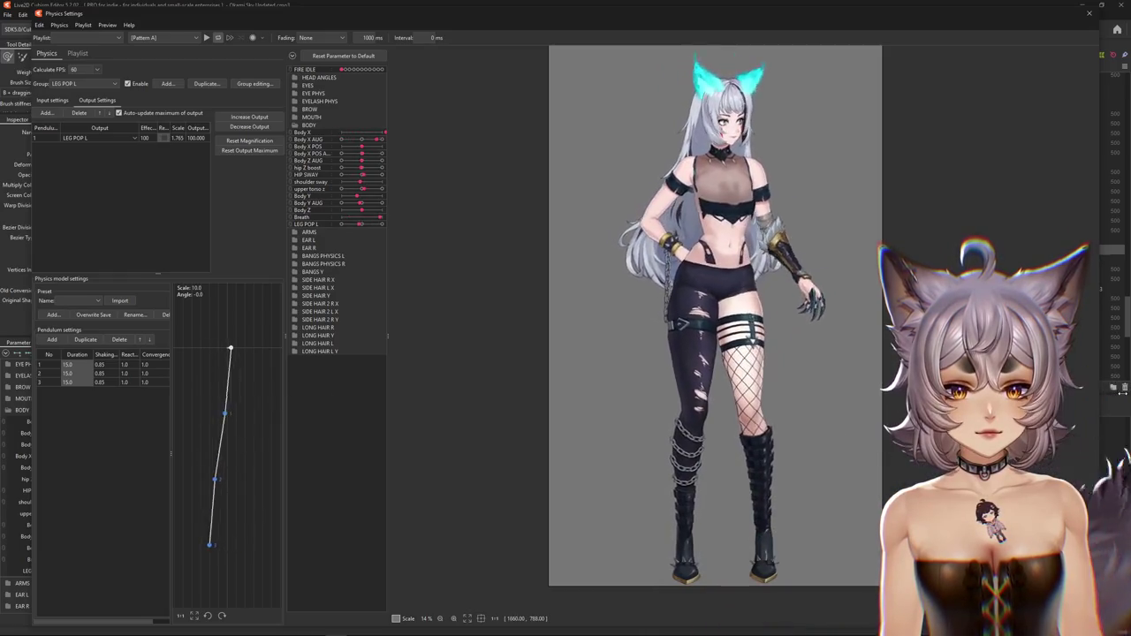
# - Make HIP SWAY an Angle input and accept resetting the output magnification to 100
pyautogui.click(67, 101)
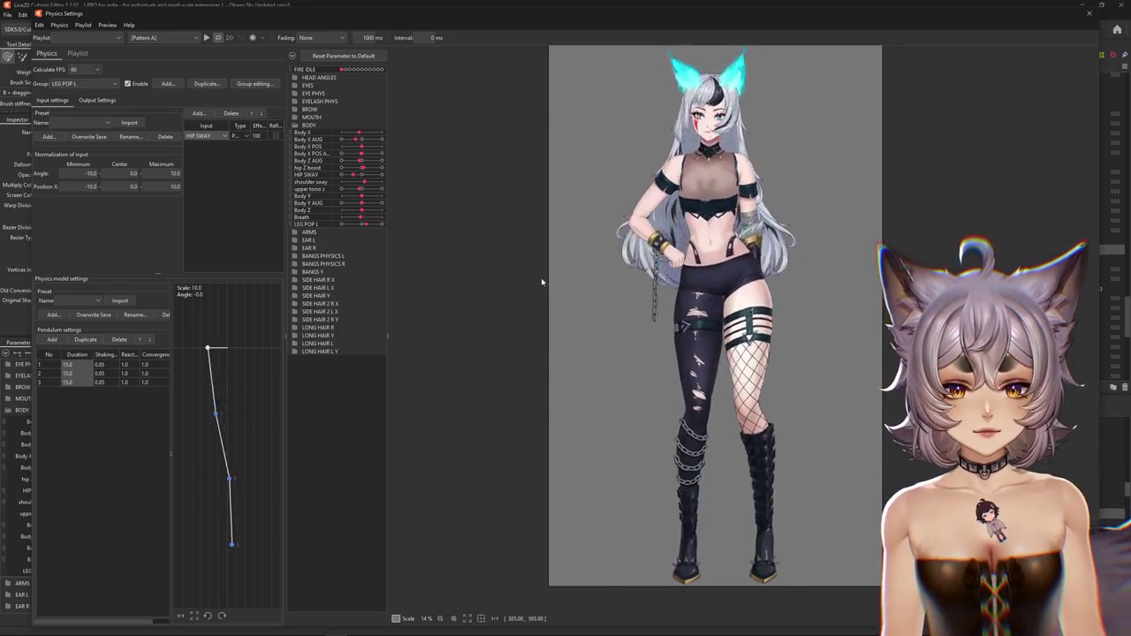
pyautogui.click(239, 155)
pyautogui.write('30')
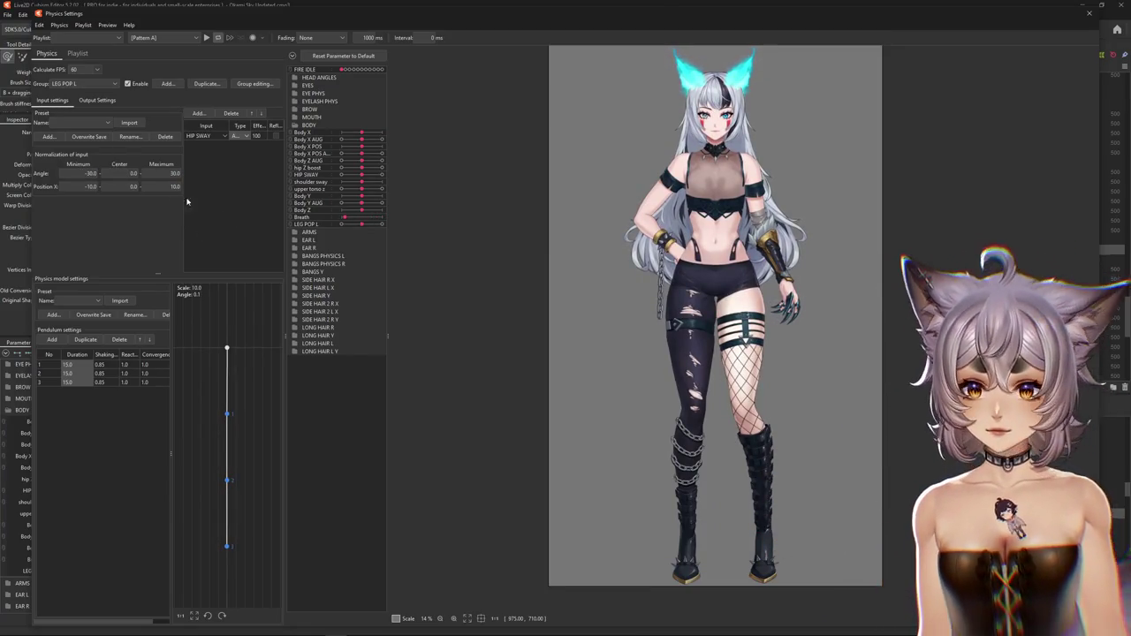
pyautogui.click(97, 100)
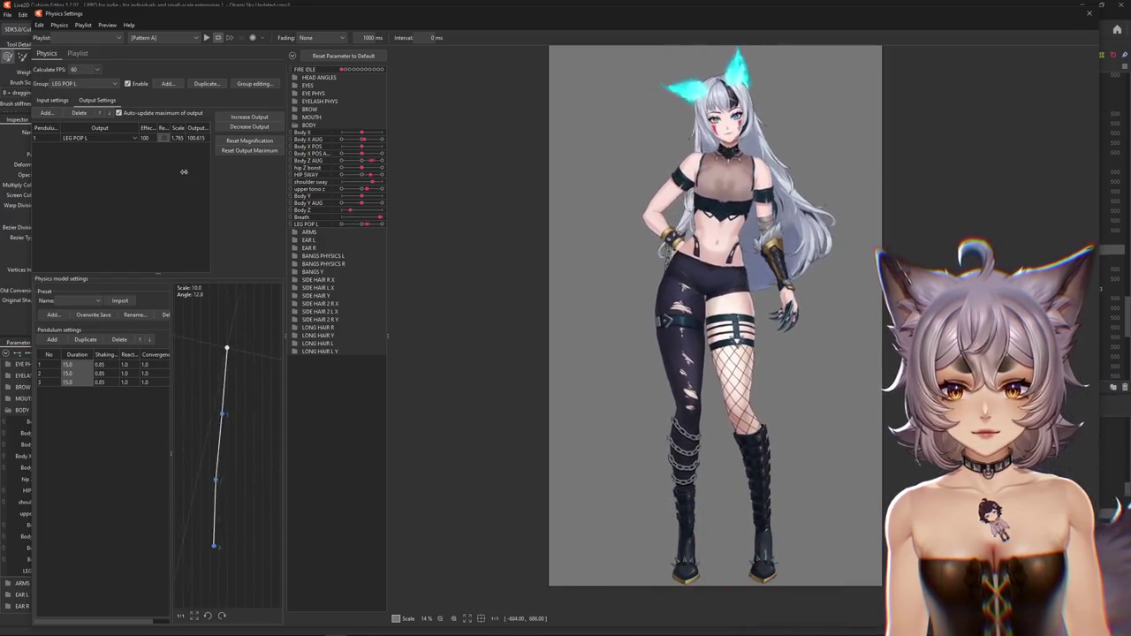
pyautogui.click(596, 334)
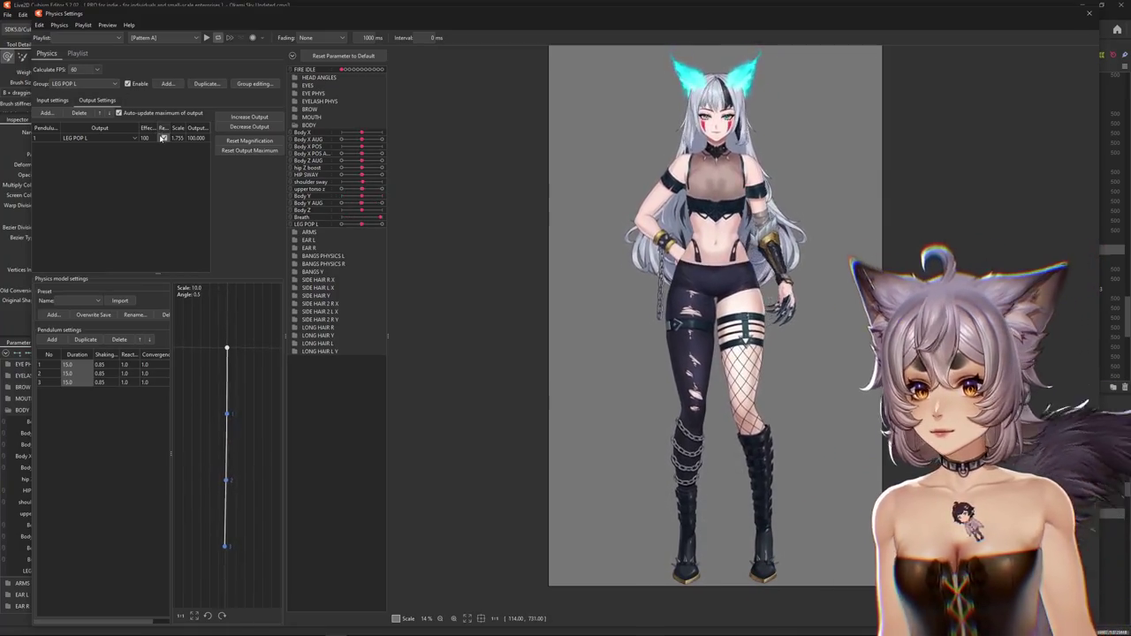
pyautogui.click(49, 100)
pyautogui.click(204, 135)
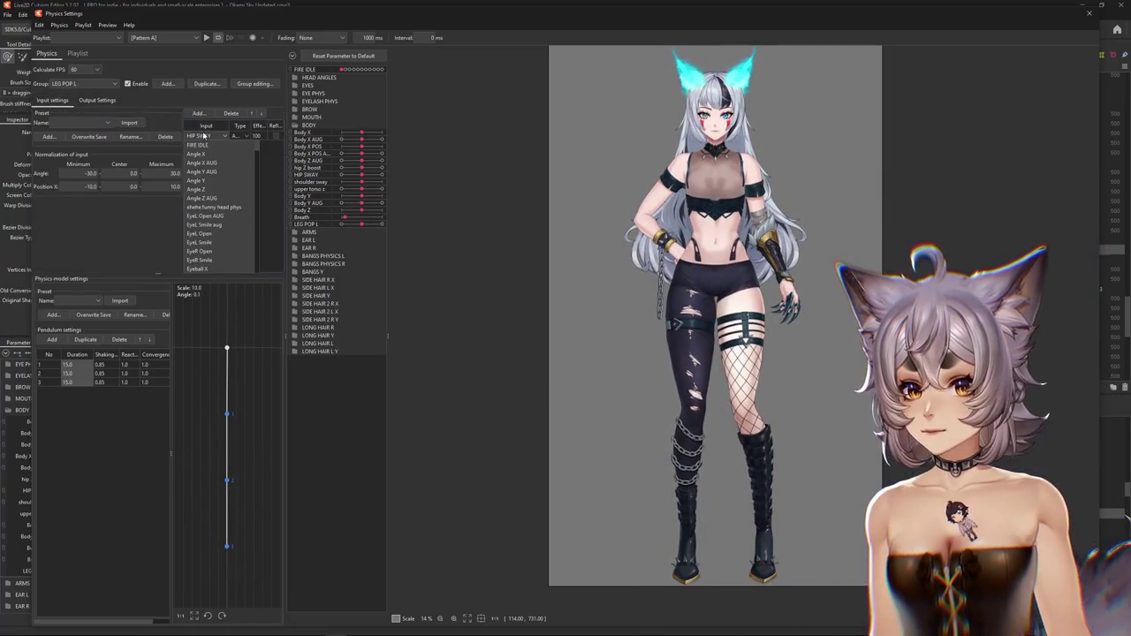
# - Replace HIP SWAY with Body X AUG and Body Z AUG inputs, reversing Body Z AUG
pyautogui.click(233, 114)
pyautogui.click(199, 113)
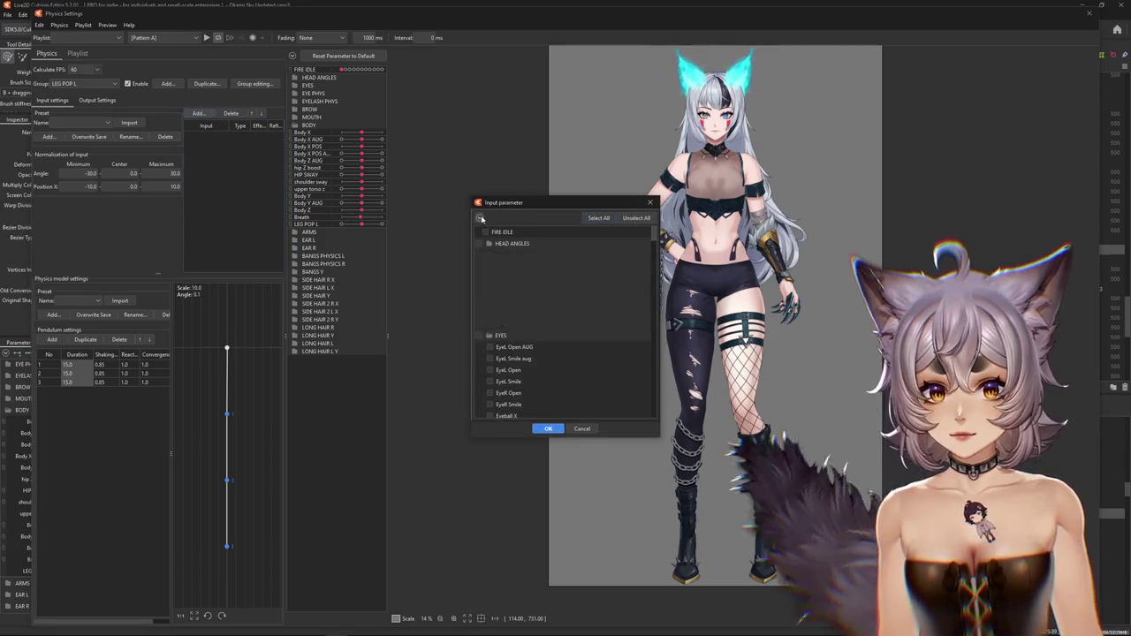
pyautogui.click(488, 313)
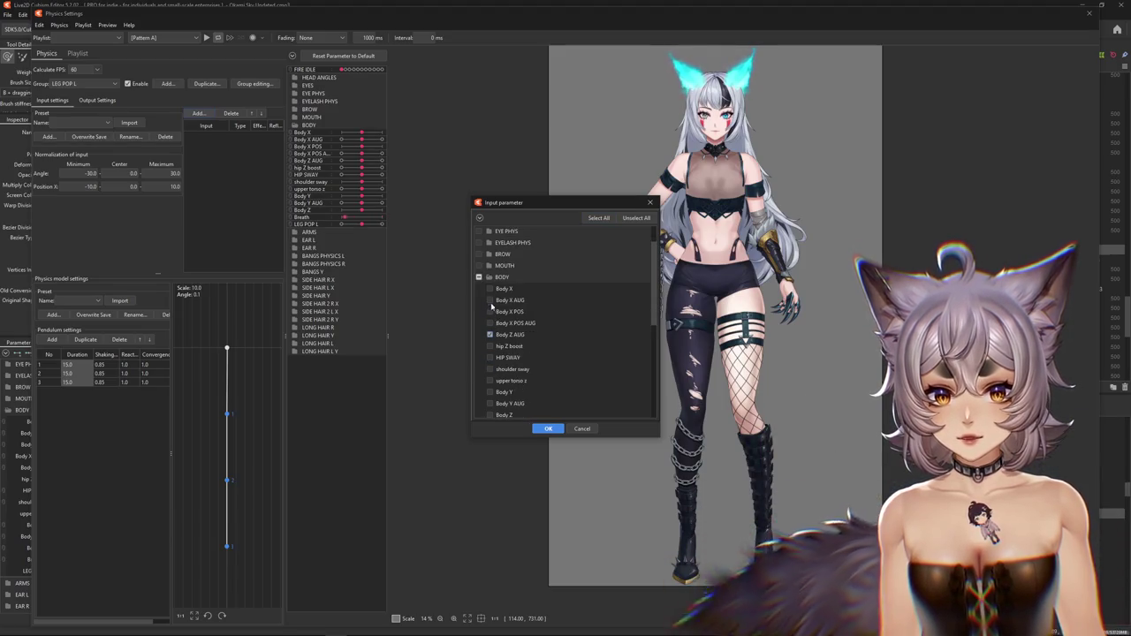
pyautogui.click(547, 428)
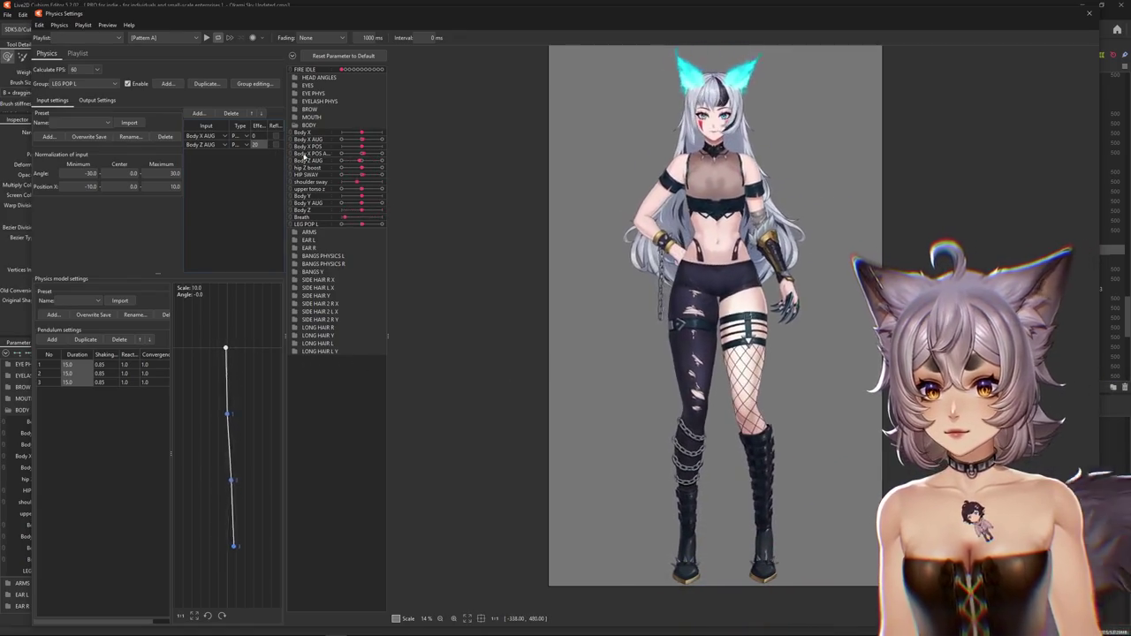
pyautogui.click(274, 144)
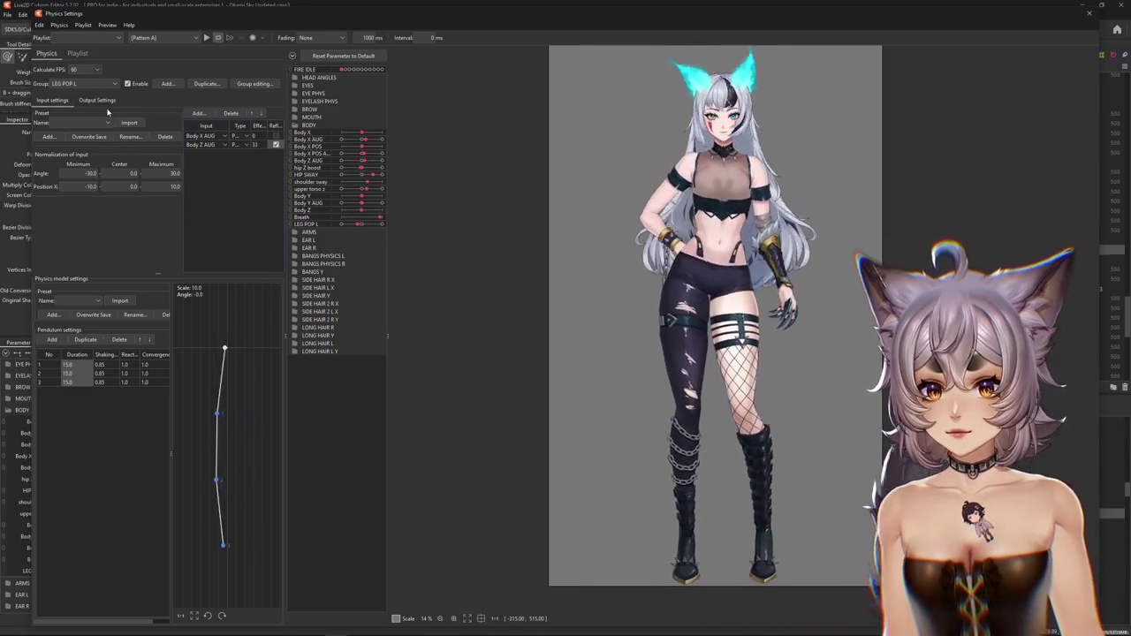
# - Reset the LEG POP L group's maximum output value
pyautogui.click(110, 102)
pyautogui.click(256, 151)
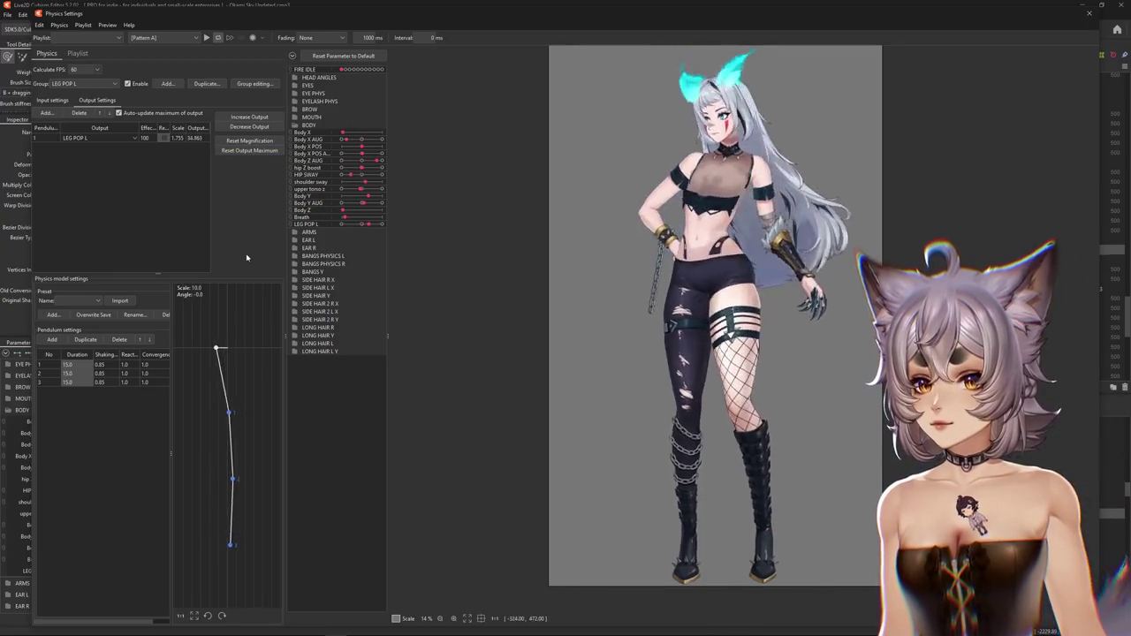
pyautogui.click(53, 100)
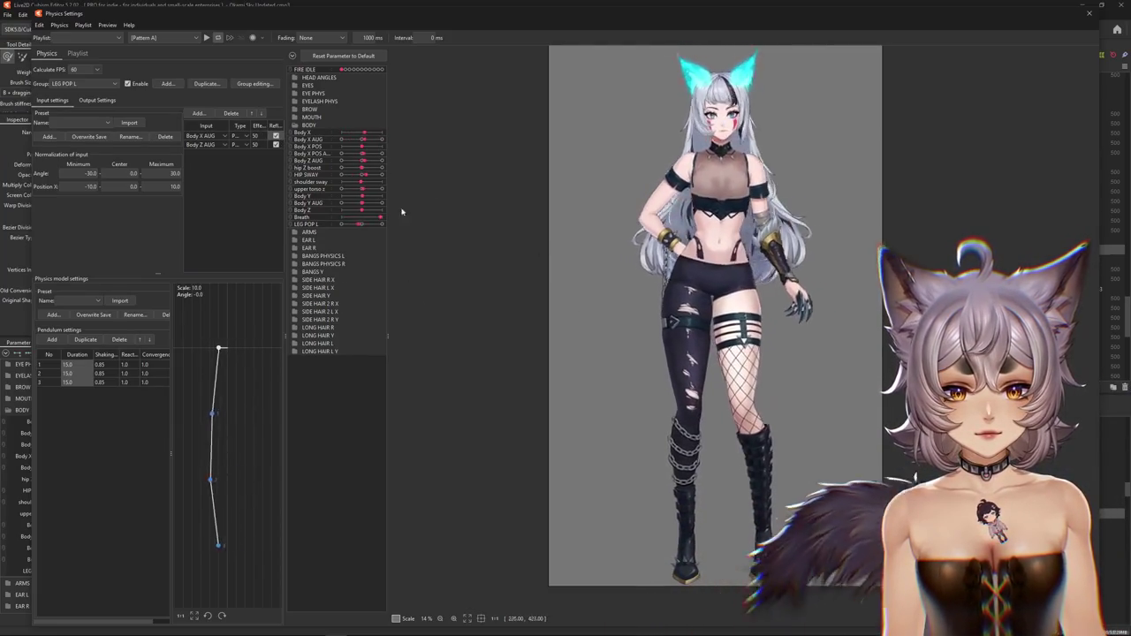
pyautogui.click(237, 144)
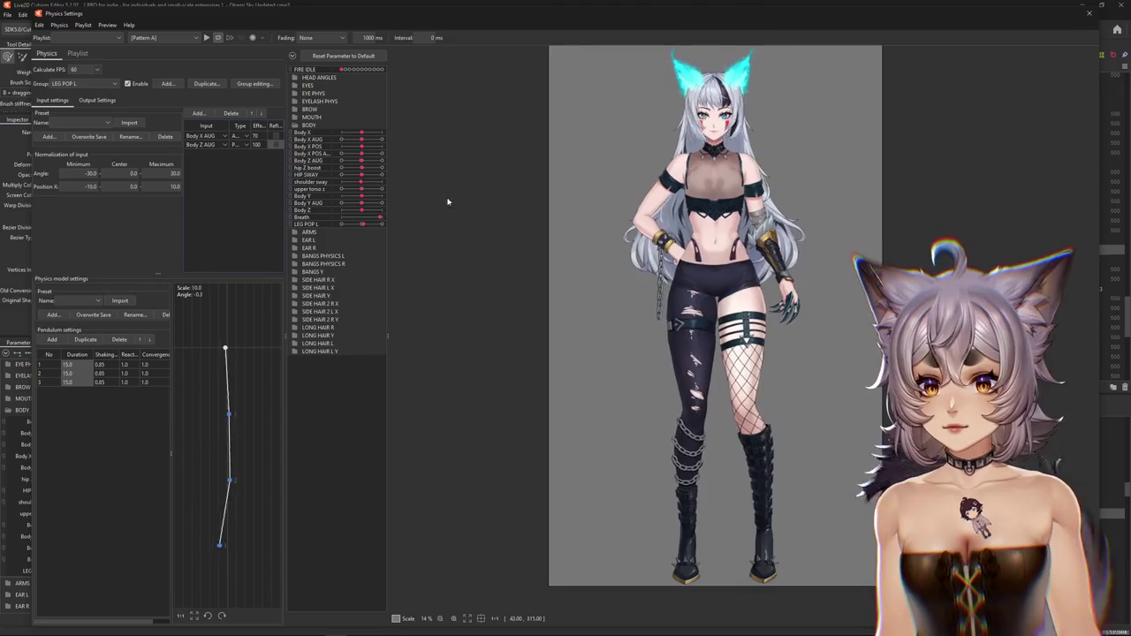
# - Swing the preview model back and forth to test the LEG POP L leg sway
pyautogui.moveTo(418, 358); pyautogui.dragTo(492, 329)
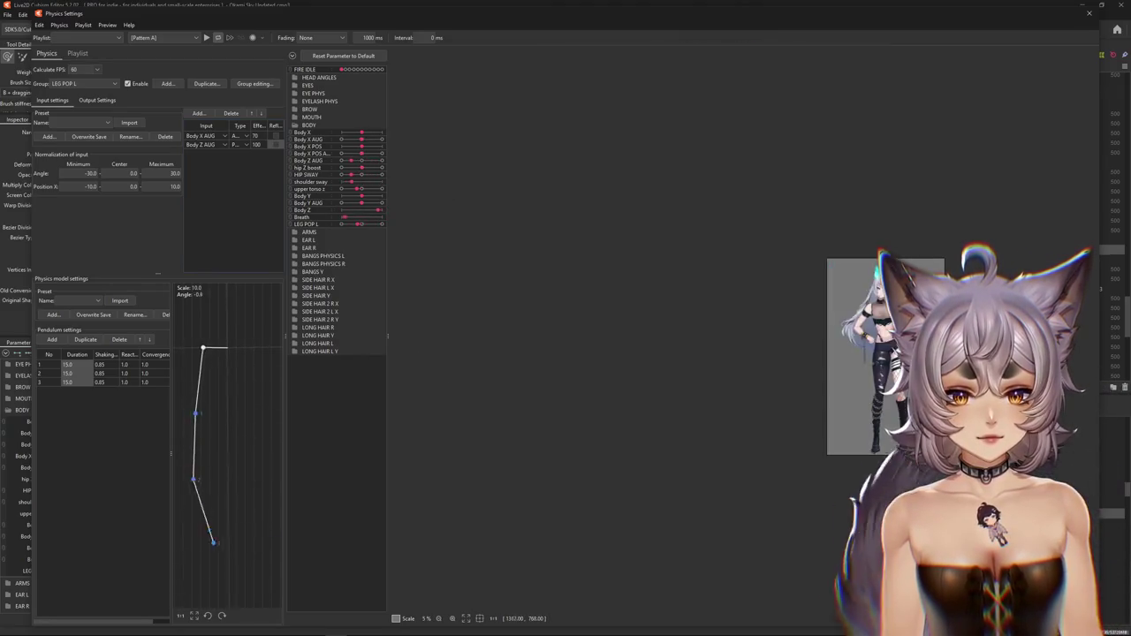
pyautogui.moveTo(579, 432); pyautogui.dragTo(434, 433)
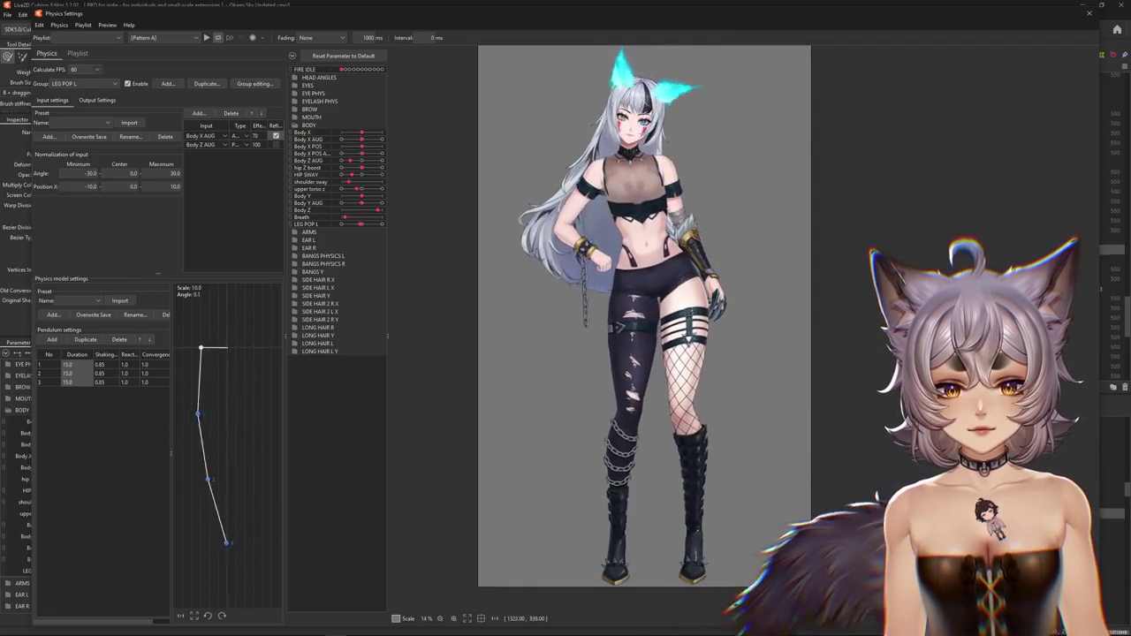
pyautogui.click(97, 100)
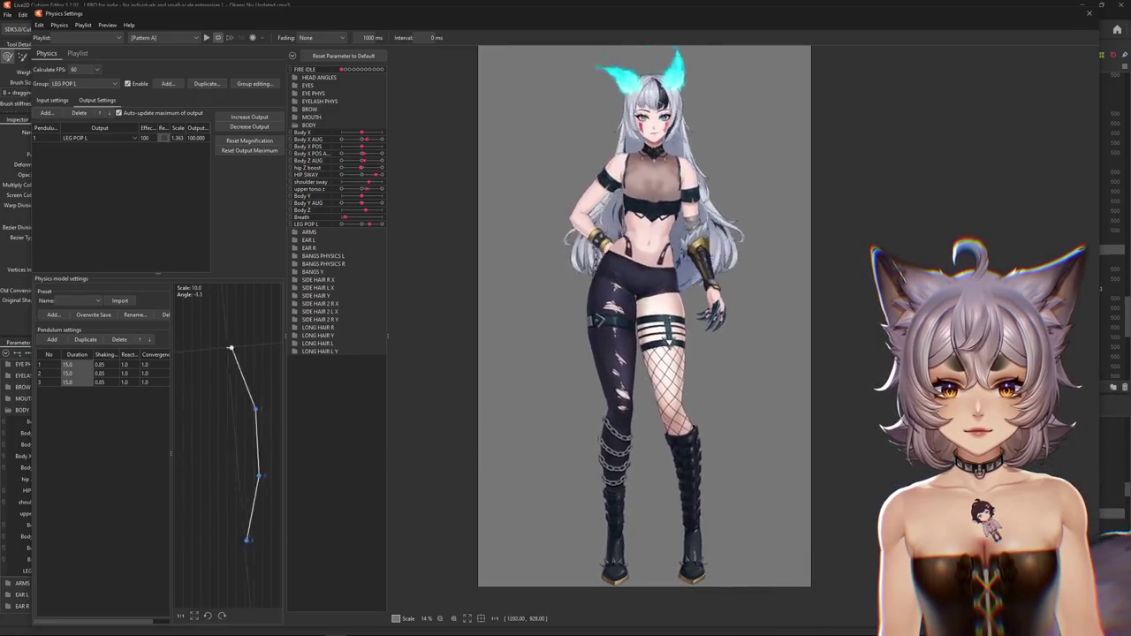
# - Toggle the LEG POP L group off and on, then reset its maximum output
pyautogui.click(52, 100)
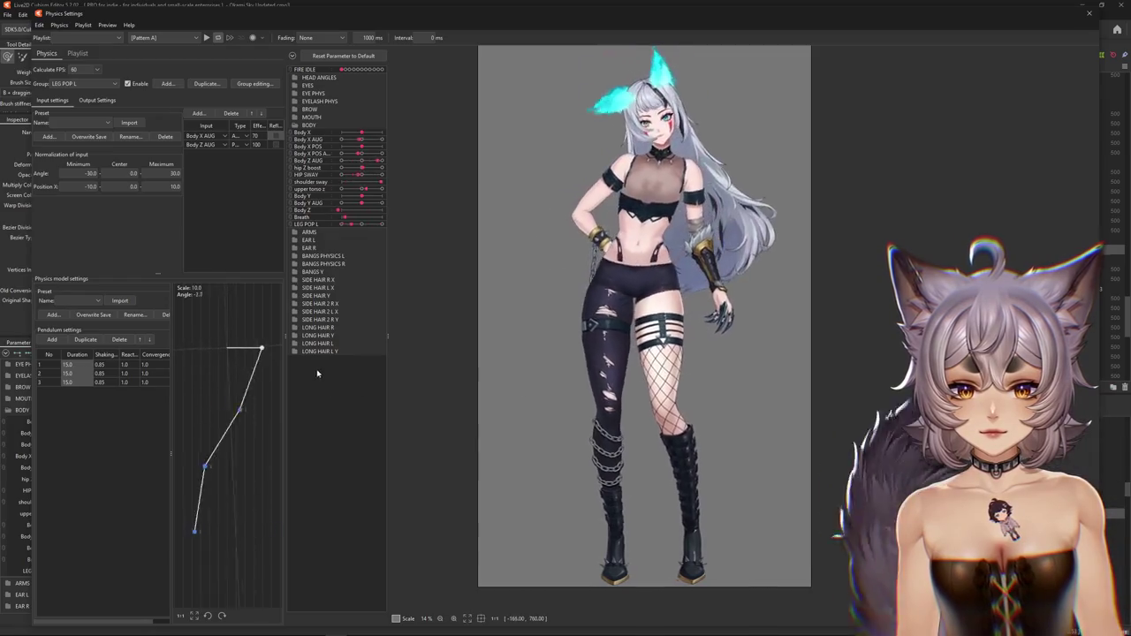
pyautogui.click(130, 84)
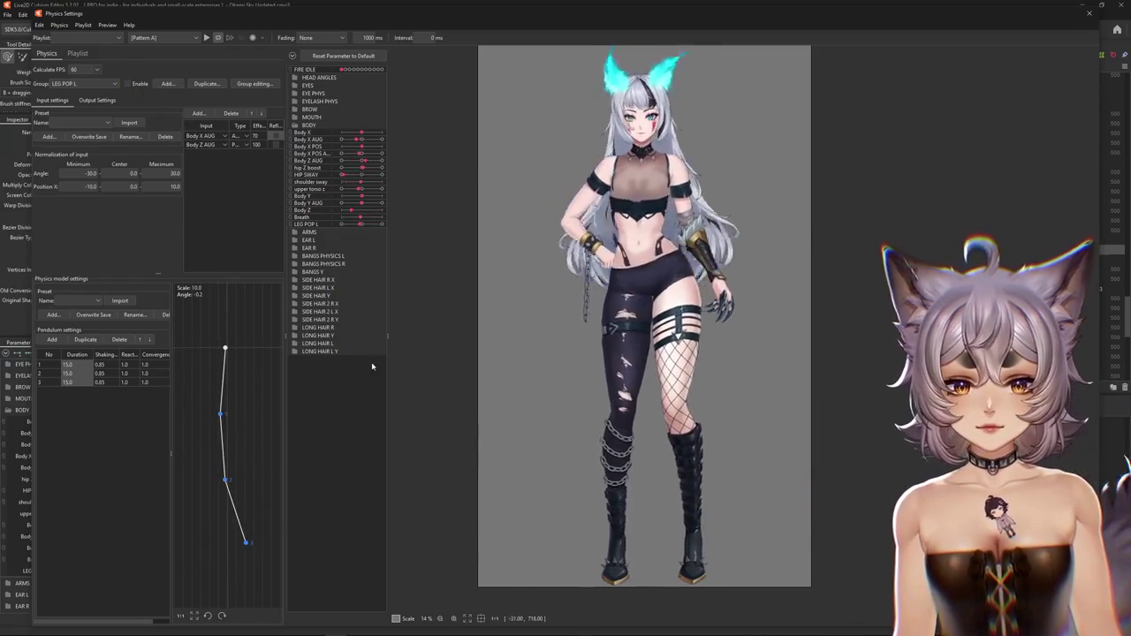
pyautogui.click(128, 84)
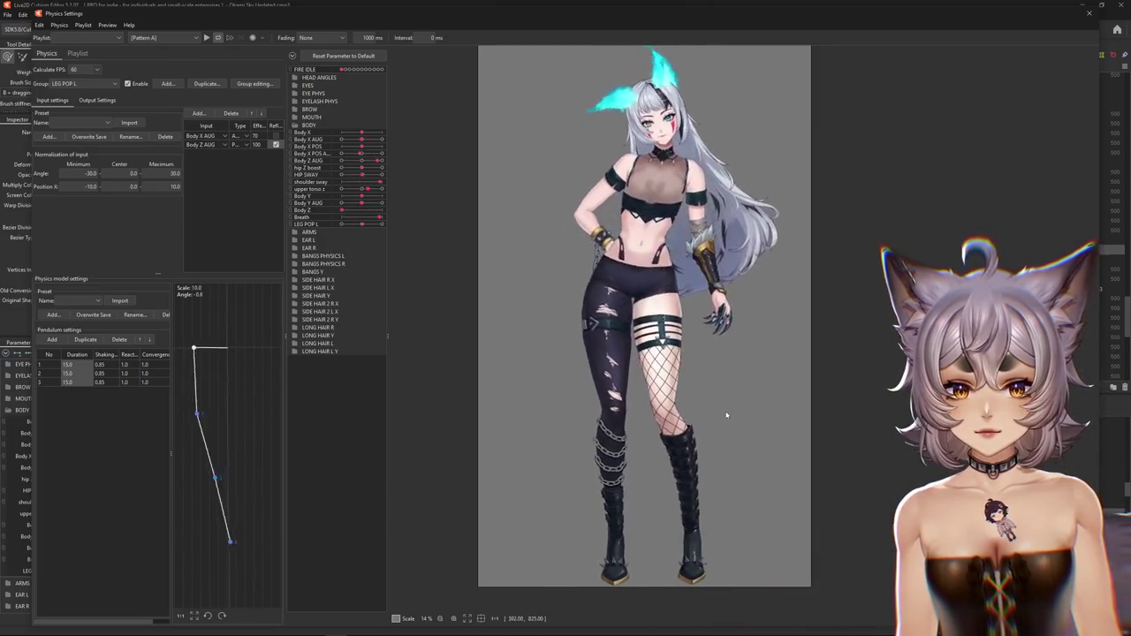
pyautogui.click(109, 101)
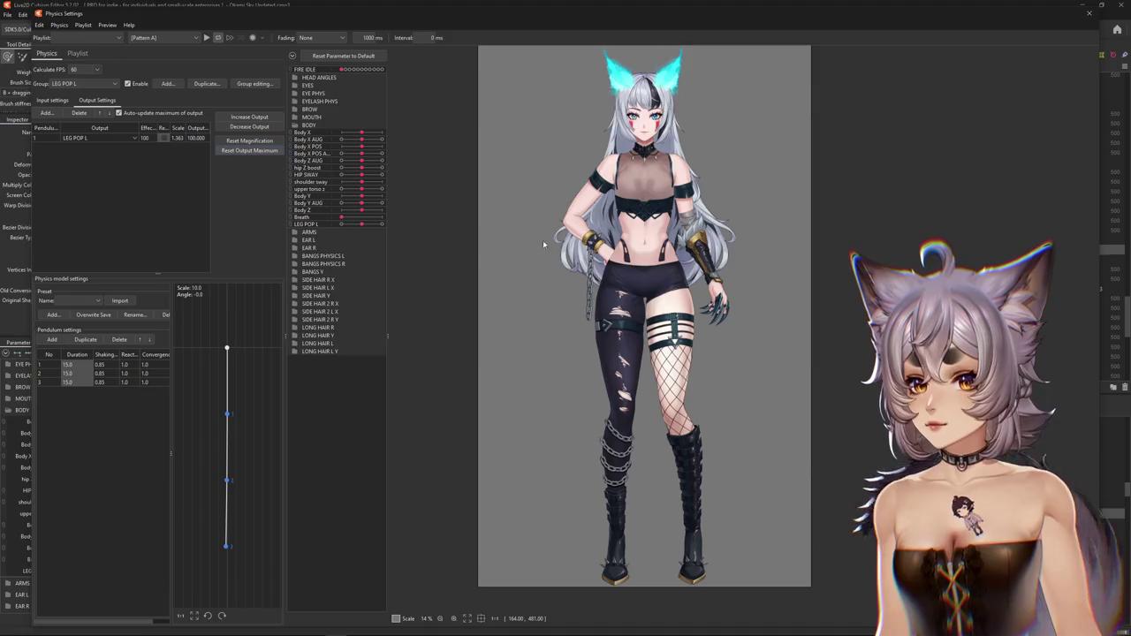
pyautogui.click(251, 151)
pyautogui.press('Return')
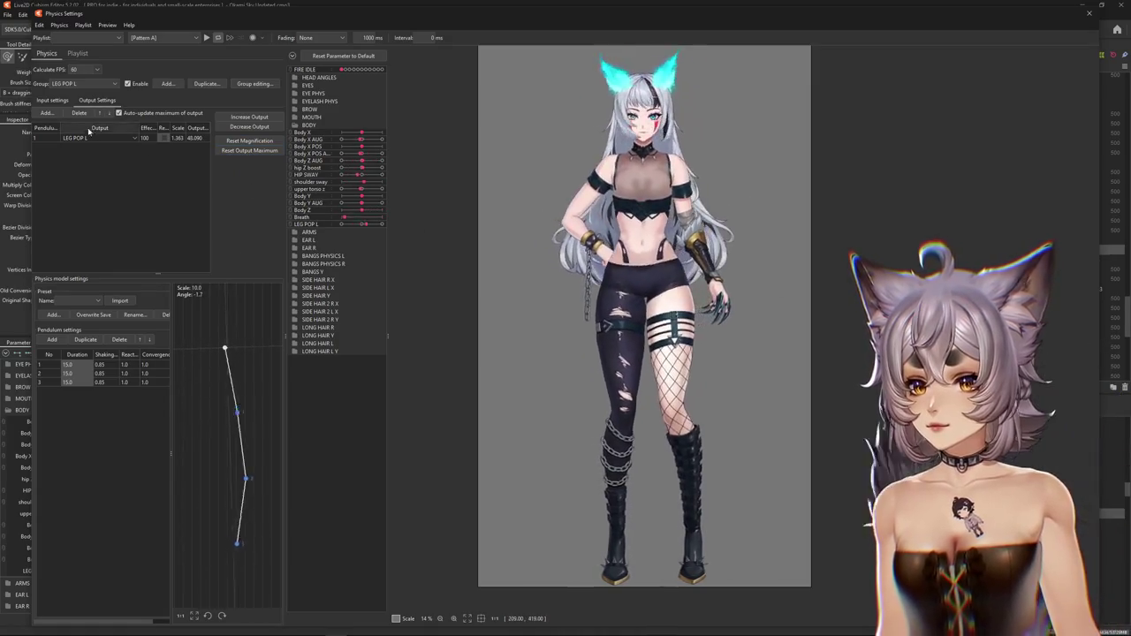
# - Set Angle normalisation to -15 and 15, and rescale the output back to 100
pyautogui.click(52, 100)
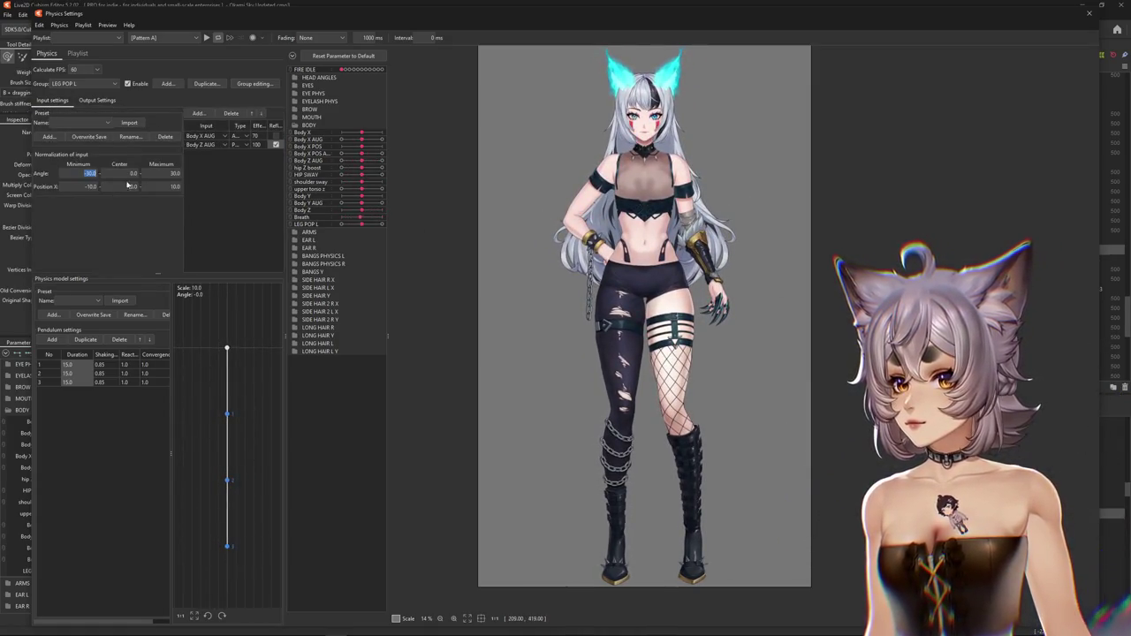
pyautogui.write('-15')
pyautogui.doubleClick(174, 173)
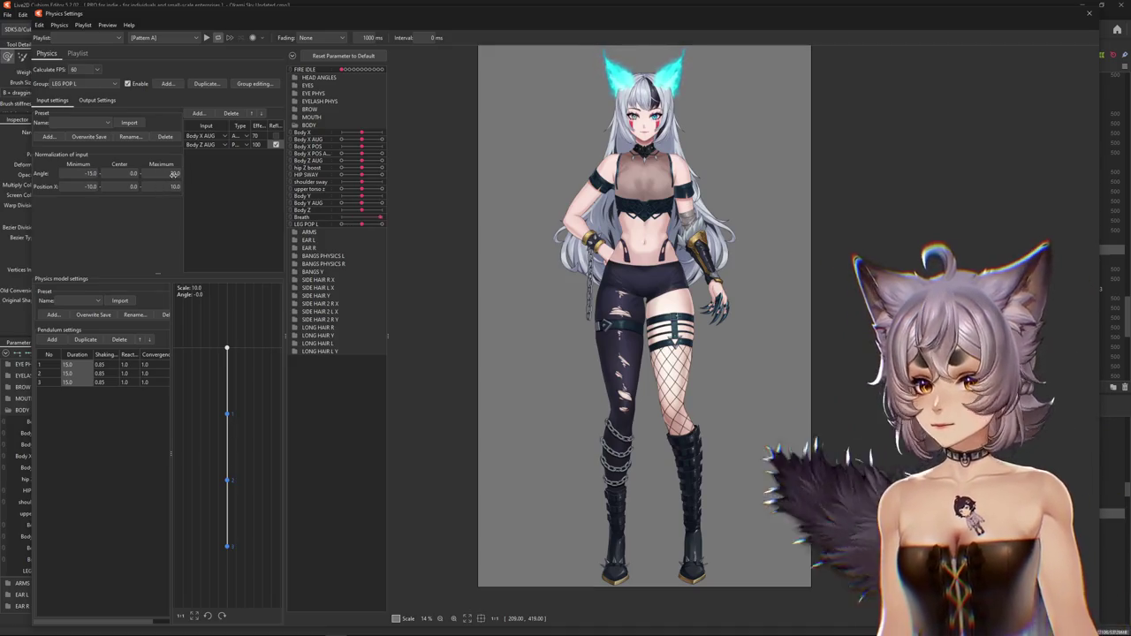
pyautogui.write('15')
pyautogui.click(97, 100)
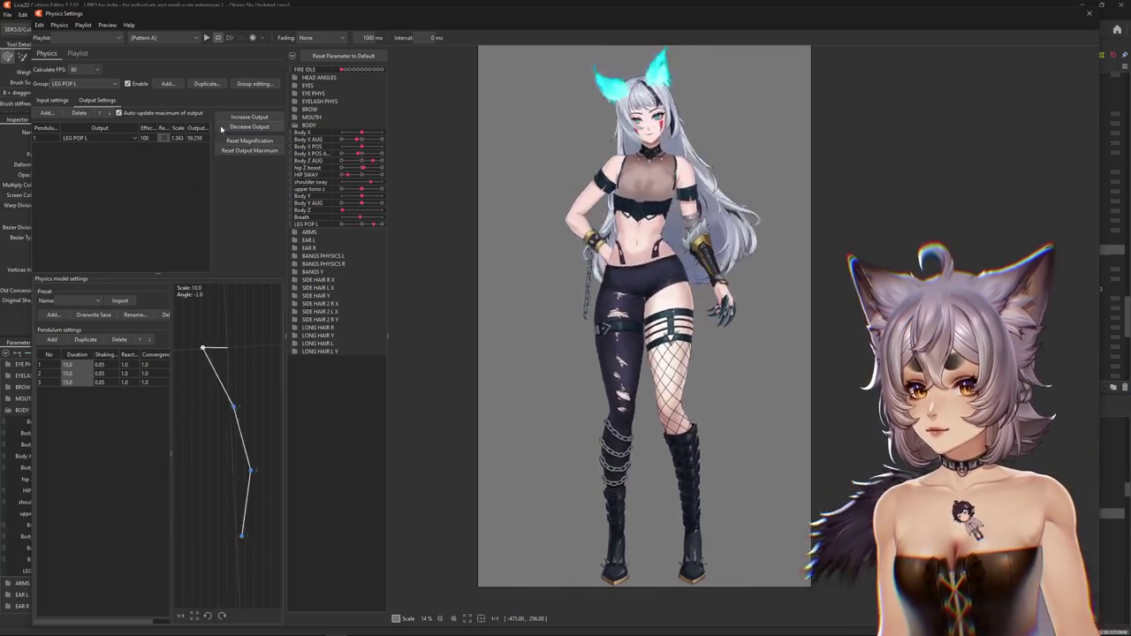
pyautogui.click(595, 335)
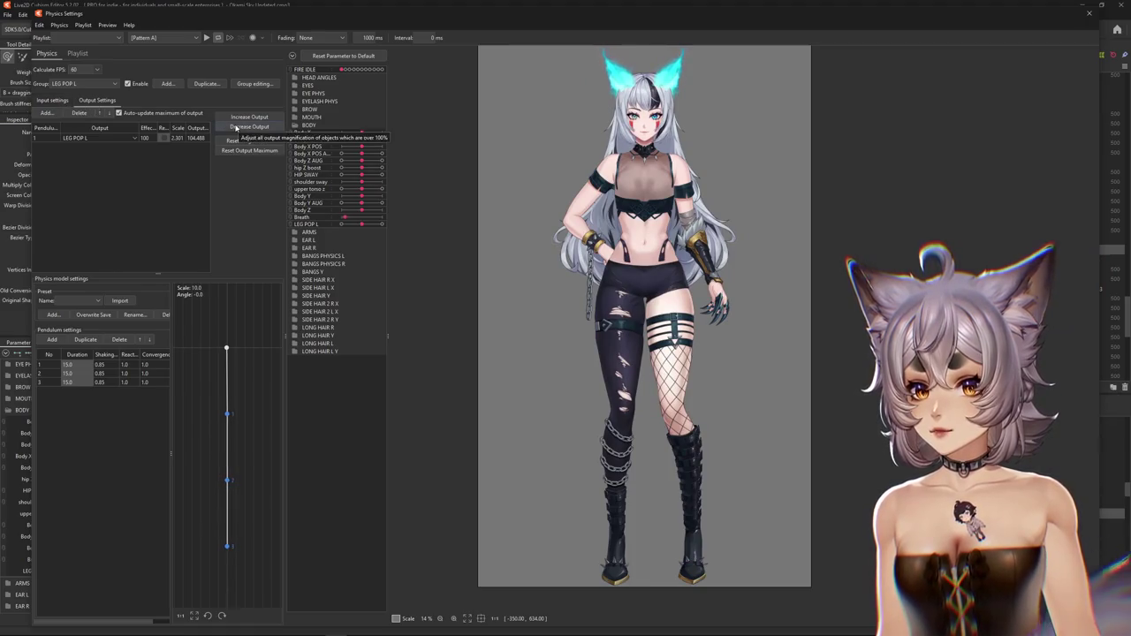
pyautogui.click(596, 333)
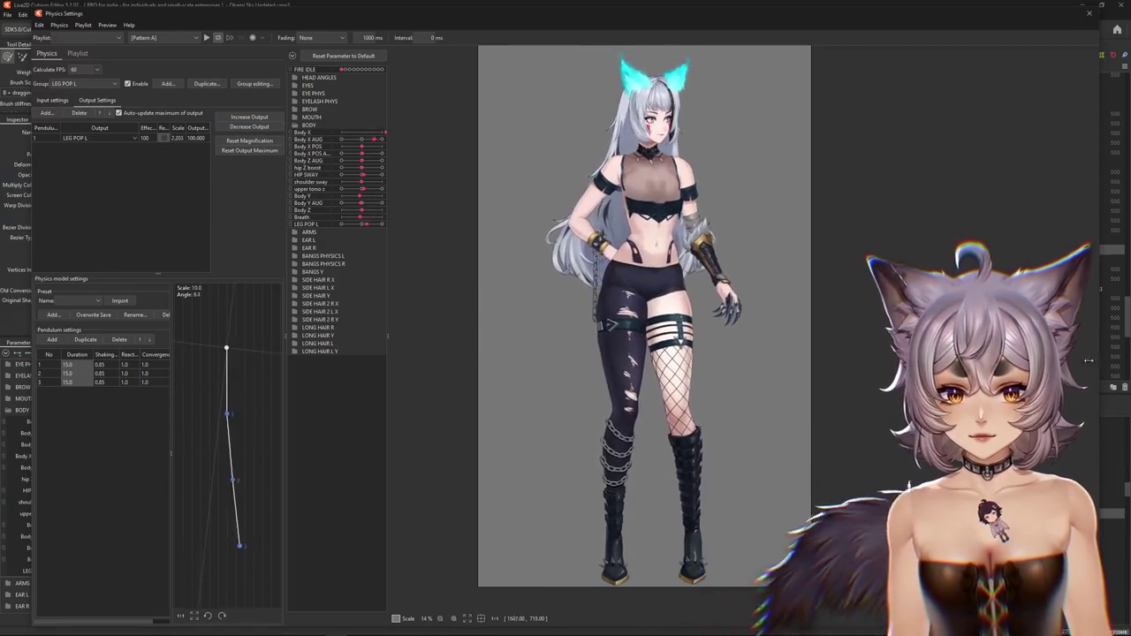
pyautogui.click(53, 100)
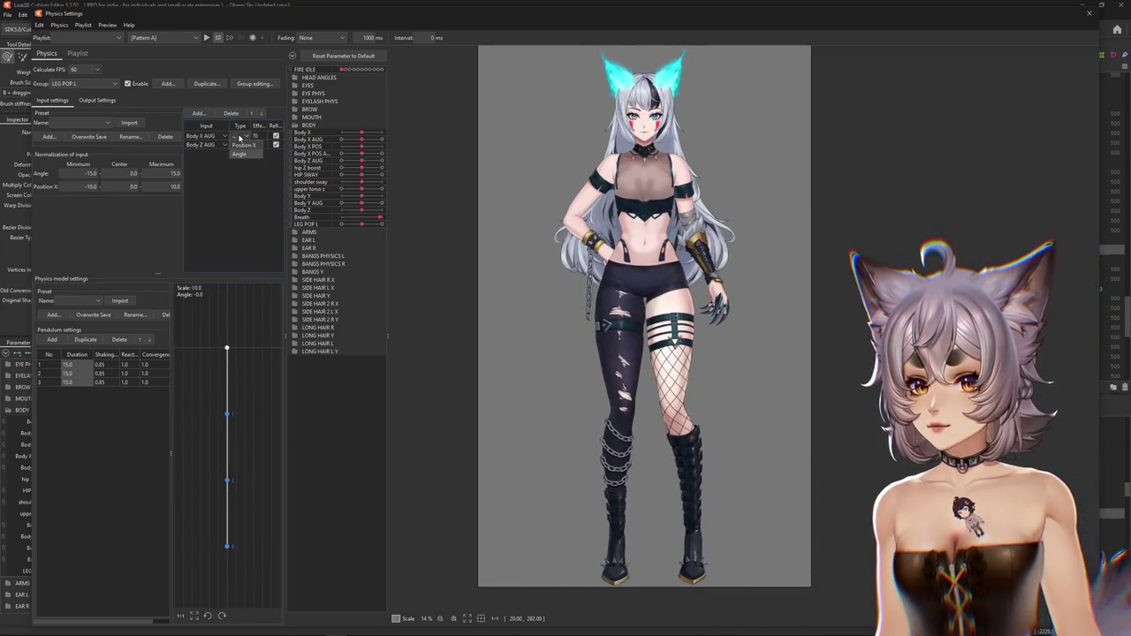
# - Remove the Body X AUG input, leaving Body Z AUG, and re-enable the LEG POP L group
pyautogui.click(243, 145)
pyautogui.click(560, 348)
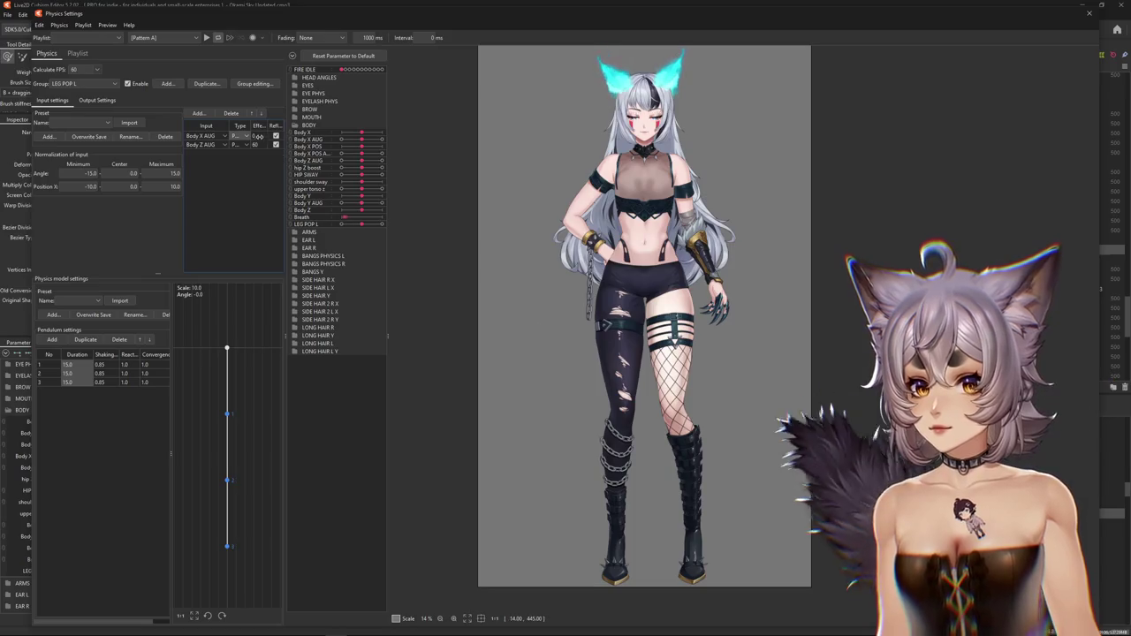
pyautogui.moveTo(259, 136); pyautogui.dragTo(489, 156)
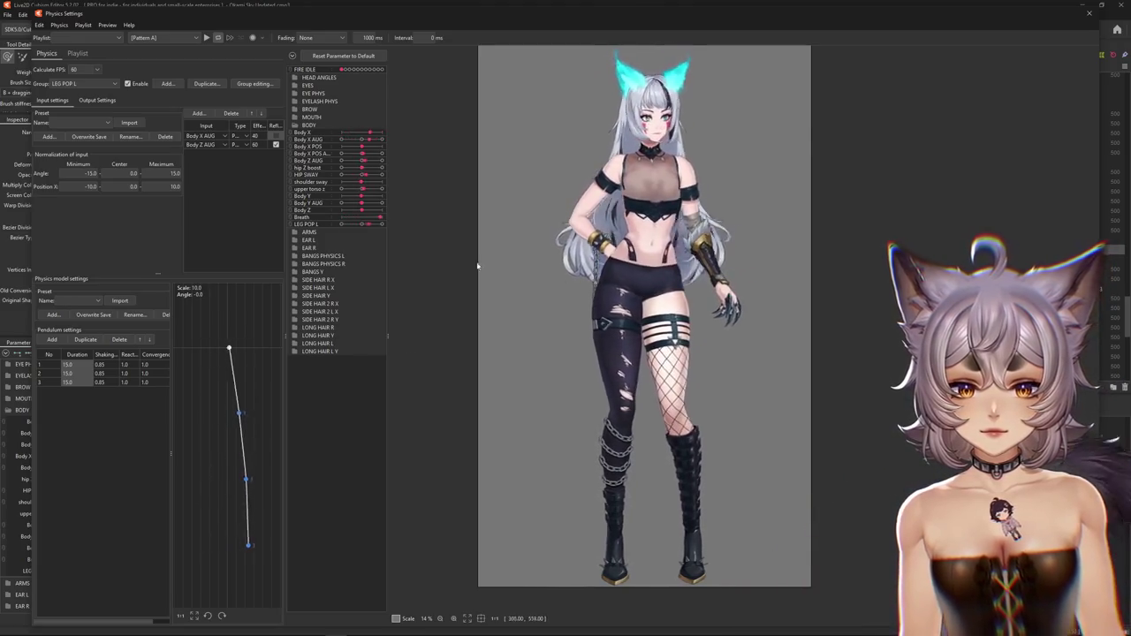
pyautogui.click(252, 134)
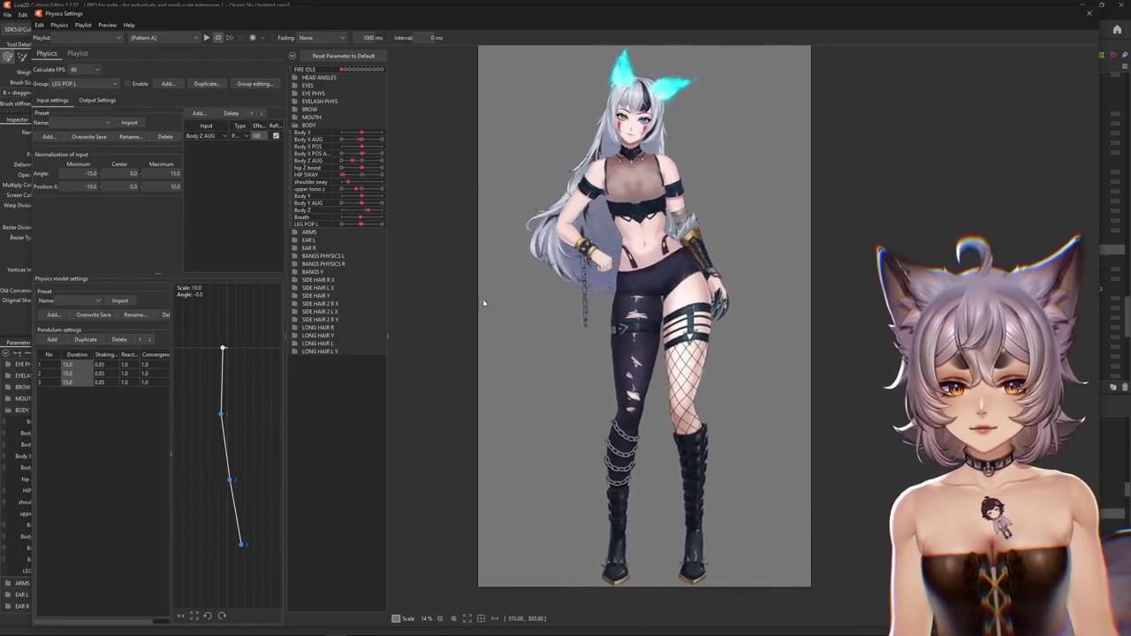
pyautogui.click(129, 83)
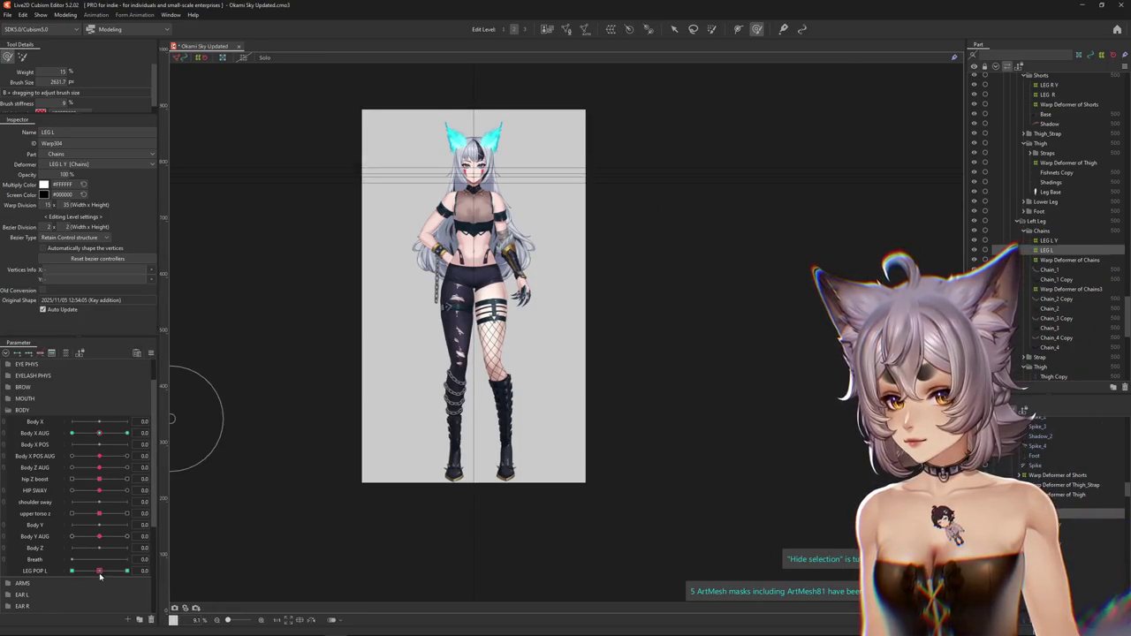
# - Duplicate the LEG POP L parameter and rename the copy LEG POP2 L
pyautogui.scroll(3, 270, 532)
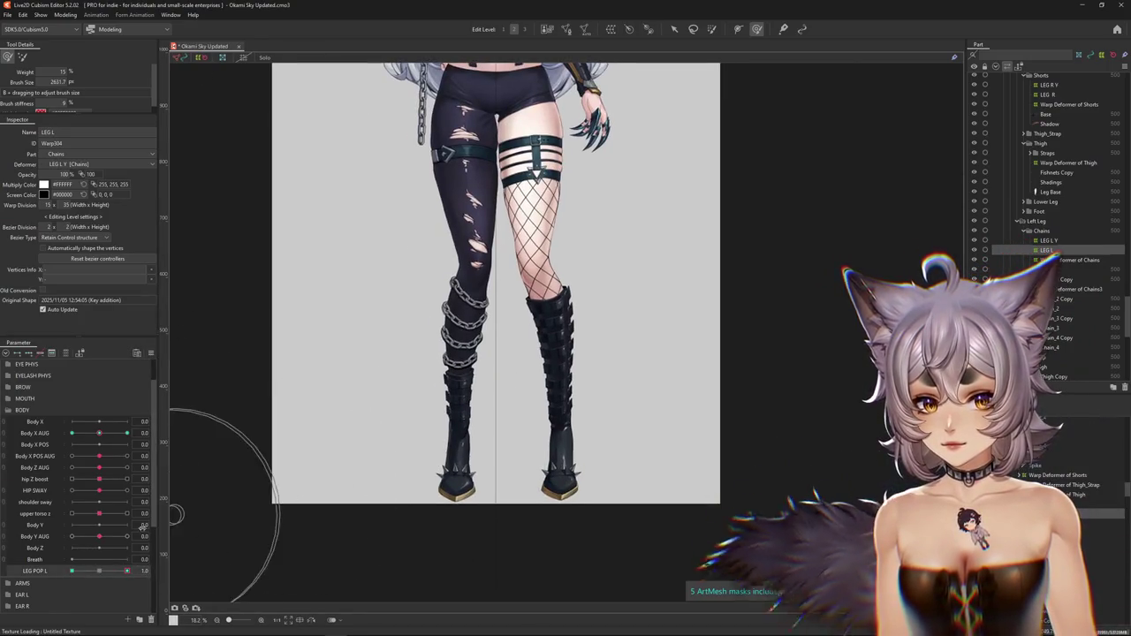
pyautogui.click(55, 597)
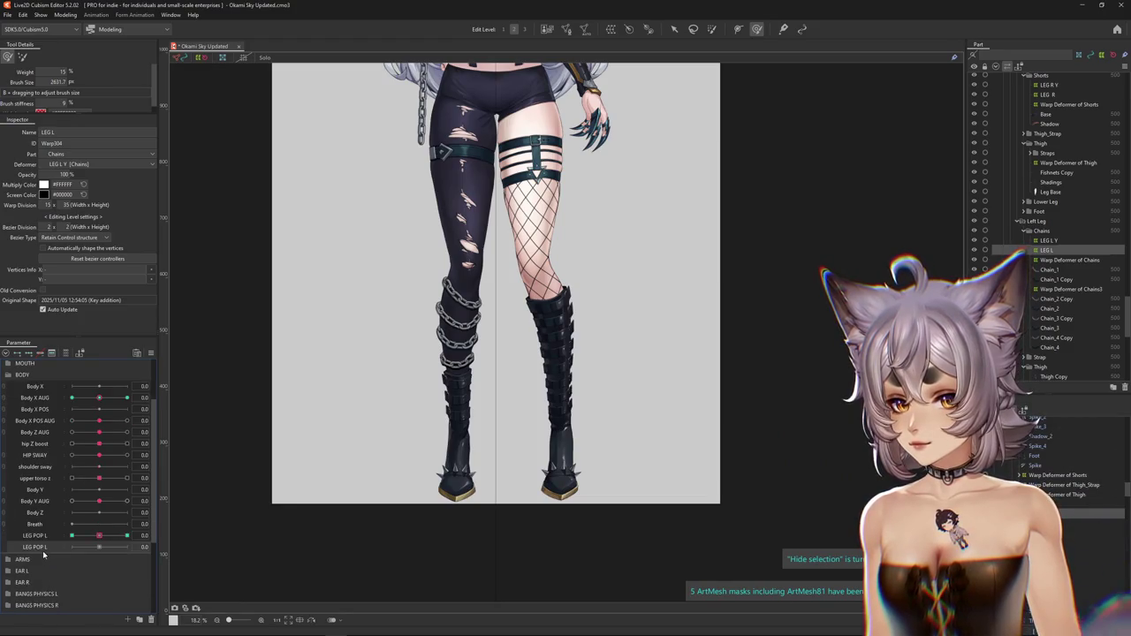
pyautogui.click(74, 551)
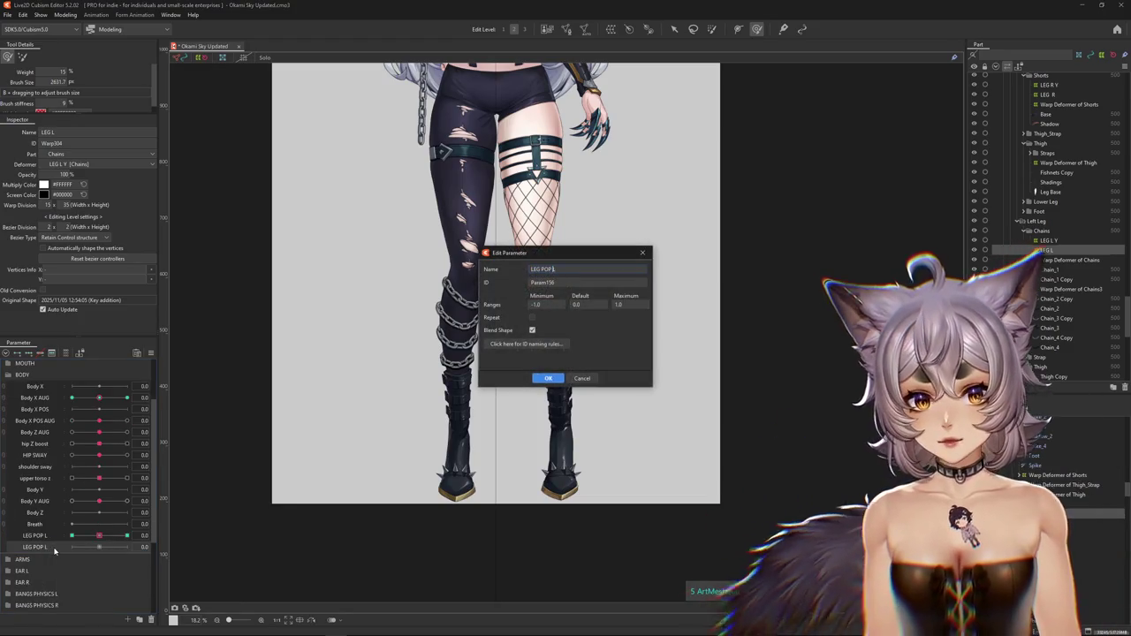
pyautogui.press('Return')
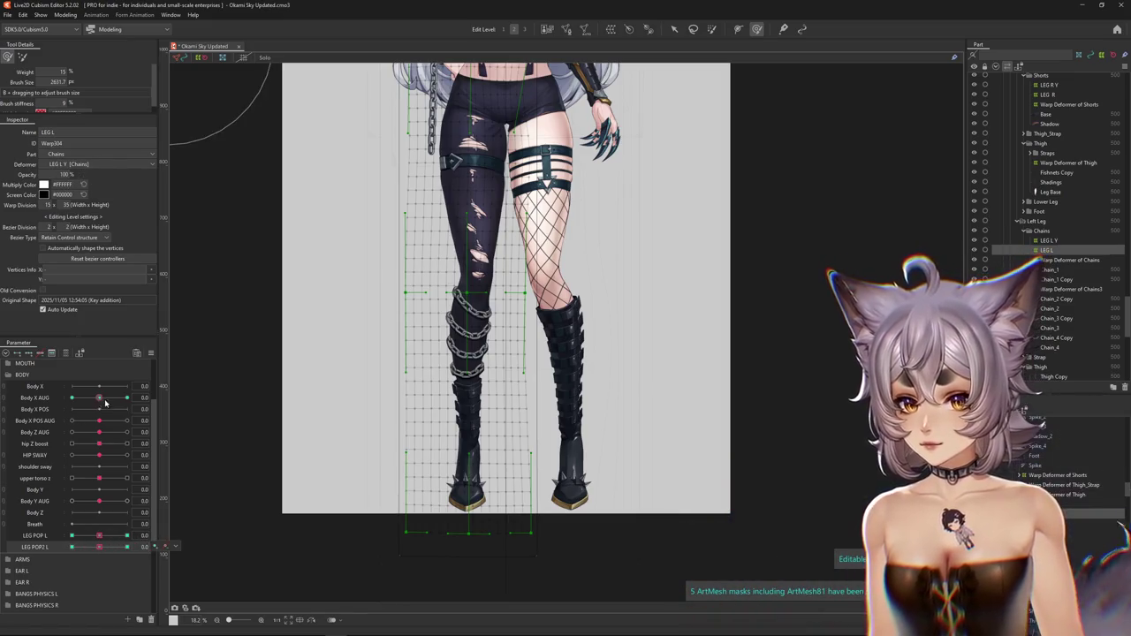
pyautogui.moveTo(105, 402); pyautogui.dragTo(100, 401)
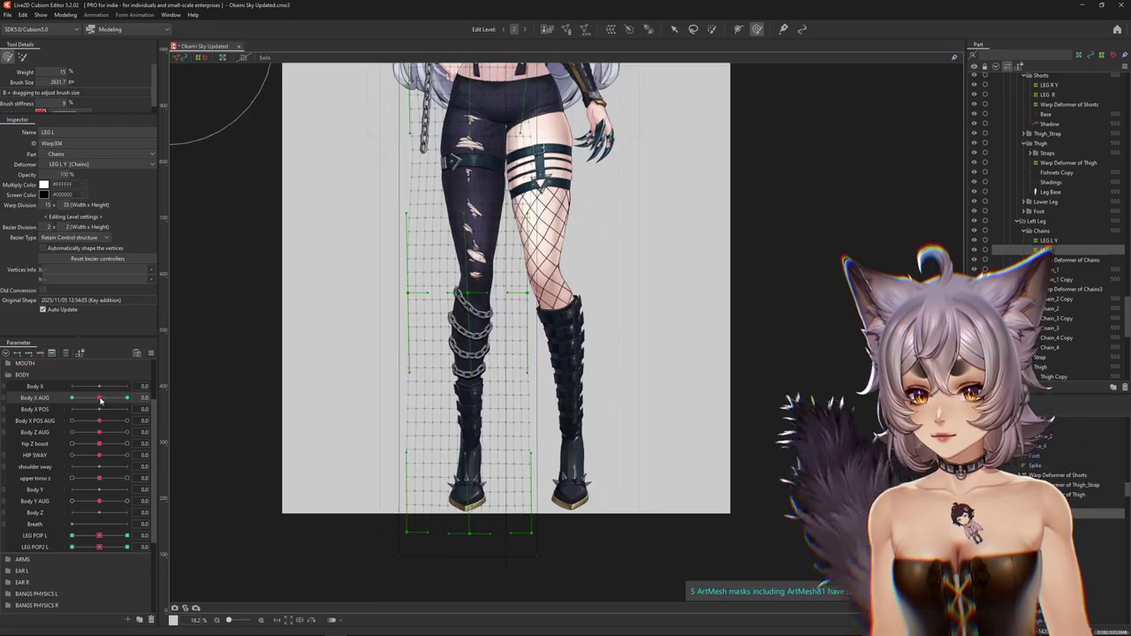
# - Bend the left leg chain mesh for the LEG POP2 L keys at 1.0 and -1.0
pyautogui.moveTo(99, 547); pyautogui.dragTo(156, 547)
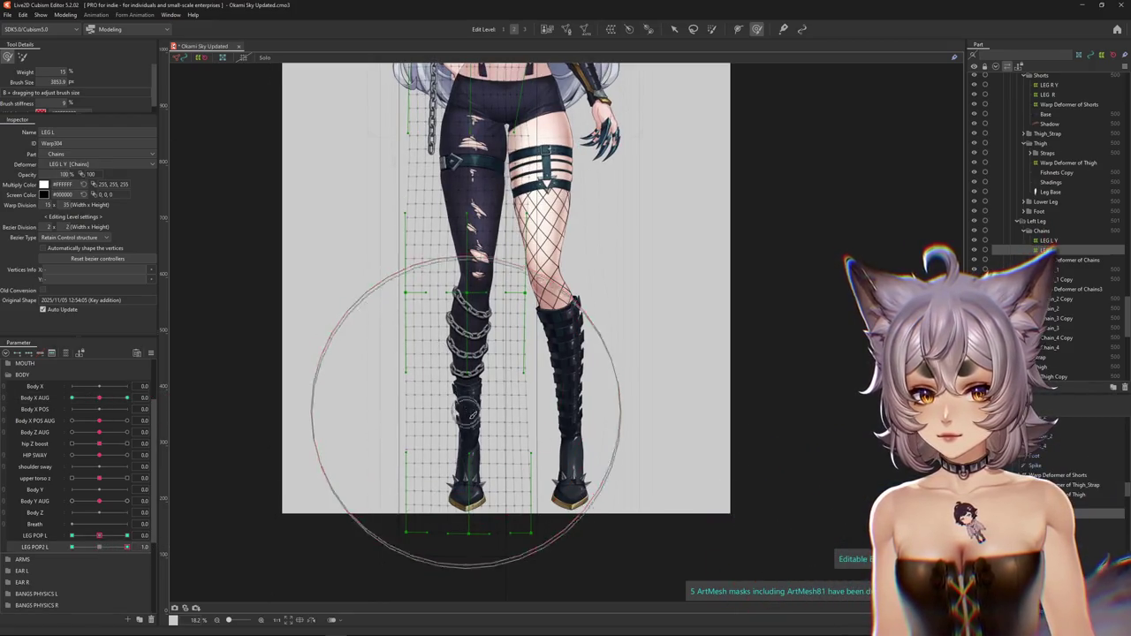
pyautogui.moveTo(468, 412); pyautogui.dragTo(458, 513)
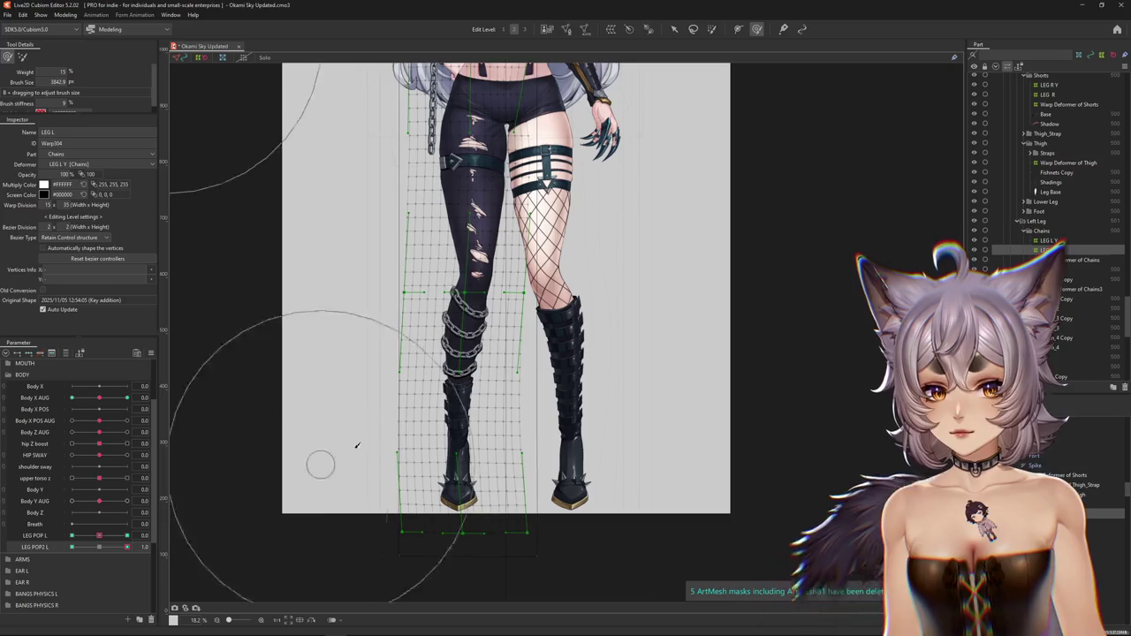
pyautogui.moveTo(127, 547); pyautogui.dragTo(71, 547)
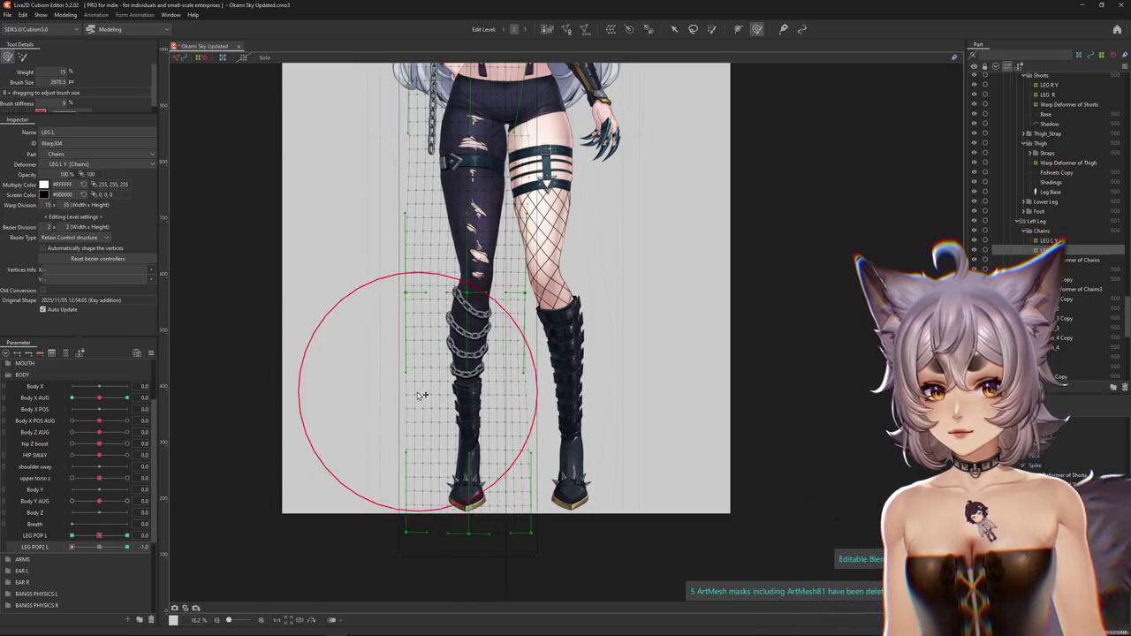
pyautogui.moveTo(464, 404); pyautogui.dragTo(454, 435)
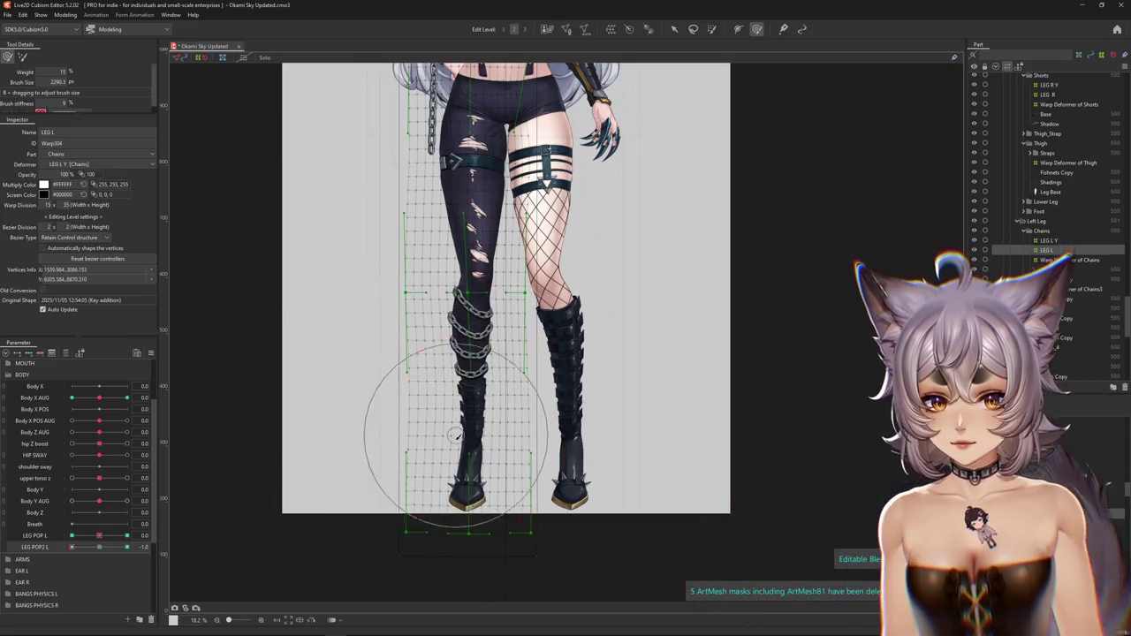
pyautogui.moveTo(71, 548); pyautogui.dragTo(127, 547)
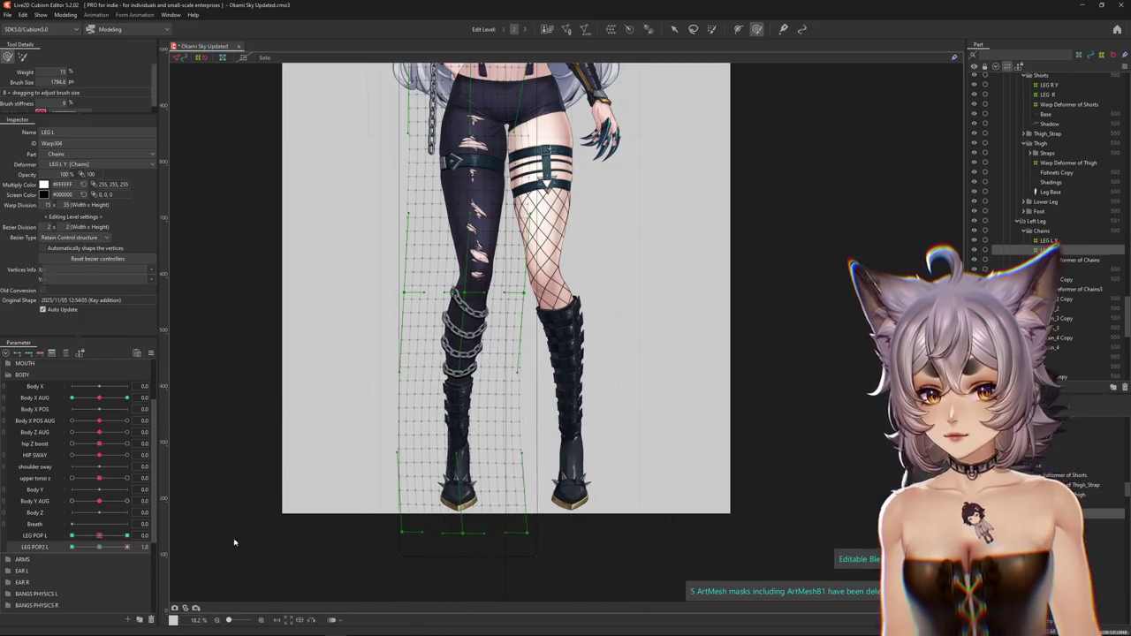
pyautogui.moveTo(449, 418); pyautogui.dragTo(477, 412)
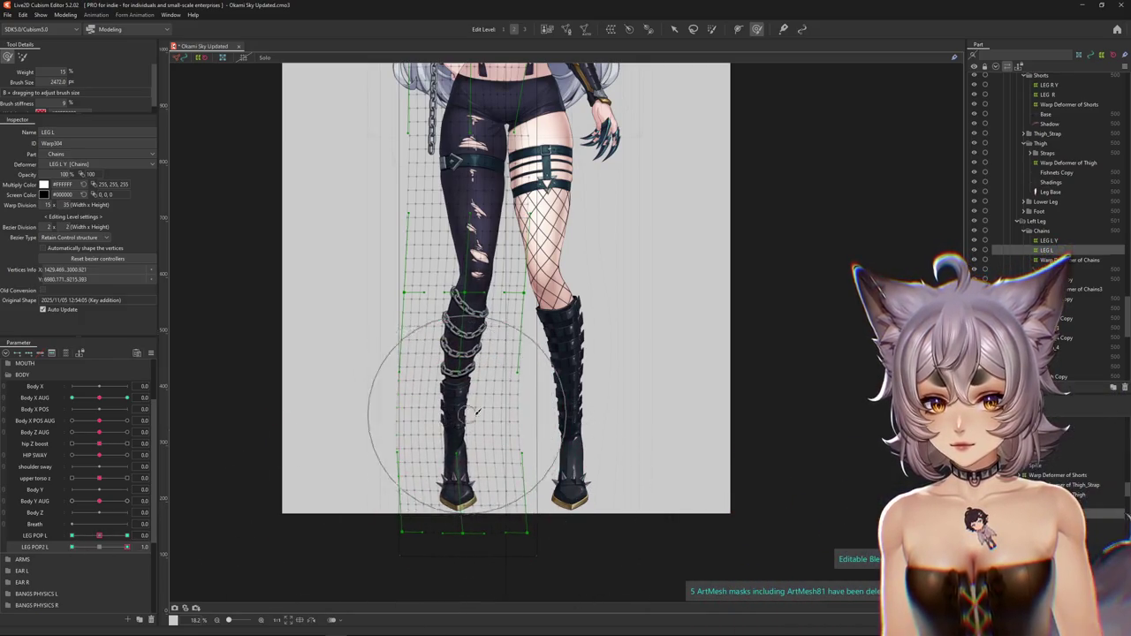
pyautogui.moveTo(101, 549); pyautogui.dragTo(72, 547)
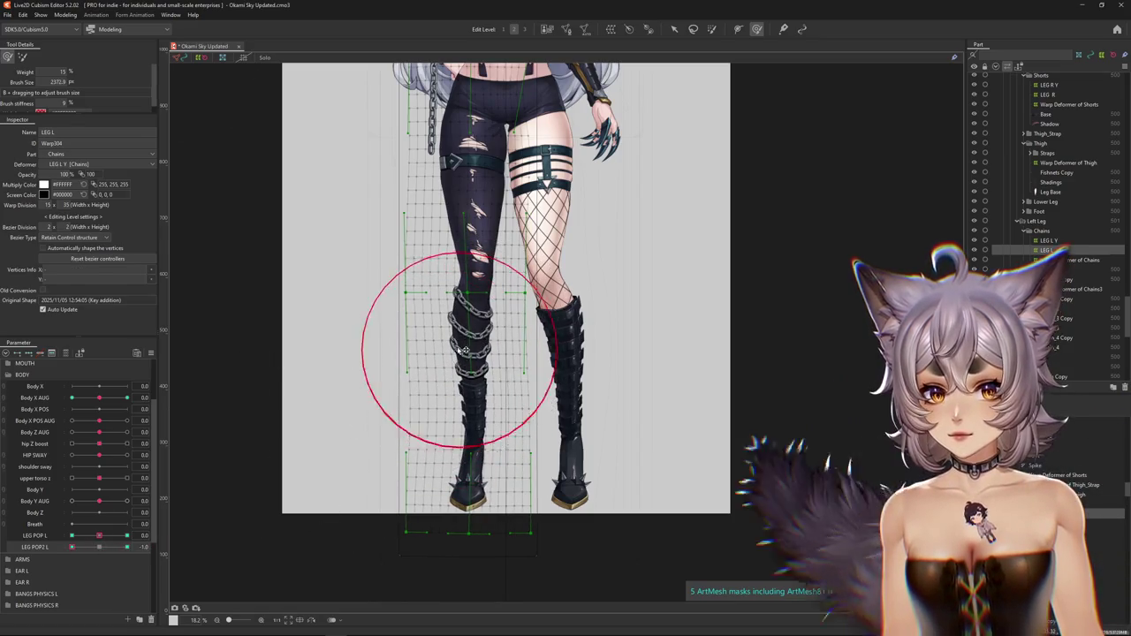
pyautogui.click(474, 539)
pyautogui.hotkey('ctrl', 'shift', 'h')
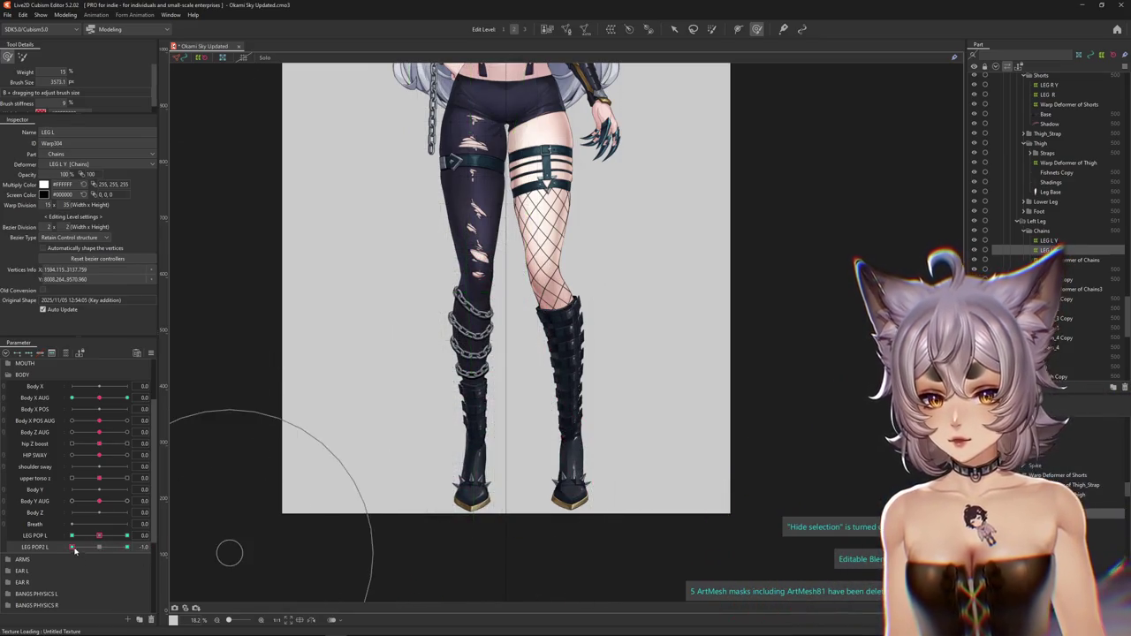
pyautogui.moveTo(72, 547); pyautogui.dragTo(126, 547)
pyautogui.click(58, 16)
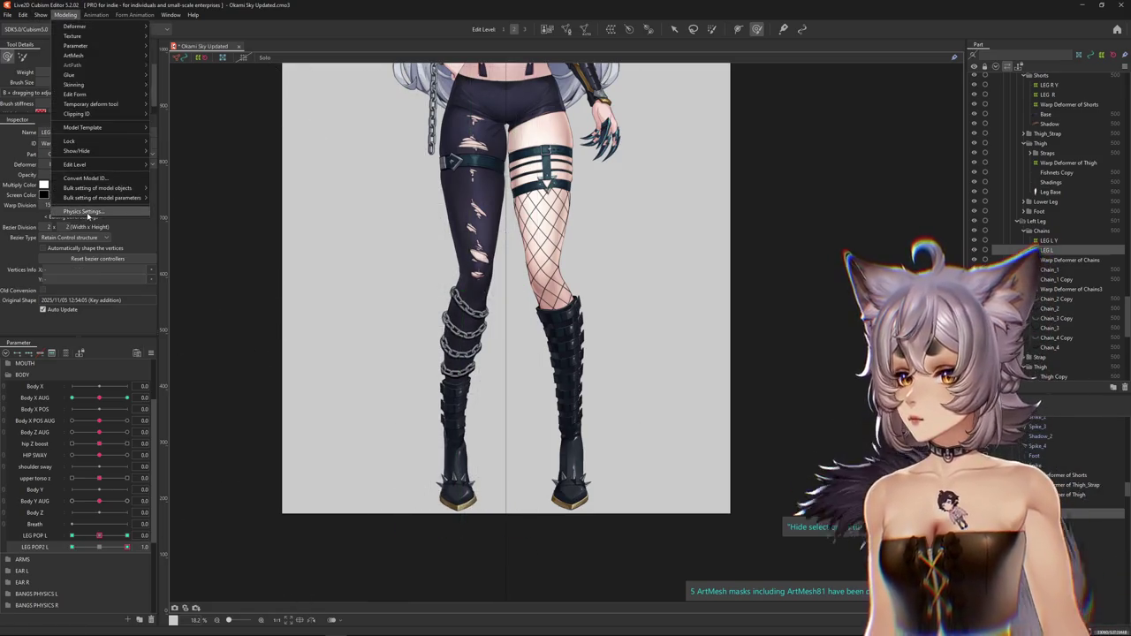
# - Add LEG POP2 L as a second output of LEG POP L and fit magnification to its range
pyautogui.click(83, 212)
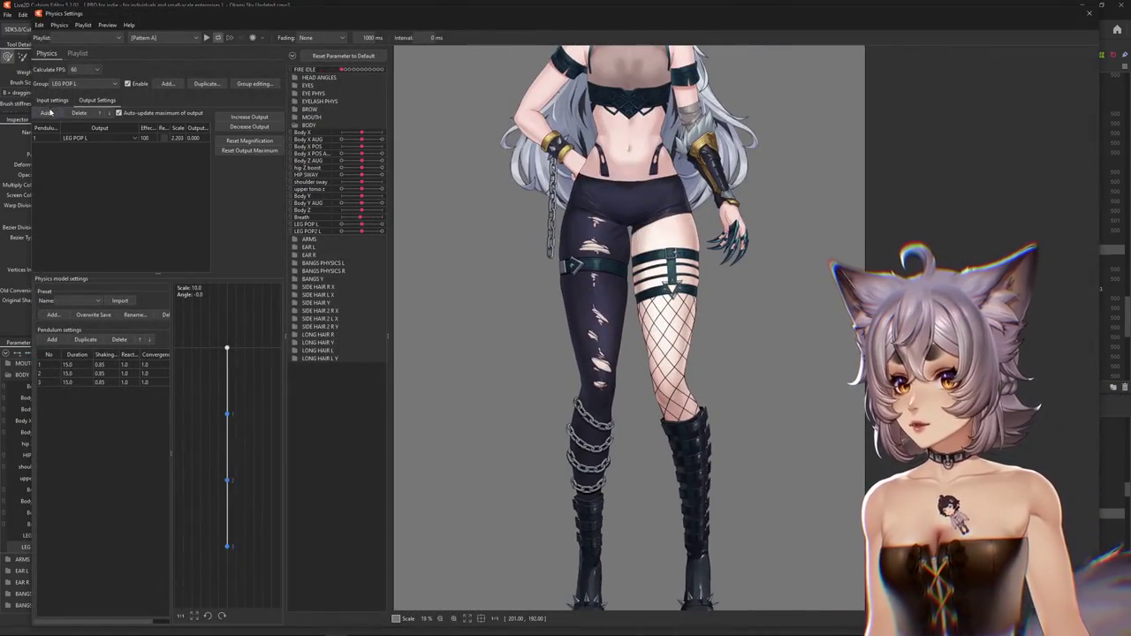
pyautogui.click(47, 113)
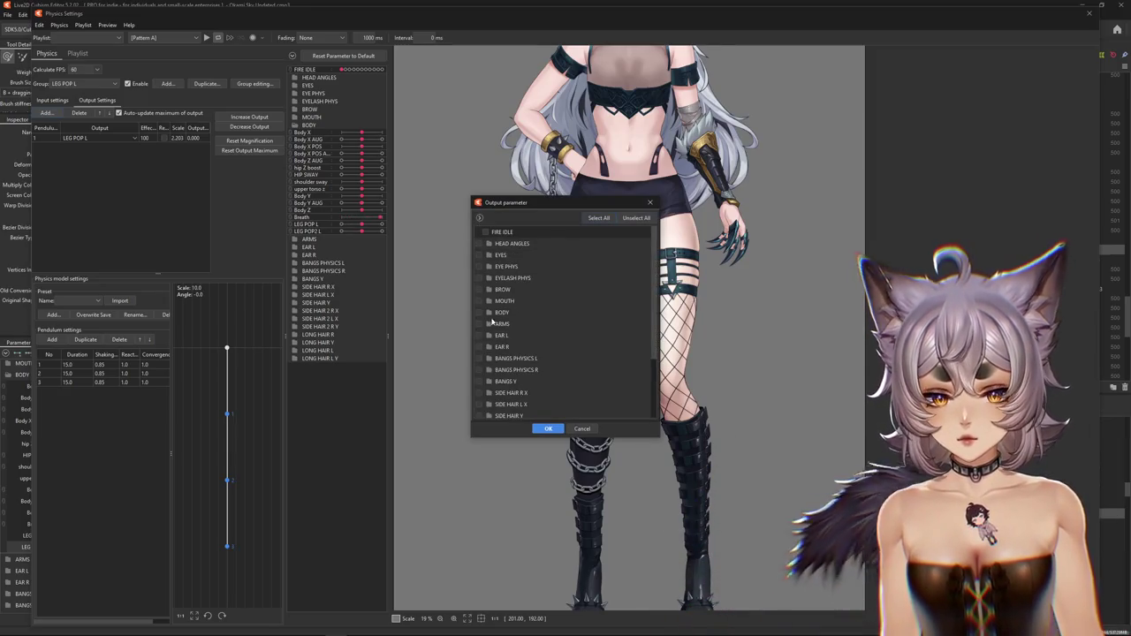
pyautogui.click(484, 312)
pyautogui.scroll(-3, 500, 345)
pyautogui.click(548, 429)
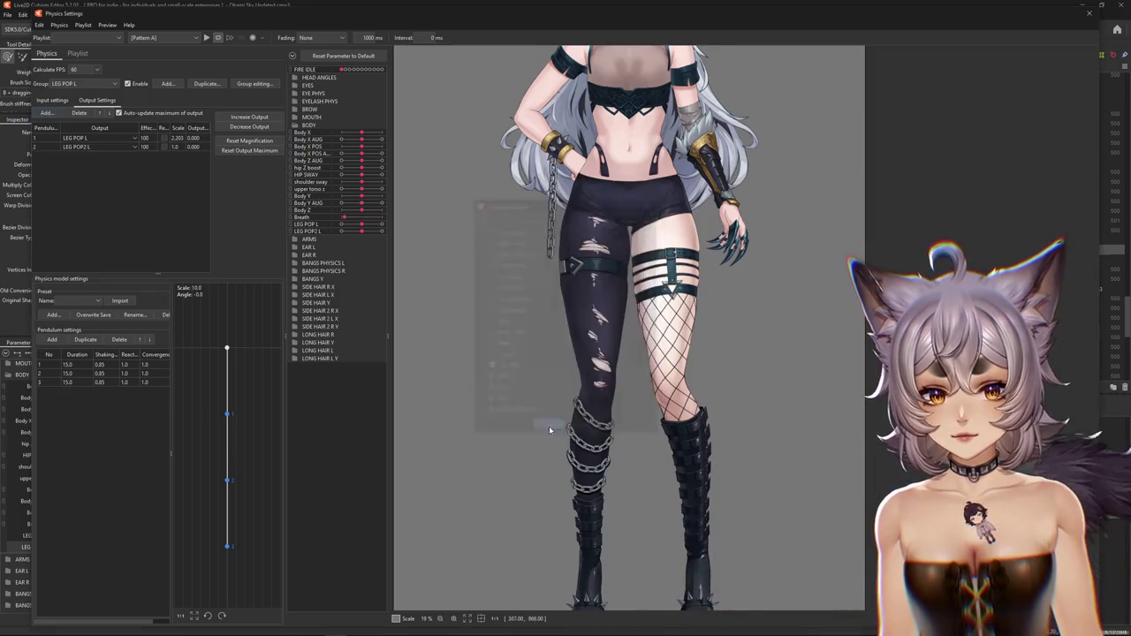
pyautogui.click(47, 113)
pyautogui.click(583, 430)
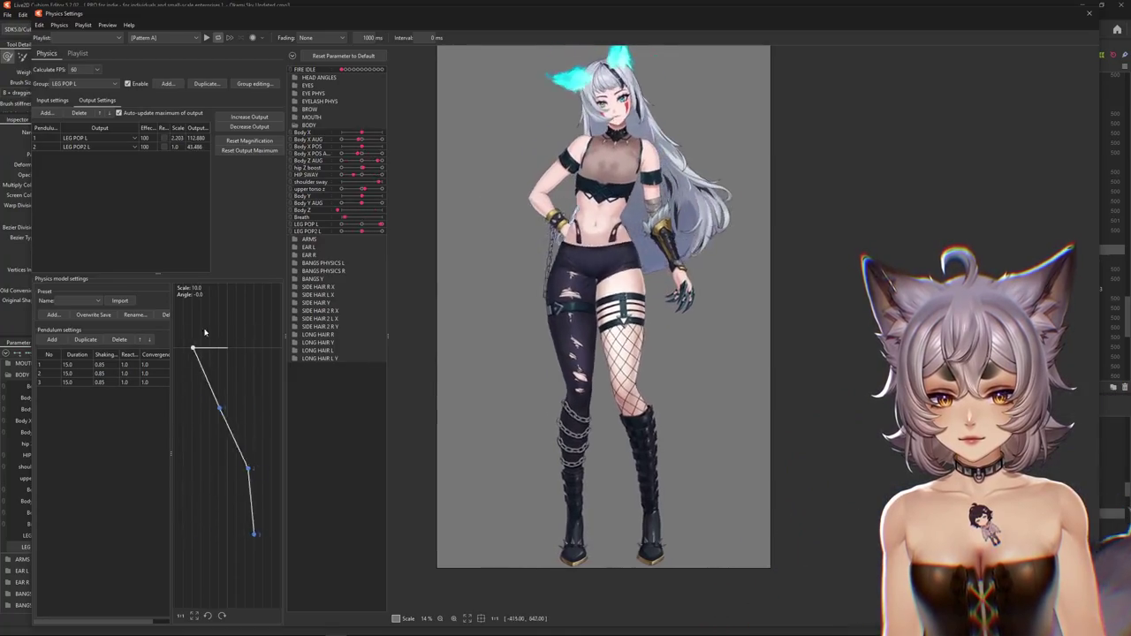
pyautogui.click(277, 149)
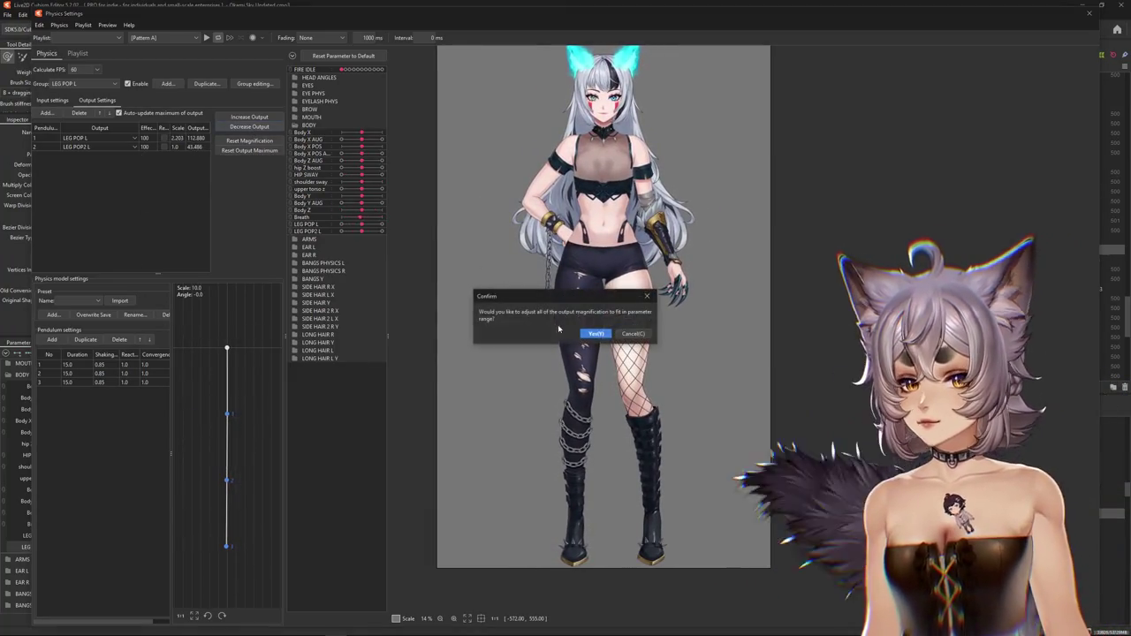
pyautogui.press('Return')
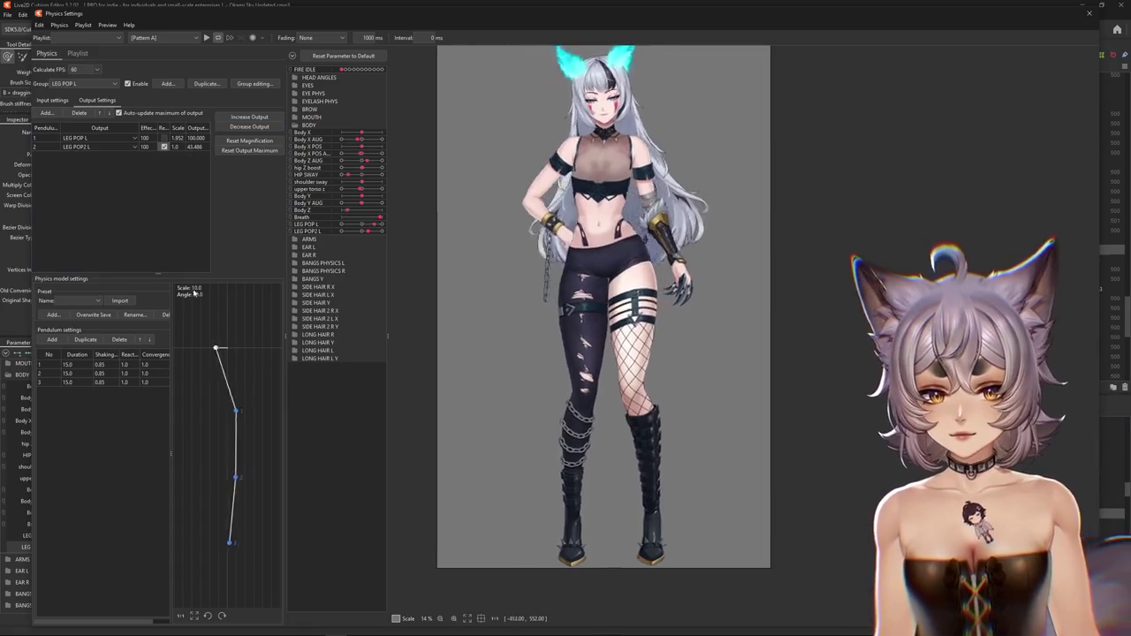
# - Tune pendulum 2's shaking and reaction, rescale both outputs, and keep LEG POP2 L inverted
pyautogui.click(164, 146)
pyautogui.moveTo(107, 375); pyautogui.dragTo(148, 373)
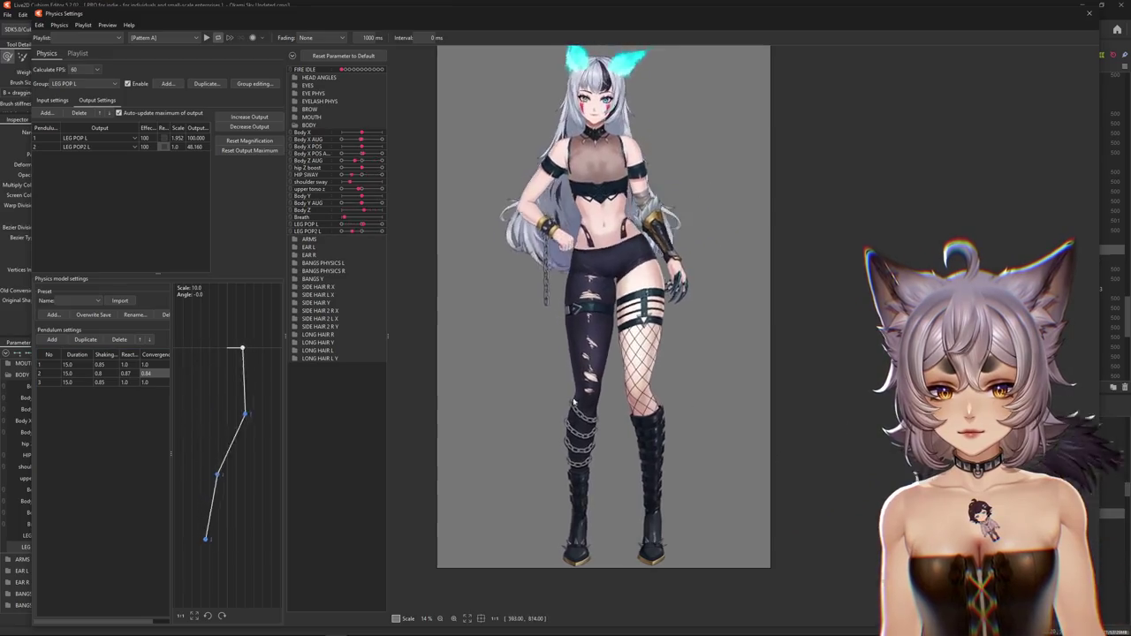
pyautogui.click(241, 152)
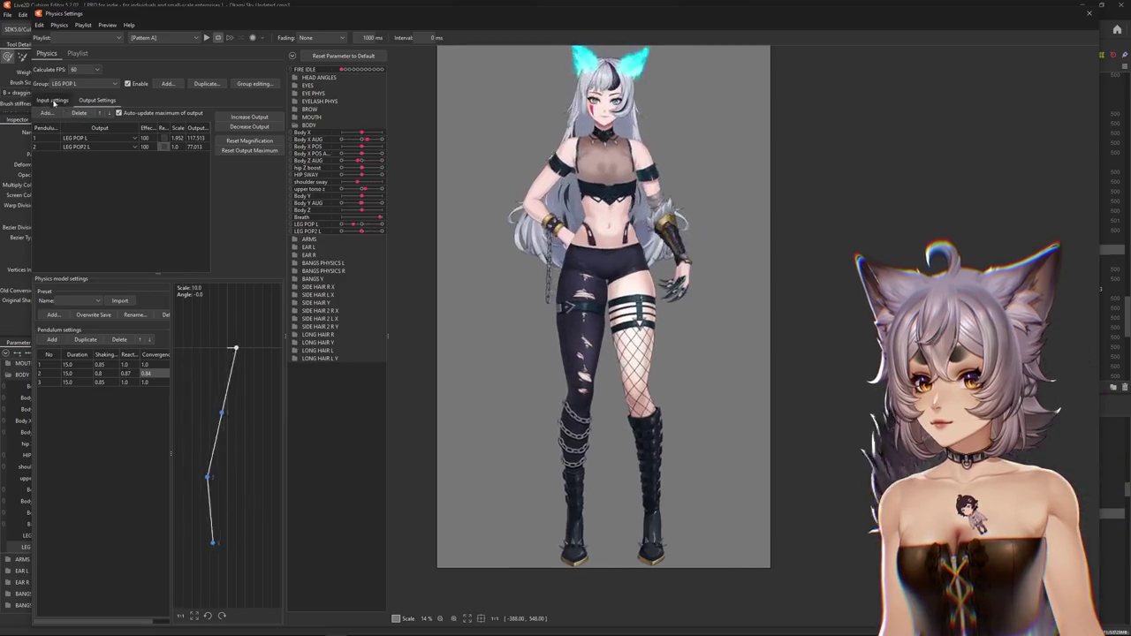
pyautogui.click(249, 141)
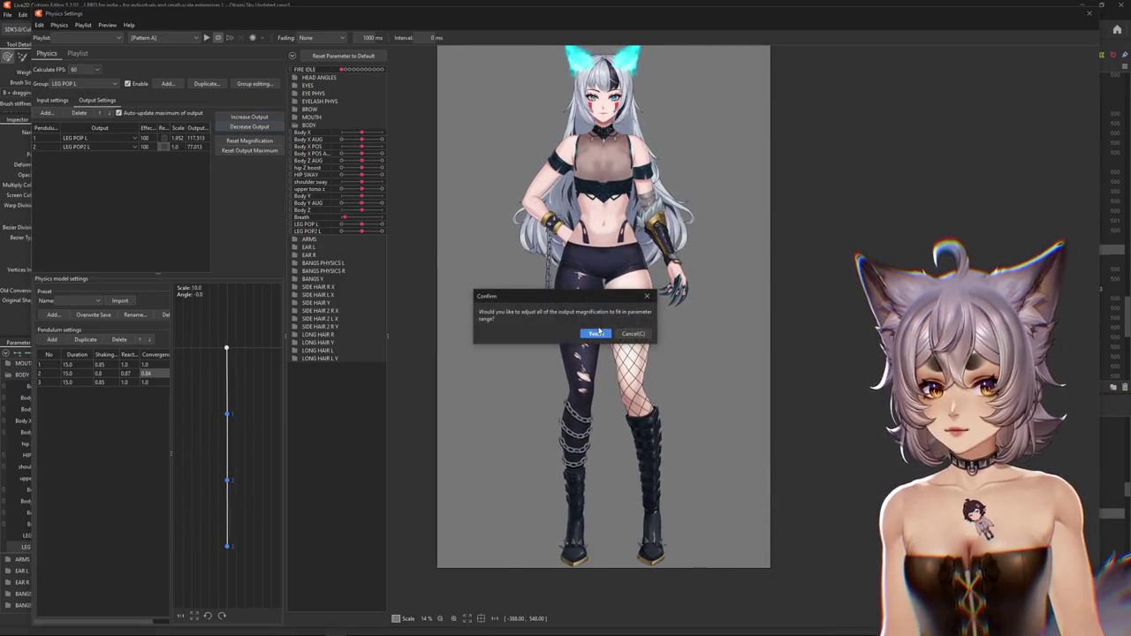
pyautogui.press('Return')
pyautogui.click(249, 140)
pyautogui.press('Return')
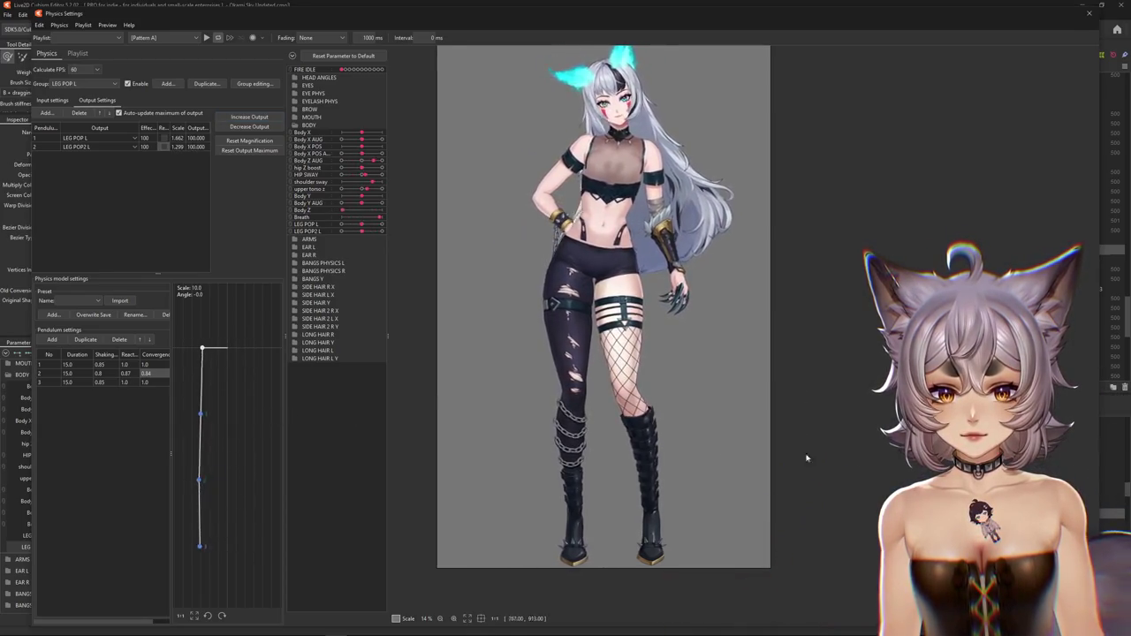
pyautogui.click(163, 147)
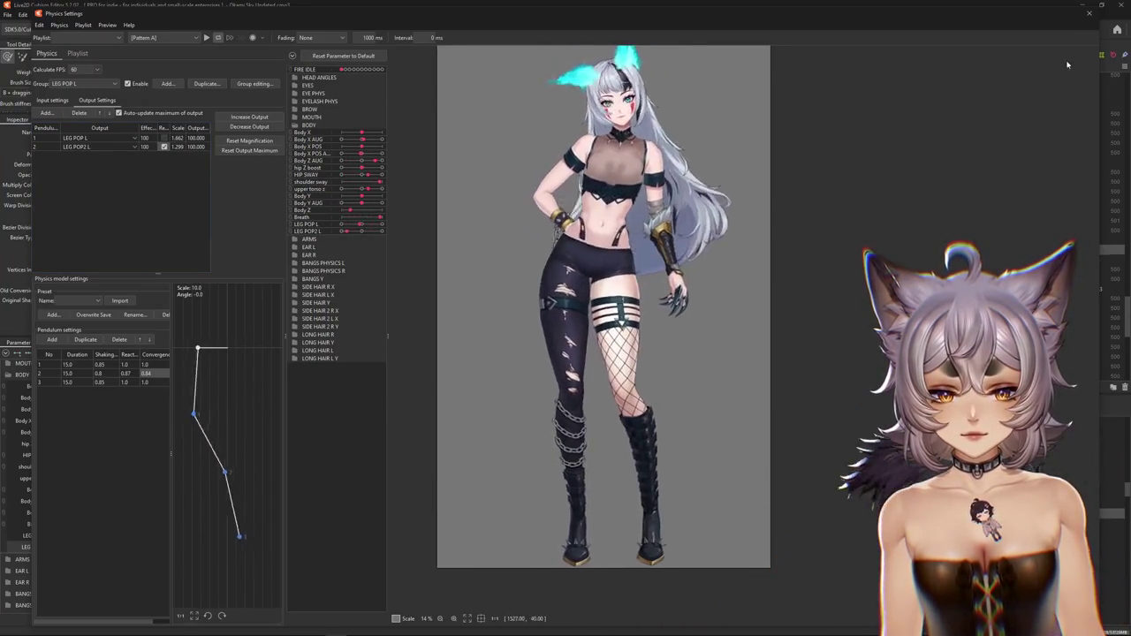
pyautogui.click(1089, 12)
pyautogui.click(100, 549)
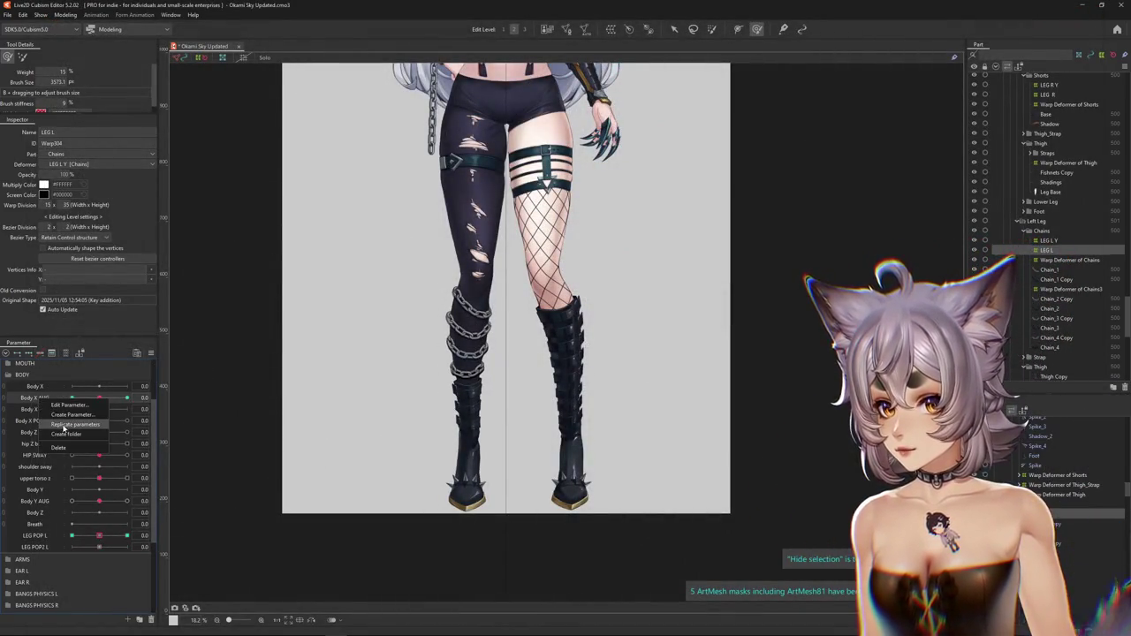
# - Name the duplicated parameter LEG L X
pyautogui.scroll(-3, 330, 462)
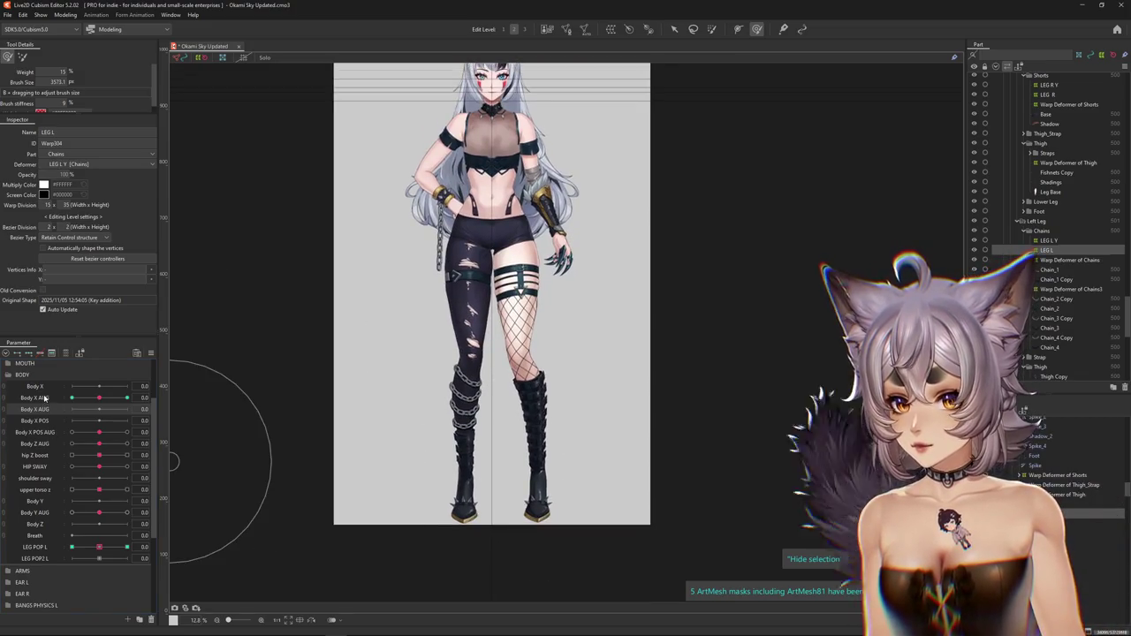
pyautogui.moveTo(99, 398)
pyautogui.mouseDown()
pyautogui.moveTo(71, 398)
pyautogui.moveTo(96, 405)
pyautogui.mouseUp()
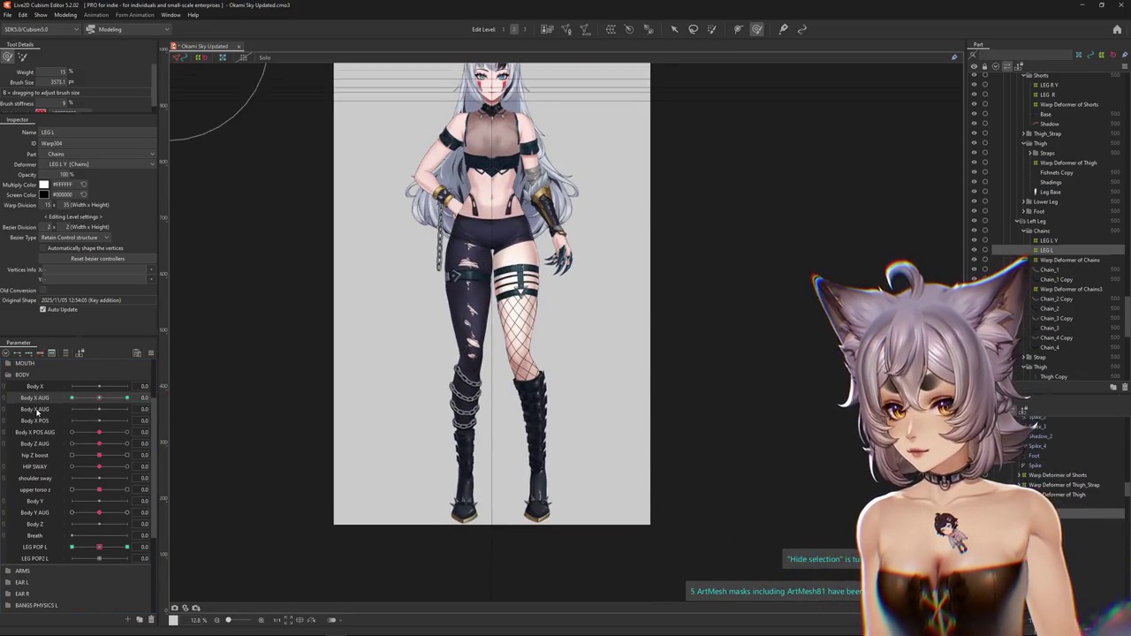
pyautogui.click(67, 416)
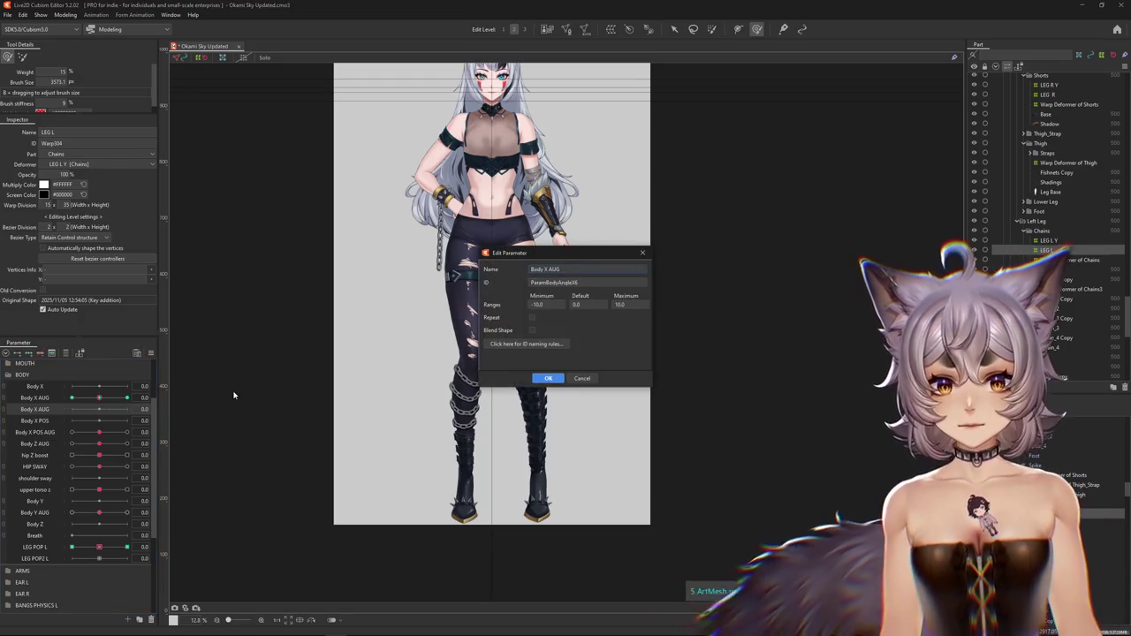
pyautogui.write('LE')
pyautogui.press('BackSpace')
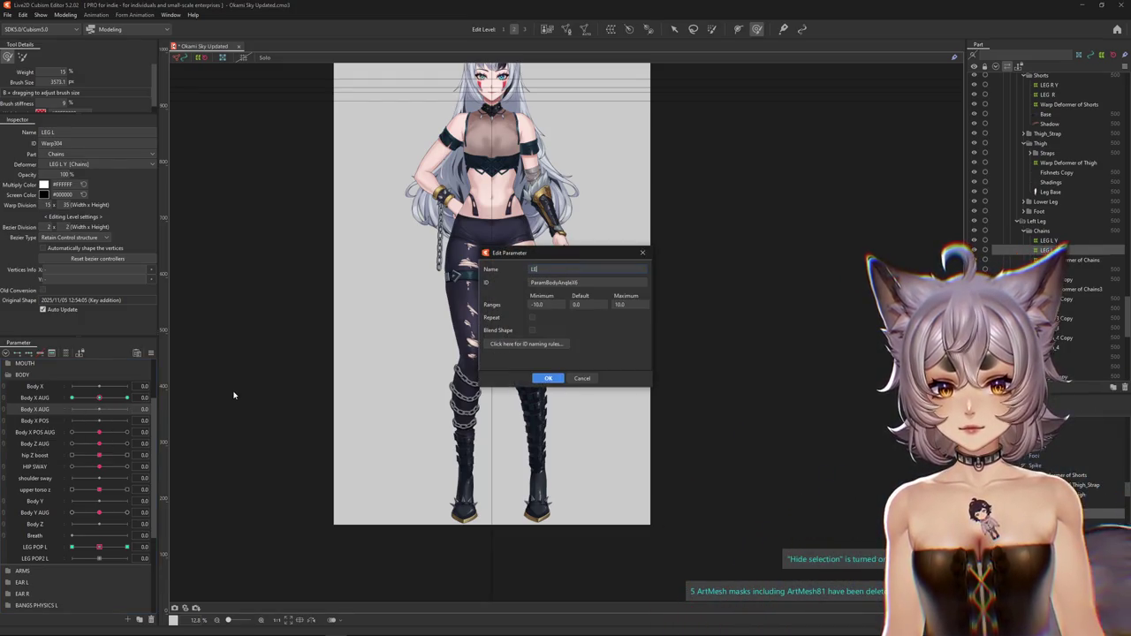
pyautogui.write('g')
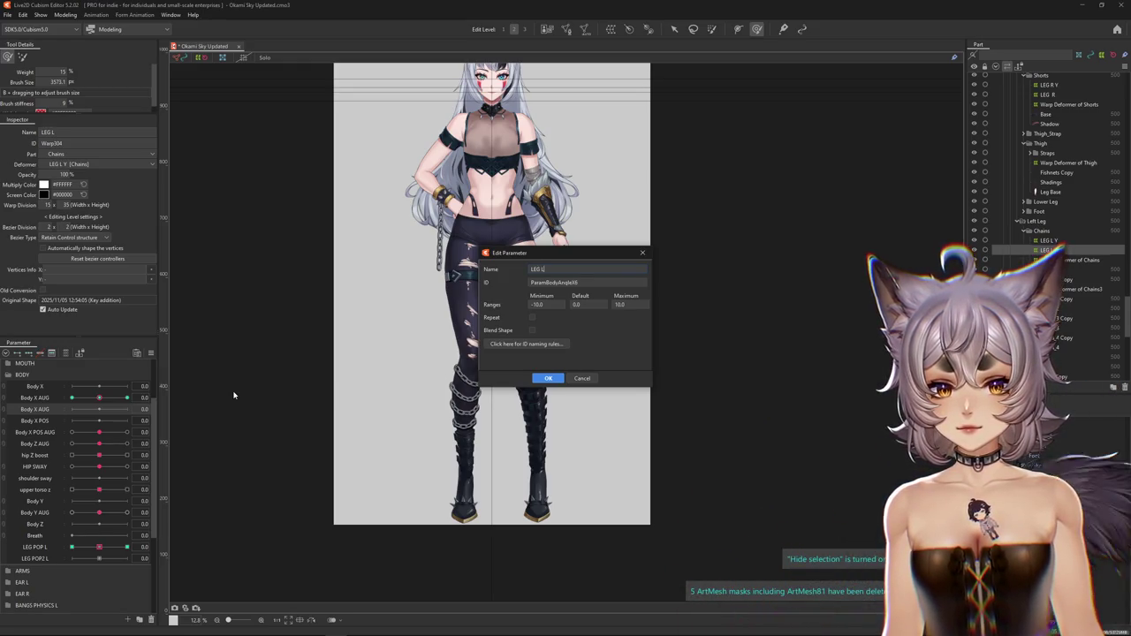
pyautogui.press('Return')
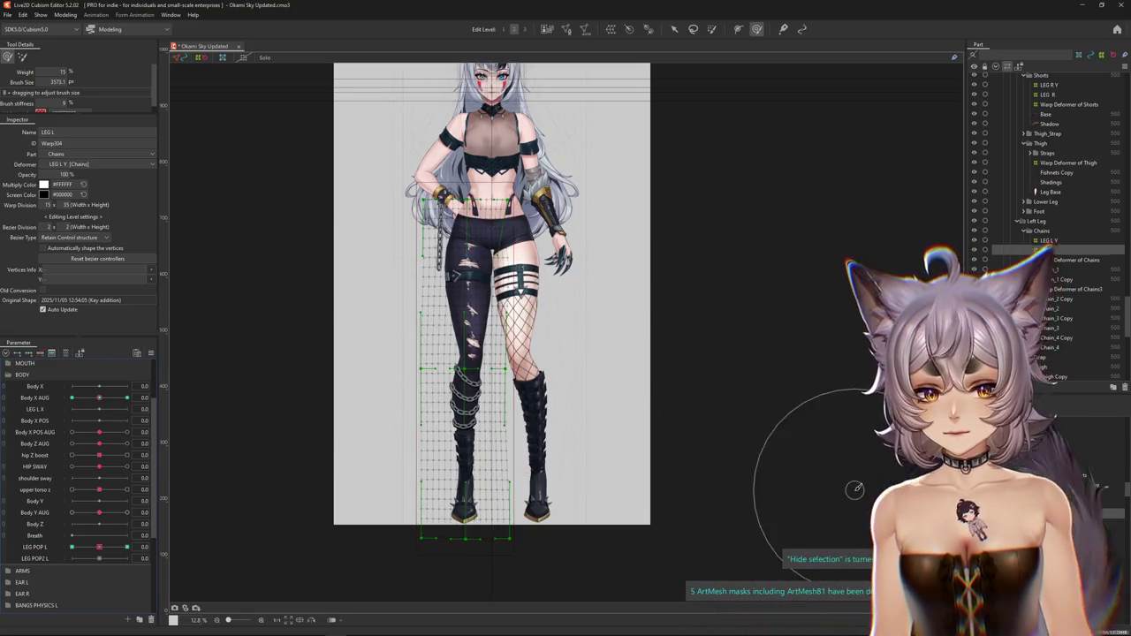
# - Move the left-leg meshes' Body X AUG keys onto LEG L X
pyautogui.click(464, 381)
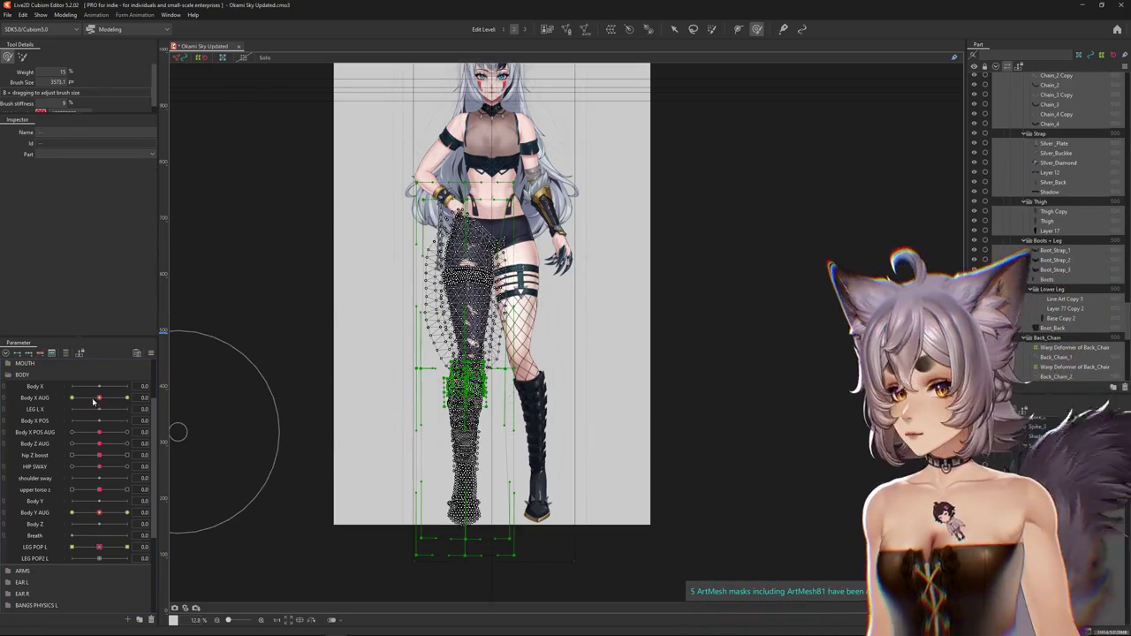
pyautogui.click(194, 428)
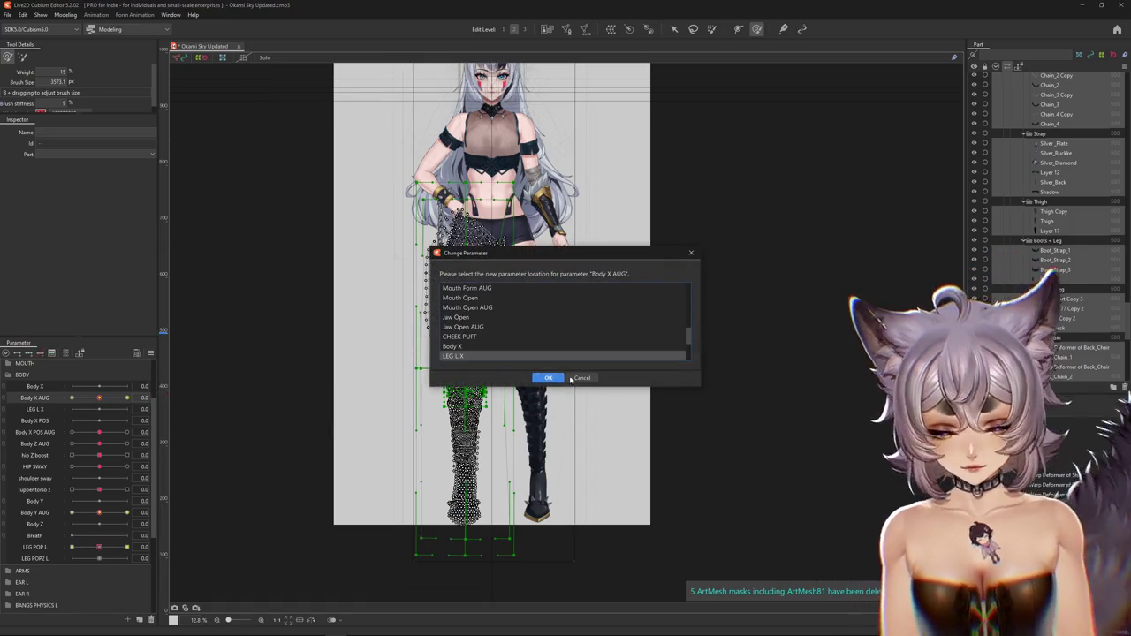
pyautogui.click(548, 377)
pyautogui.click(153, 409)
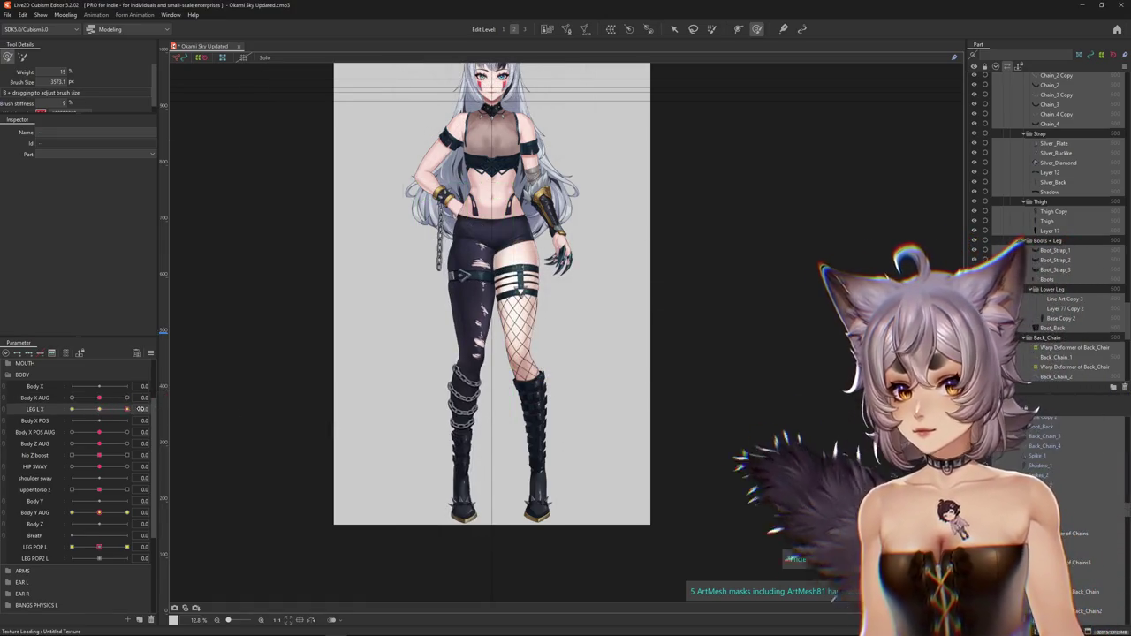
pyautogui.moveTo(126, 409)
pyautogui.mouseDown()
pyautogui.moveTo(99, 409)
pyautogui.moveTo(99, 398)
pyautogui.mouseUp()
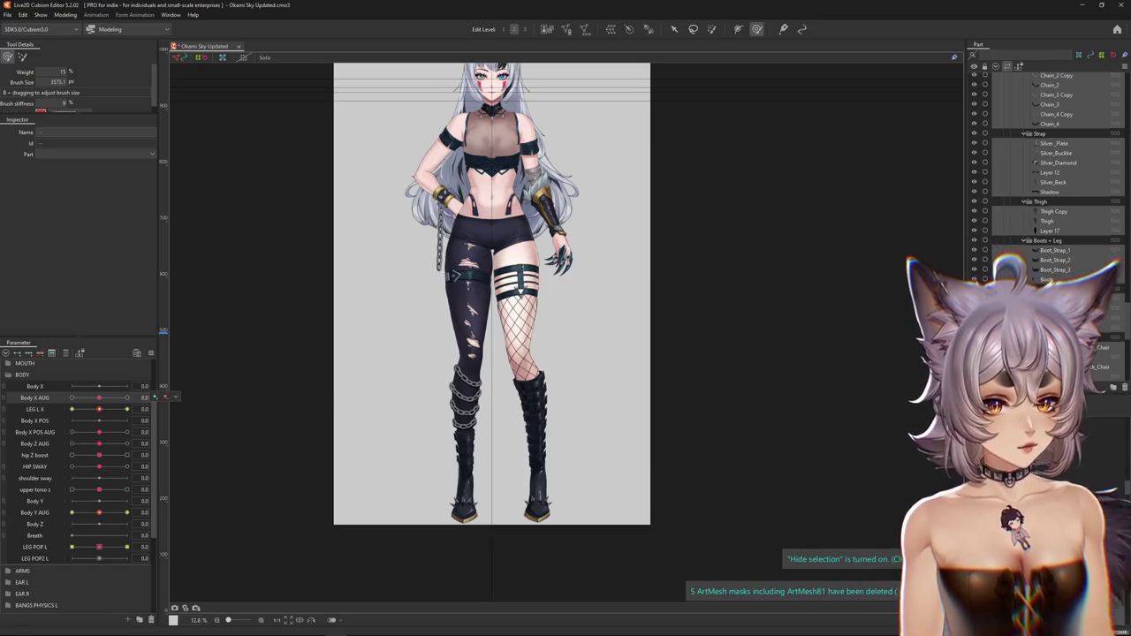
# - Select the LEG L warp deformer and show only its linked parameters in the Parameter palette
pyautogui.click(530, 424)
pyautogui.scroll(2, 586, 457)
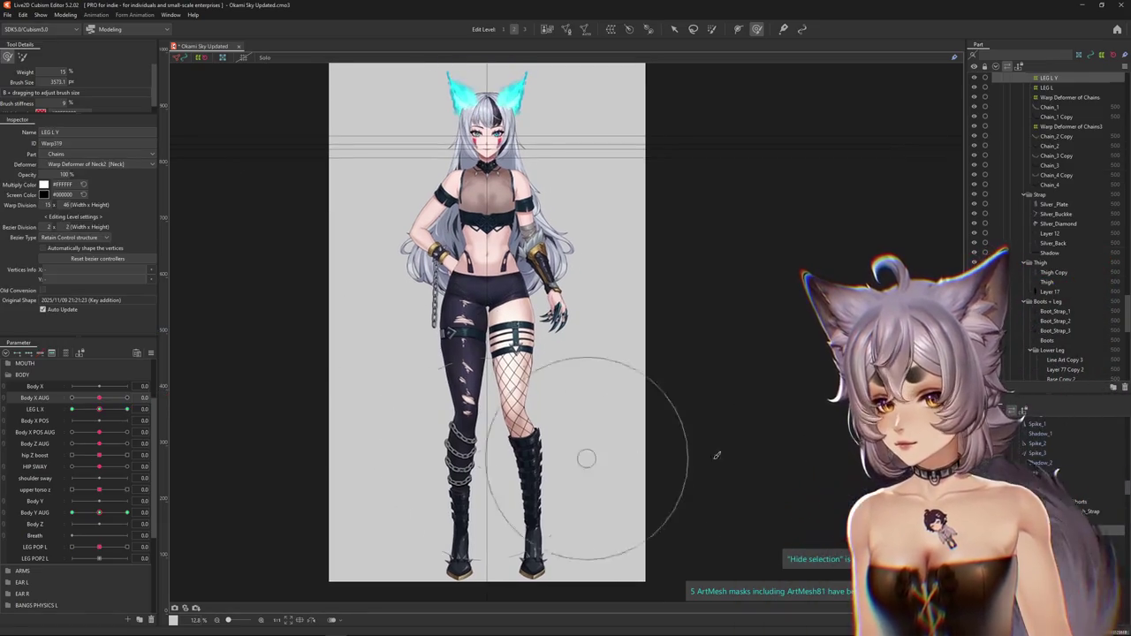
pyautogui.click(411, 499)
pyautogui.moveTo(99, 410); pyautogui.dragTo(82, 412)
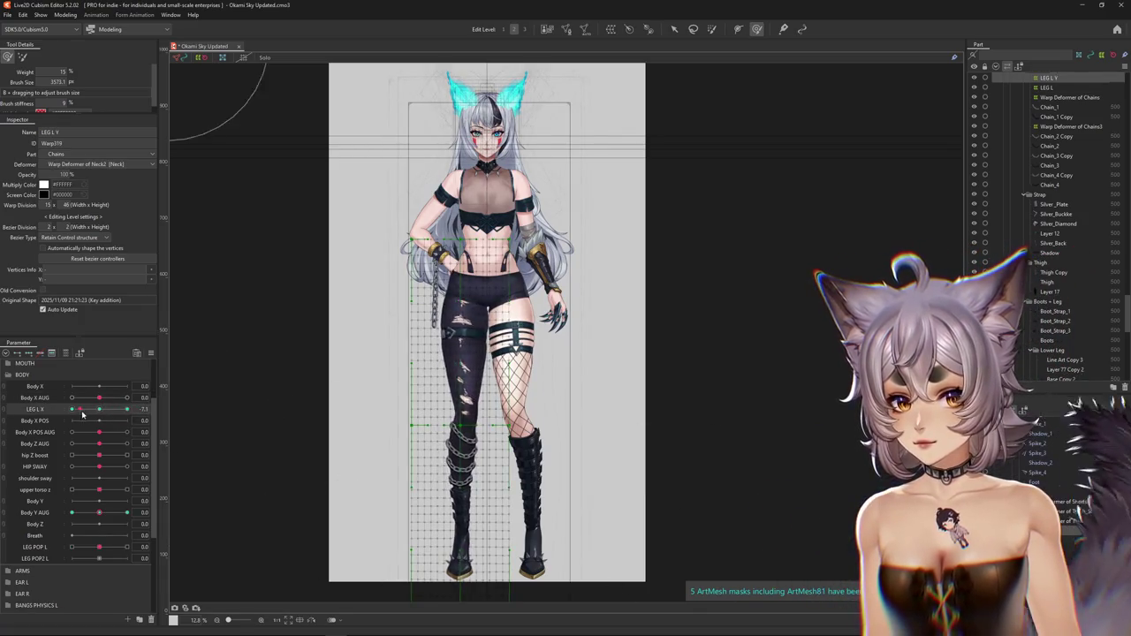
pyautogui.click(425, 478)
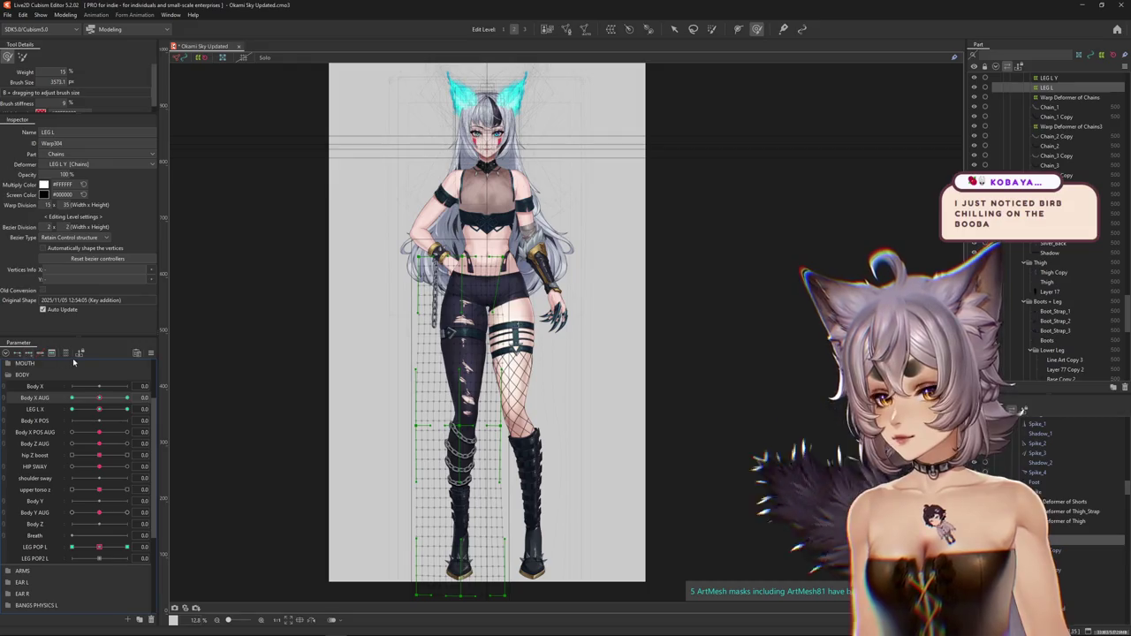
pyautogui.click(79, 353)
pyautogui.scroll(3, 581, 265)
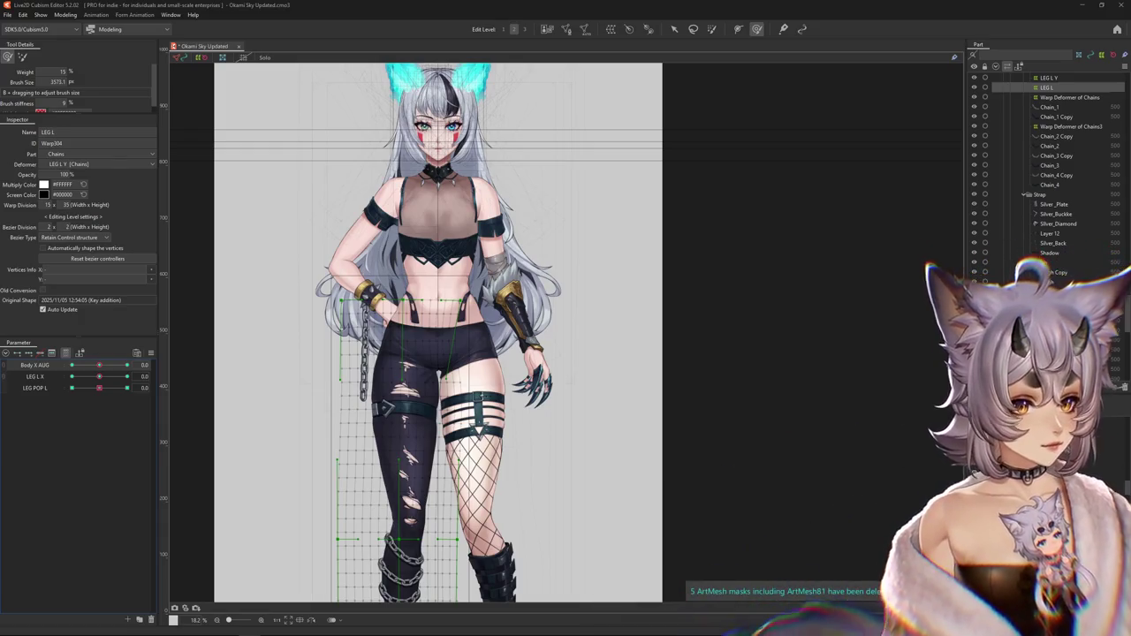
# - With LEG L X at 10, paint warp weight over the left hip and test the pose
pyautogui.scroll(-2, 528, 325)
pyautogui.scroll(1, 528, 325)
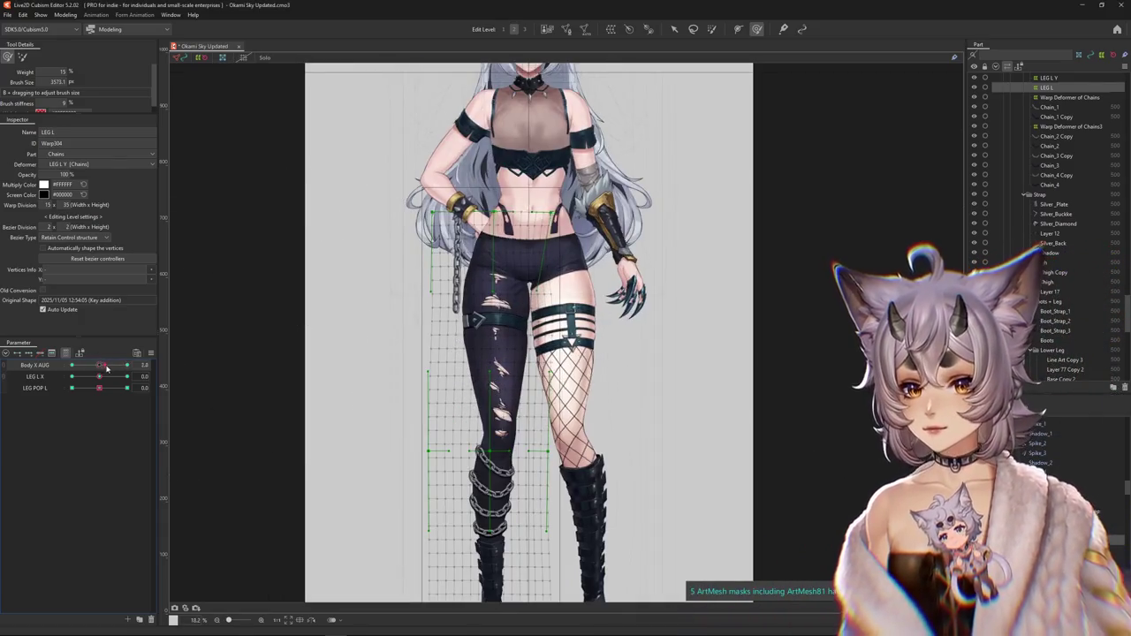
pyautogui.scroll(1, 509, 228)
pyautogui.moveTo(99, 377); pyautogui.dragTo(122, 380)
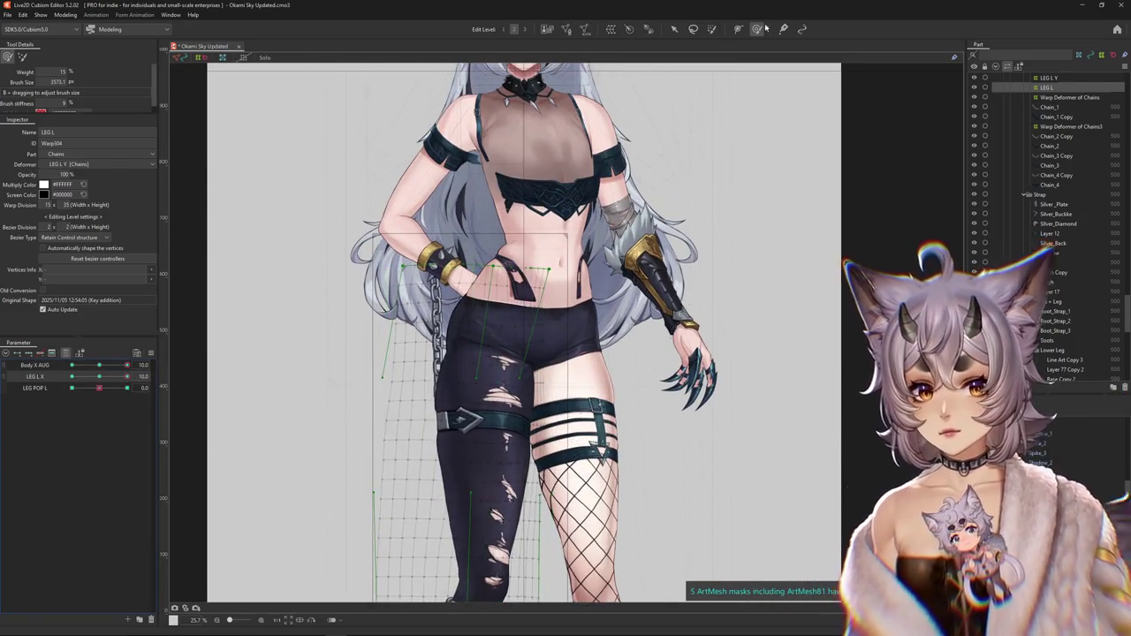
pyautogui.moveTo(530, 291); pyautogui.dragTo(415, 300)
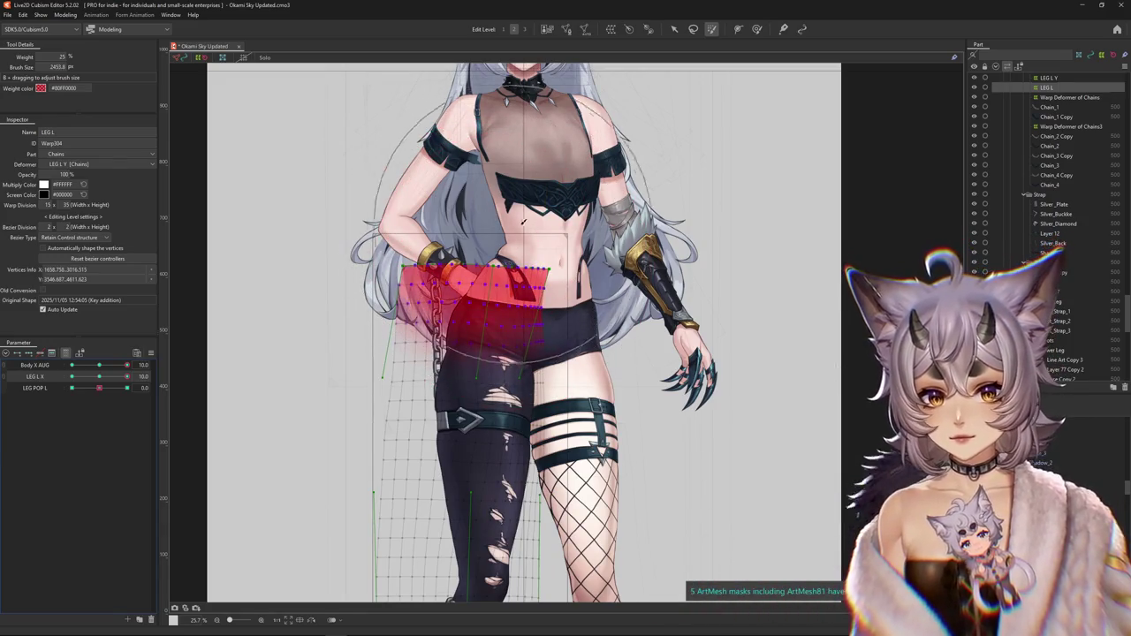
pyautogui.moveTo(484, 223); pyautogui.dragTo(442, 336)
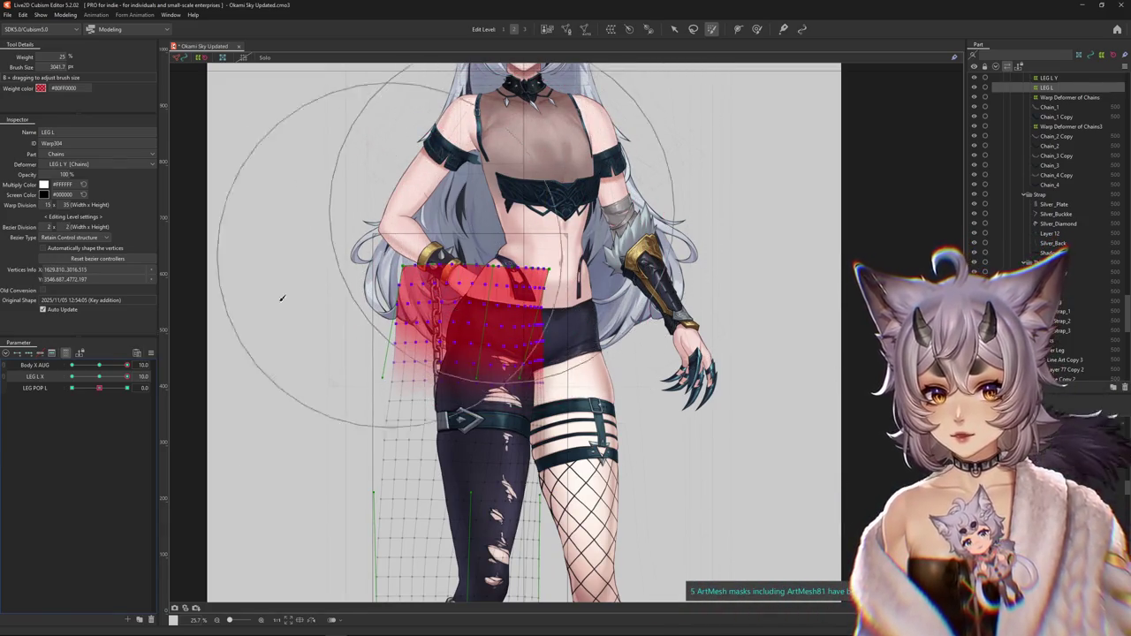
pyautogui.click(104, 382)
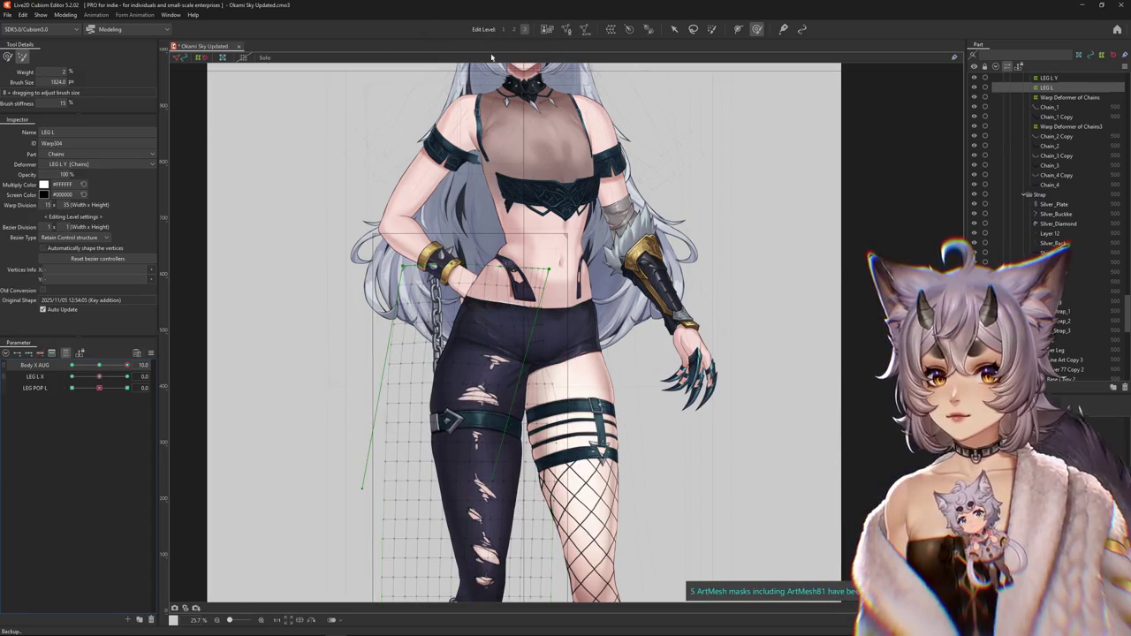
pyautogui.moveTo(106, 376); pyautogui.dragTo(124, 377)
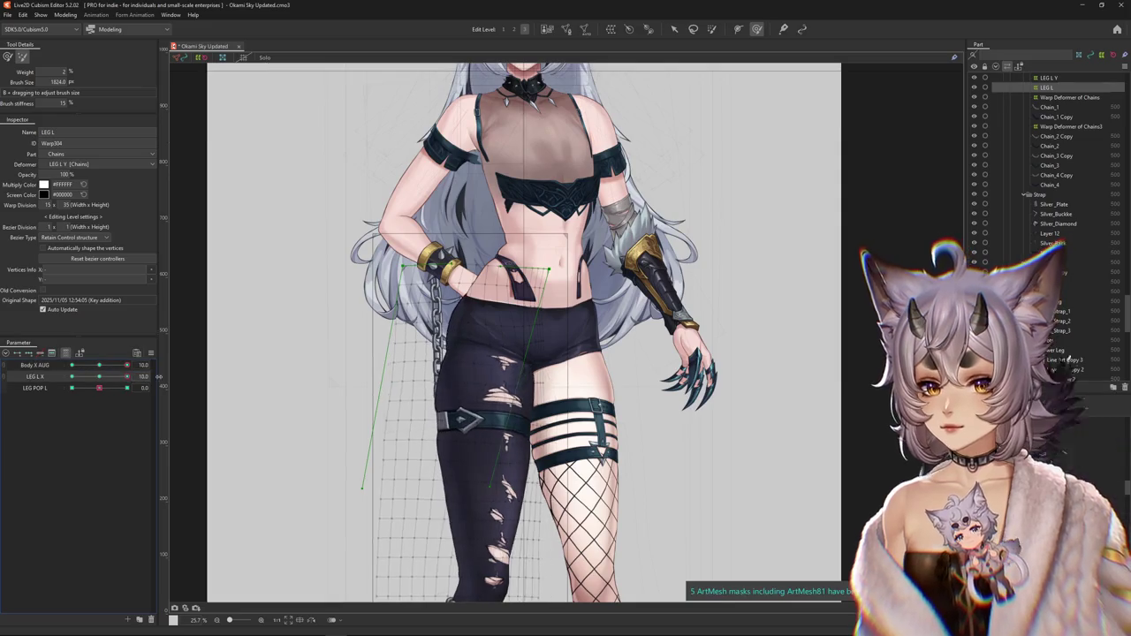
pyautogui.click(100, 378)
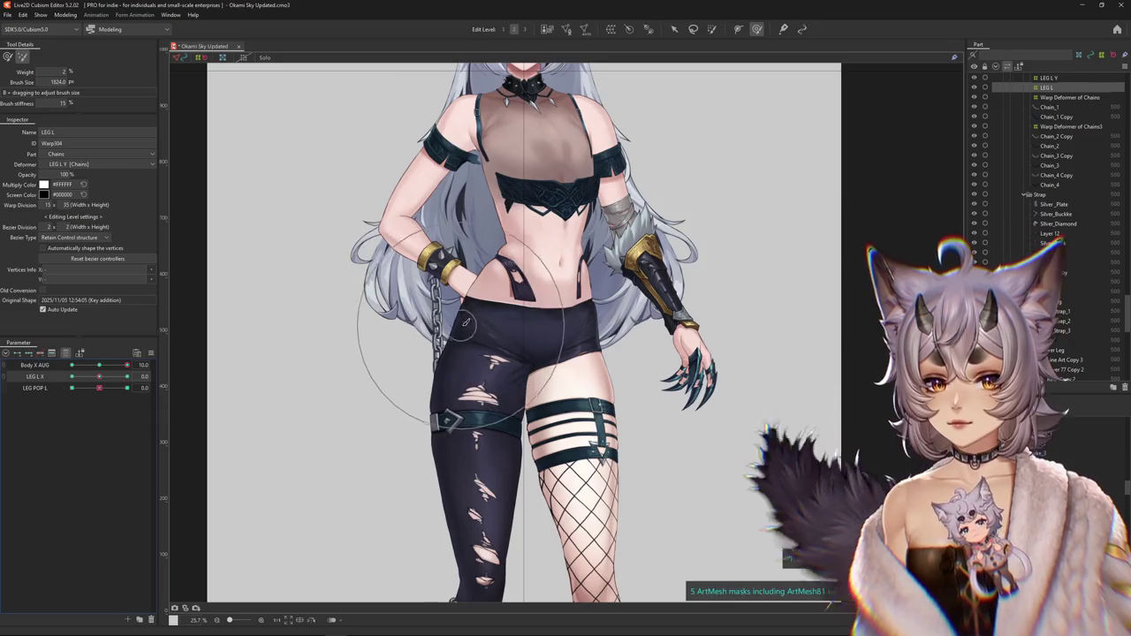
# - Enlarge the brush, test the sway, and turn Body X AUG fully to 10 on LEG L
pyautogui.moveTo(480, 353); pyautogui.dragTo(394, 371)
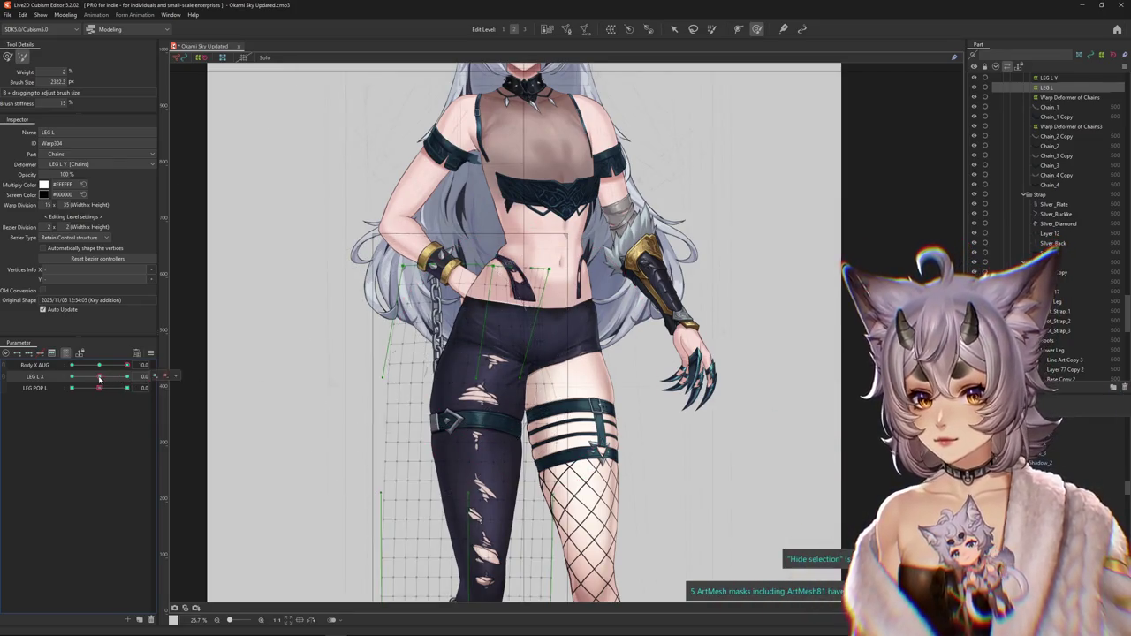
pyautogui.moveTo(100, 378); pyautogui.dragTo(100, 380)
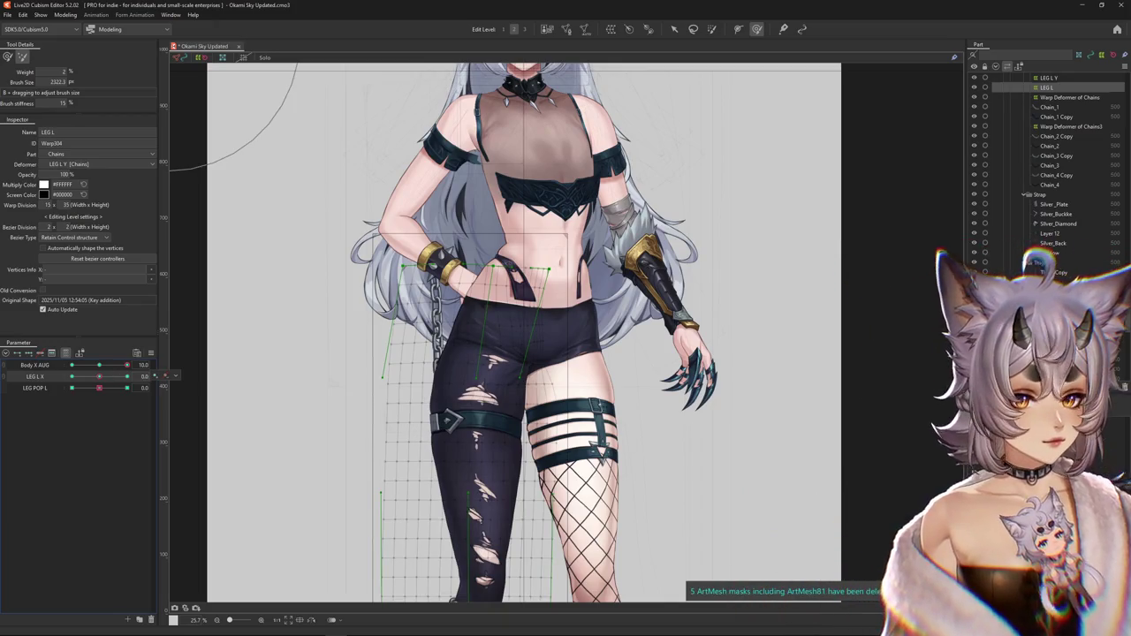
pyautogui.moveTo(126, 365); pyautogui.dragTo(99, 365)
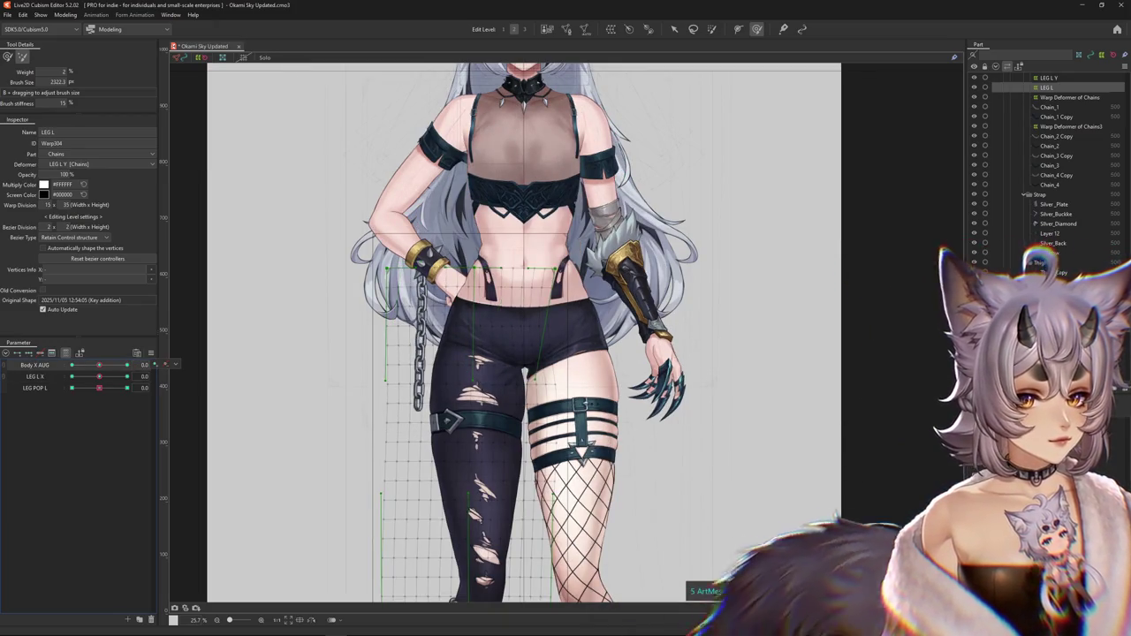
pyautogui.click(478, 441)
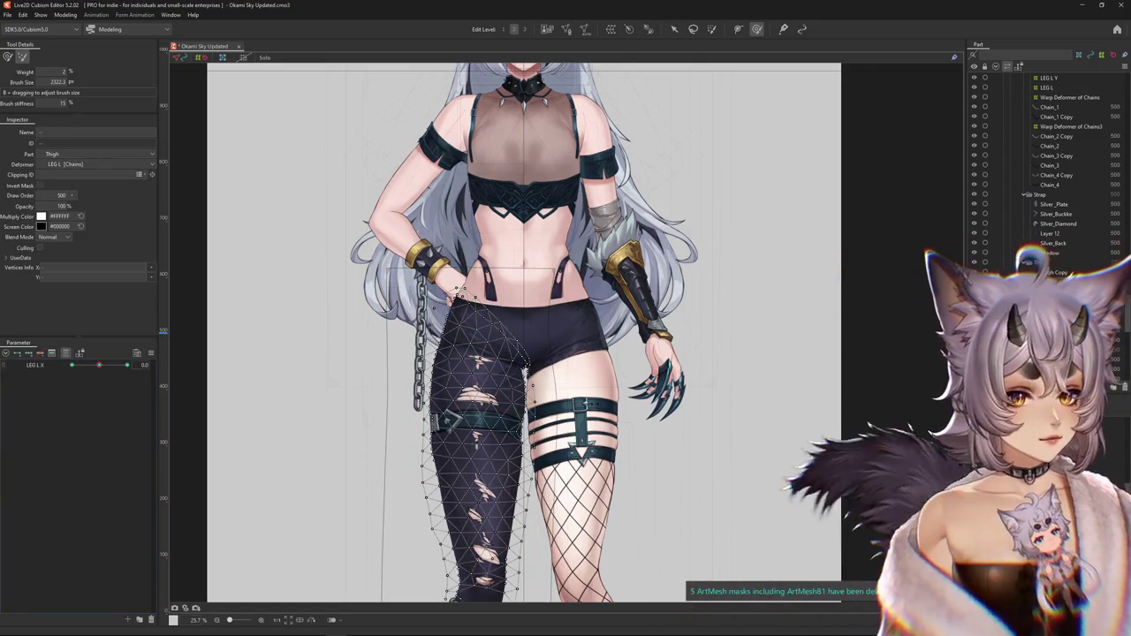
pyautogui.click(393, 495)
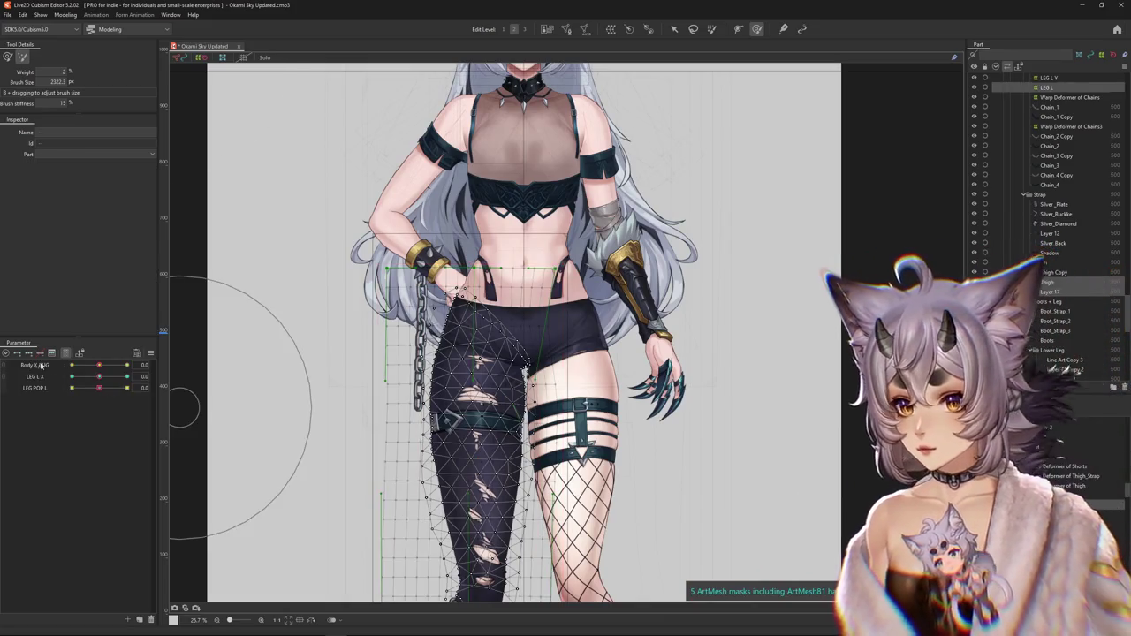
pyautogui.click(40, 365)
pyautogui.moveTo(99, 365); pyautogui.dragTo(226, 370)
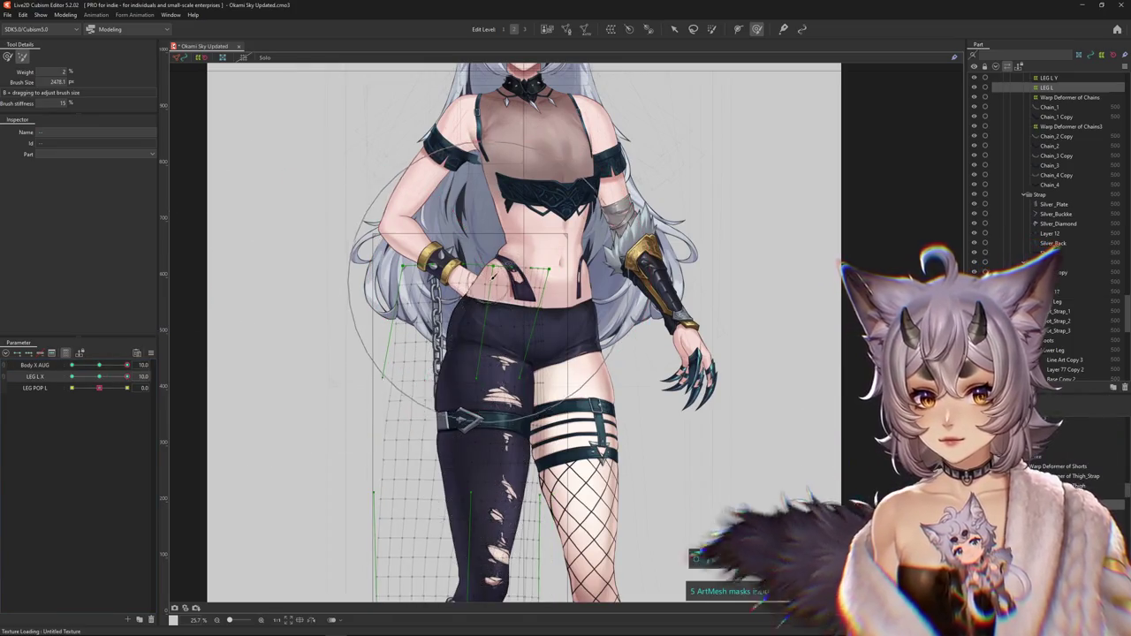
pyautogui.click(713, 29)
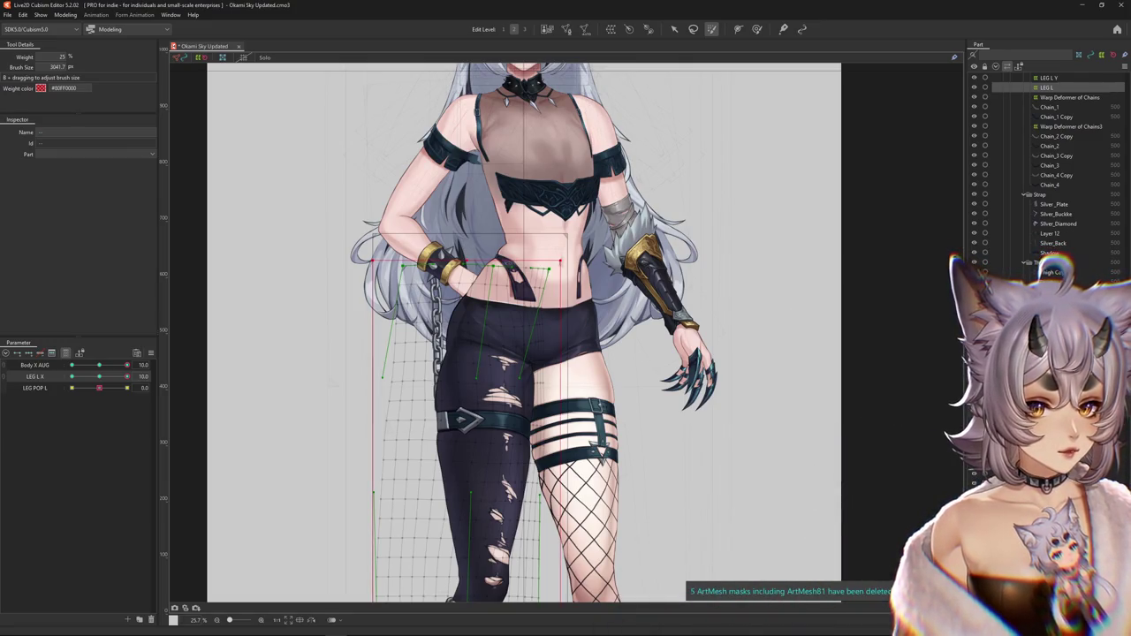
# - Paint weight across the upper left thigh mesh
pyautogui.click(511, 153)
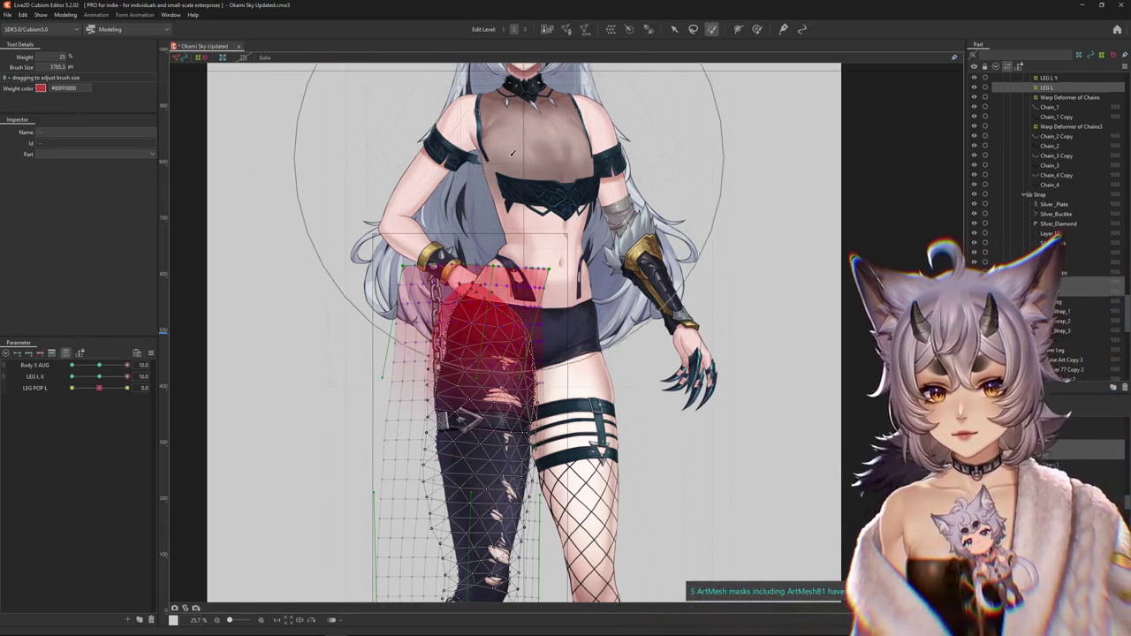
pyautogui.moveTo(512, 153)
pyautogui.mouseDown()
pyautogui.moveTo(533, 218)
pyautogui.moveTo(451, 273)
pyautogui.mouseUp()
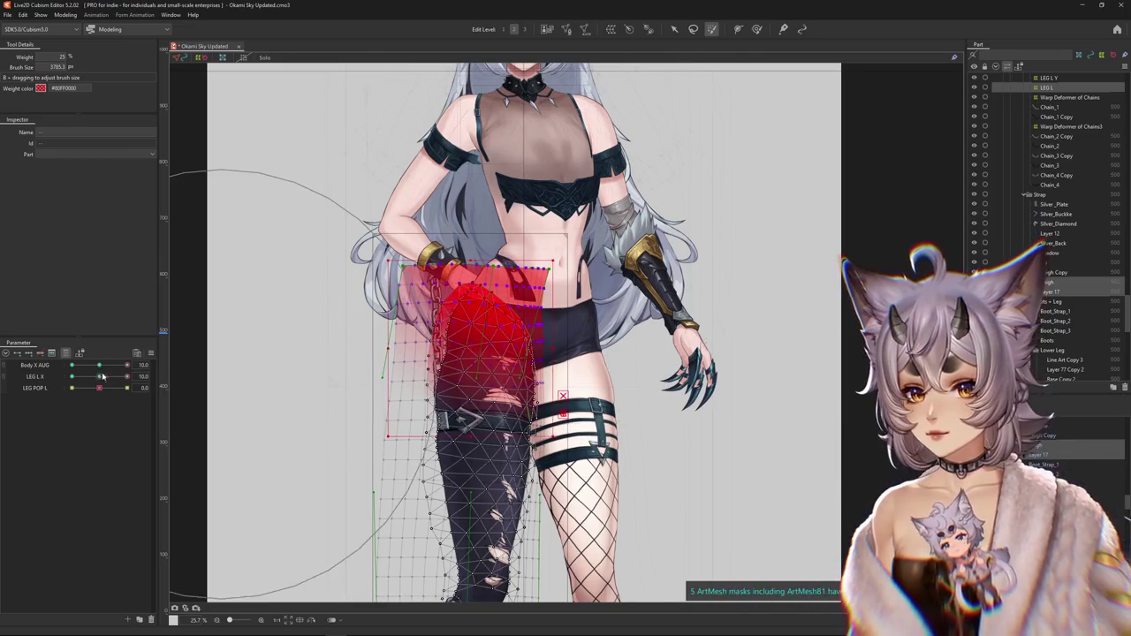
pyautogui.hotkey('ctrl', 'h')
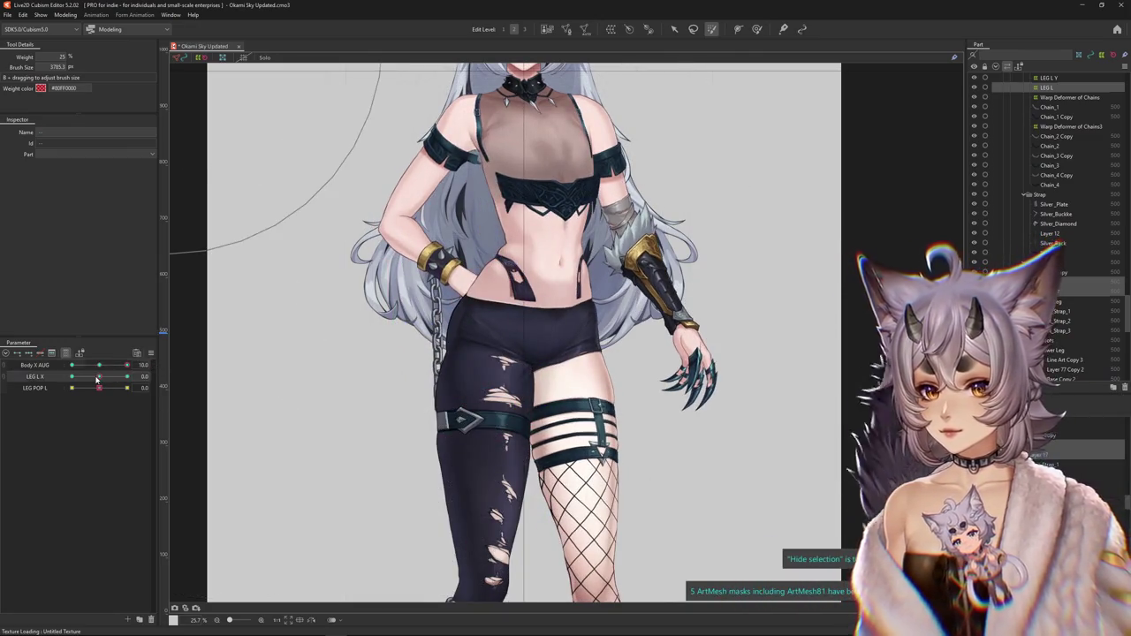
# - Pose LEG L X at 10 and confirm pasting the blended thigh shape there
pyautogui.click(98, 379)
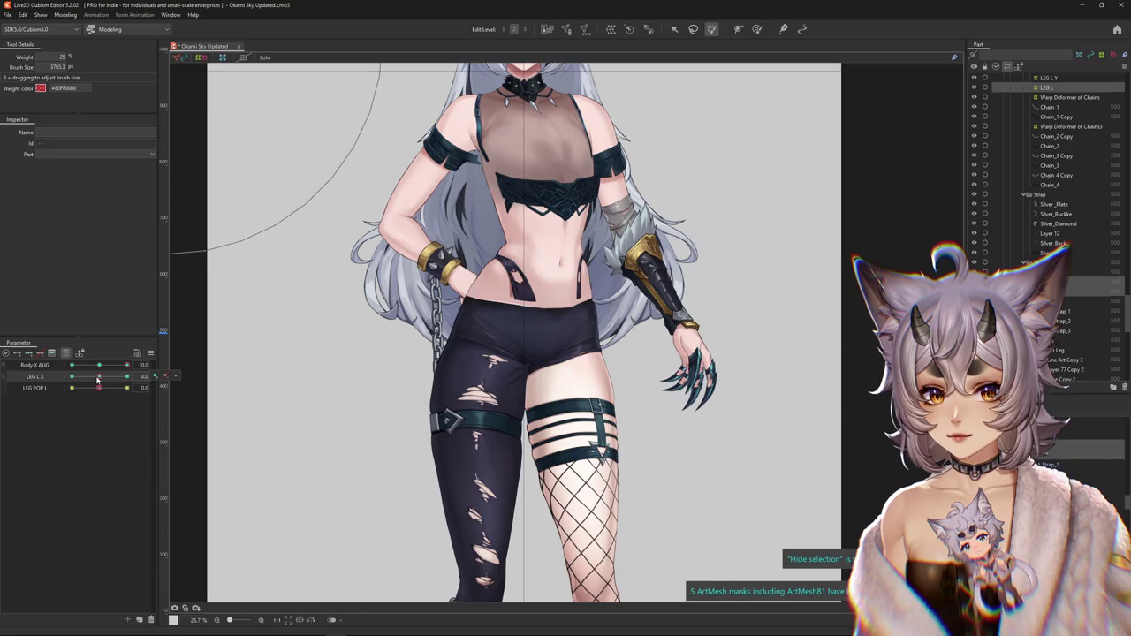
pyautogui.doubleClick(97, 379)
pyautogui.click(583, 431)
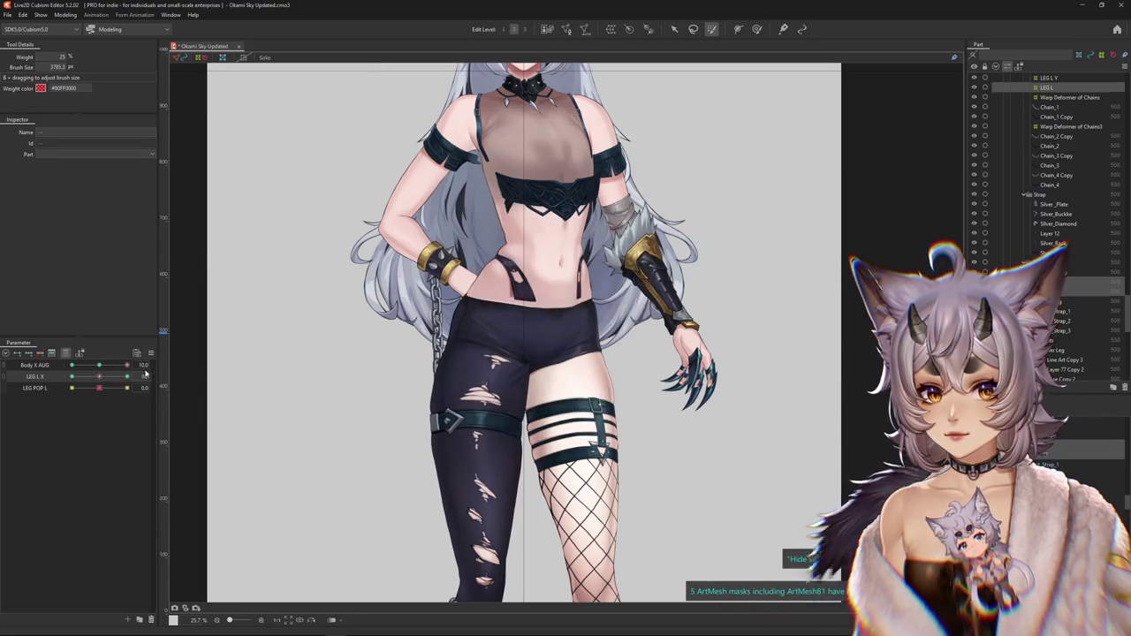
pyautogui.moveTo(129, 368)
pyautogui.mouseDown()
pyautogui.moveTo(99, 369)
pyautogui.moveTo(130, 377)
pyautogui.mouseUp()
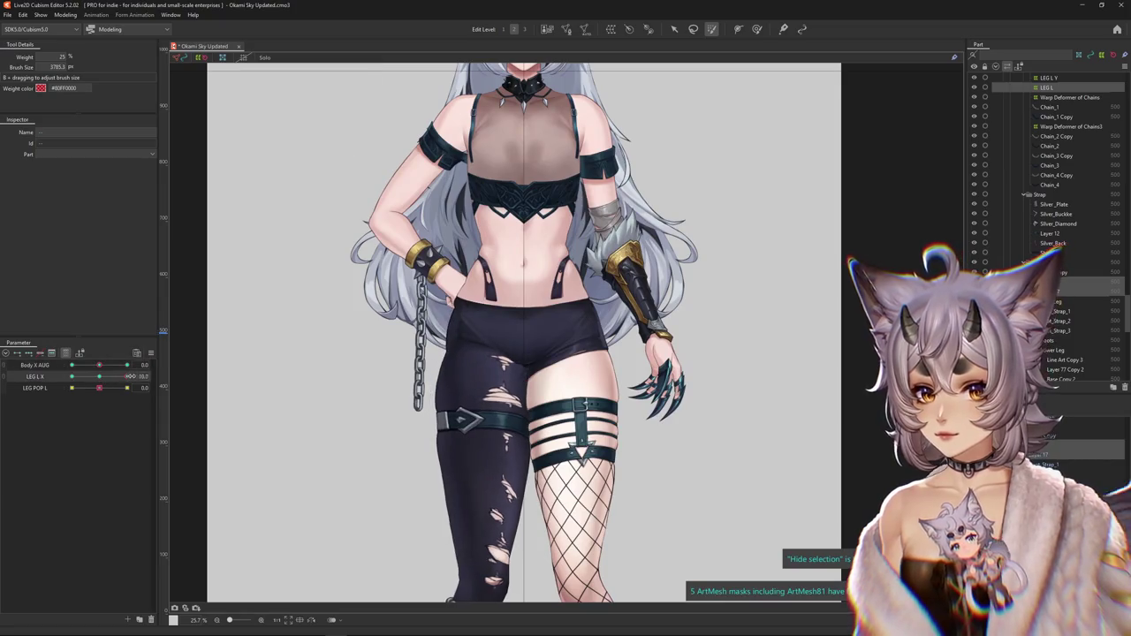
pyautogui.click(468, 354)
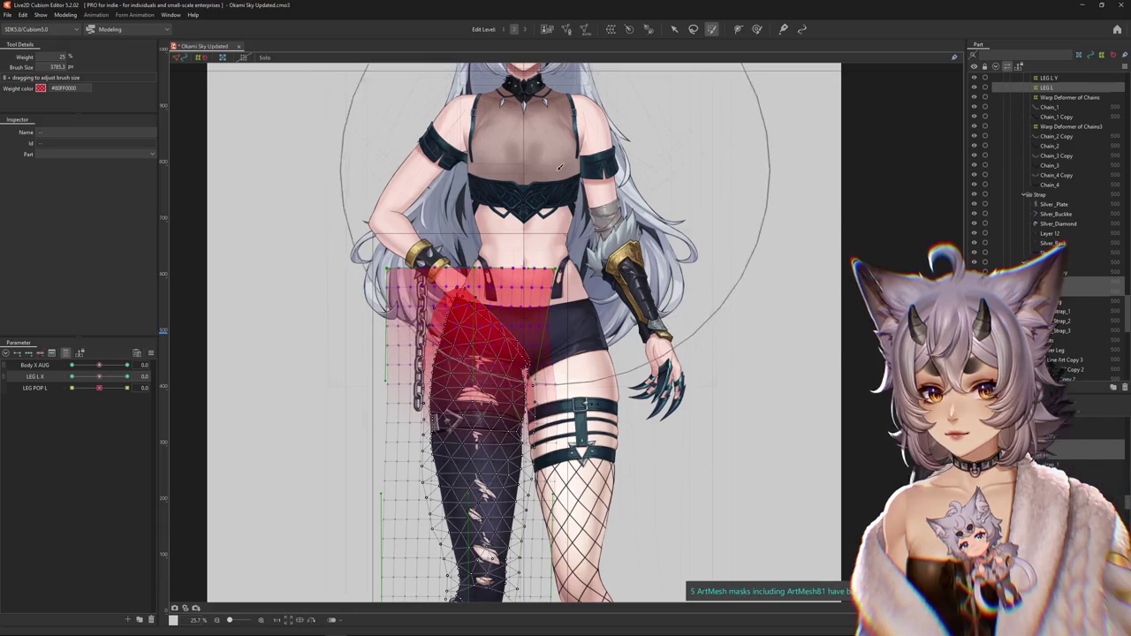
pyautogui.click(99, 379)
pyautogui.moveTo(99, 379); pyautogui.dragTo(137, 376)
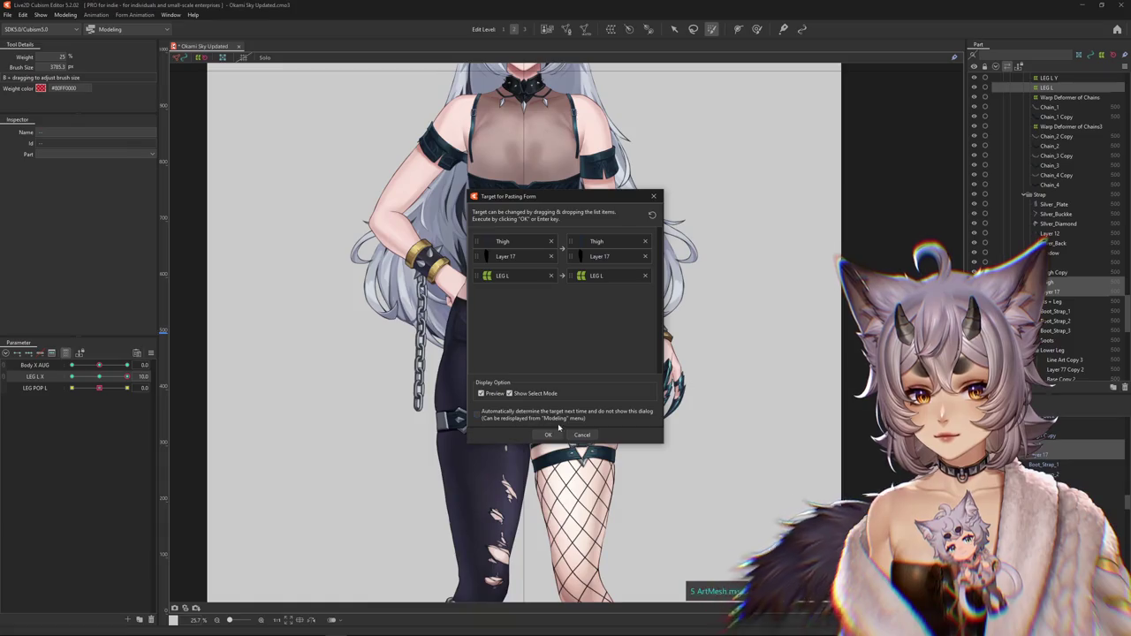
pyautogui.click(558, 430)
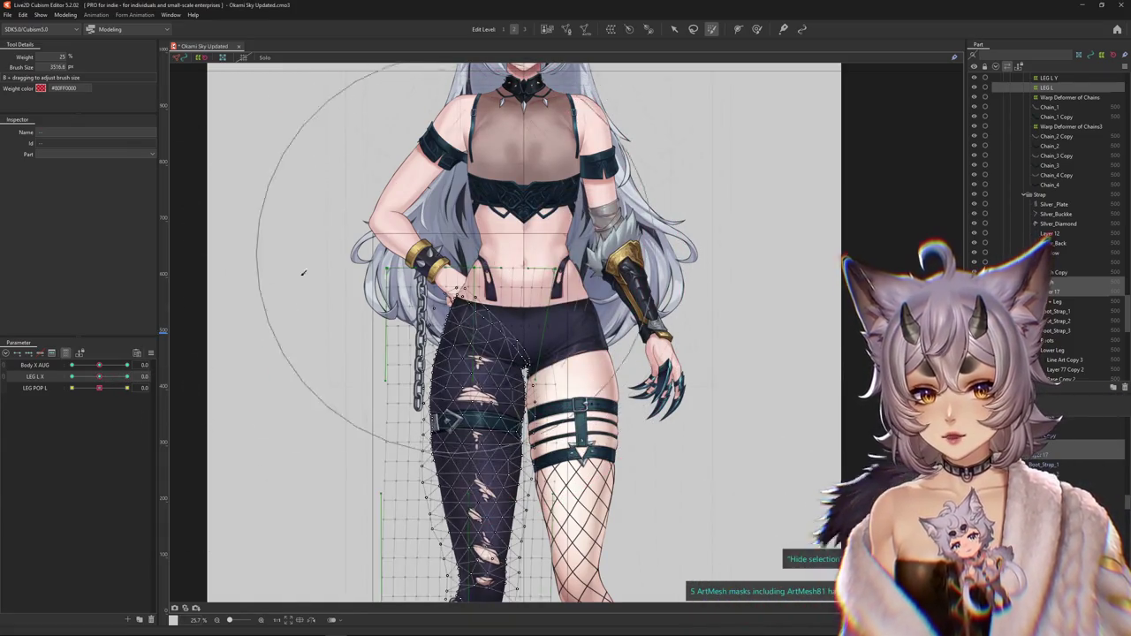
# - Repaint the upper-thigh weights and pose the left leg at LEG L X 10
pyautogui.moveTo(469, 354); pyautogui.dragTo(495, 267)
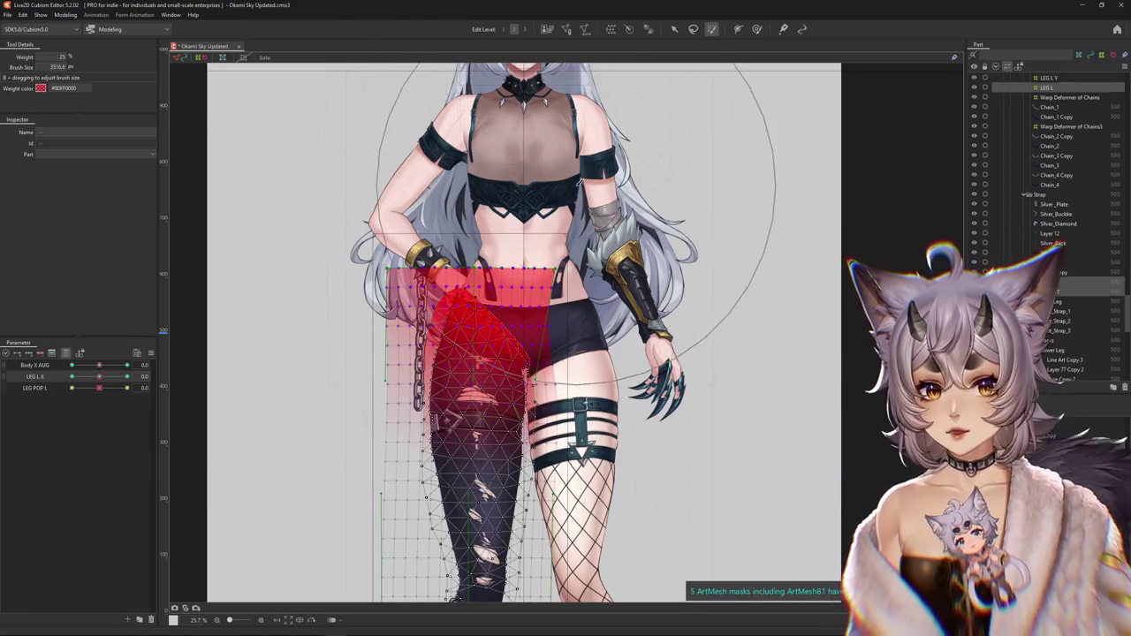
pyautogui.click(99, 378)
pyautogui.moveTo(99, 379); pyautogui.dragTo(215, 376)
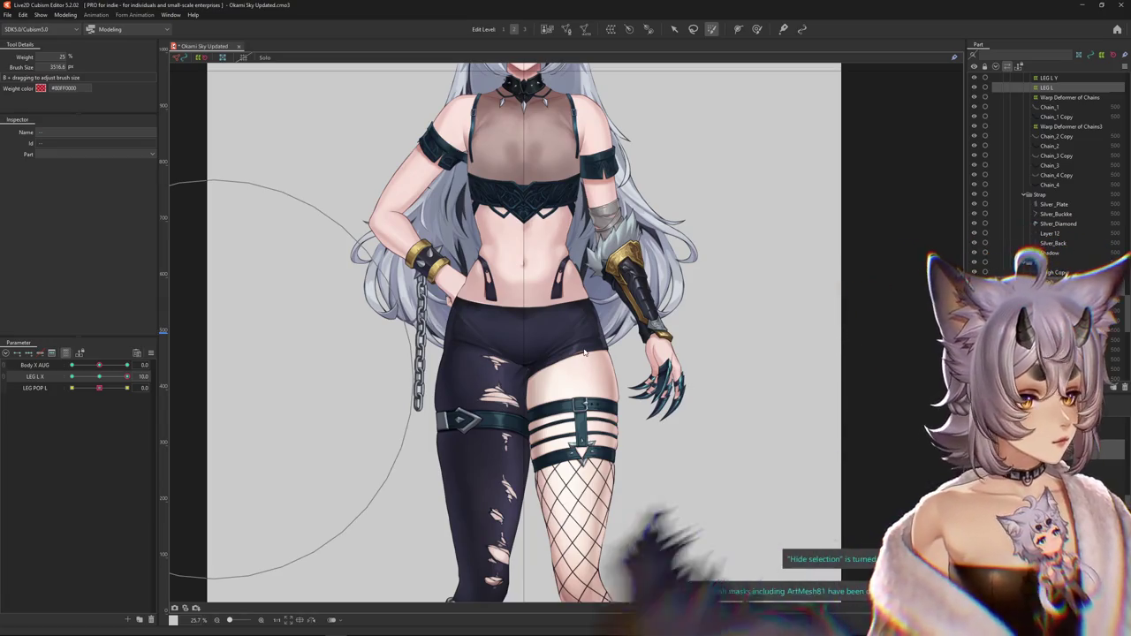
pyautogui.click(506, 353)
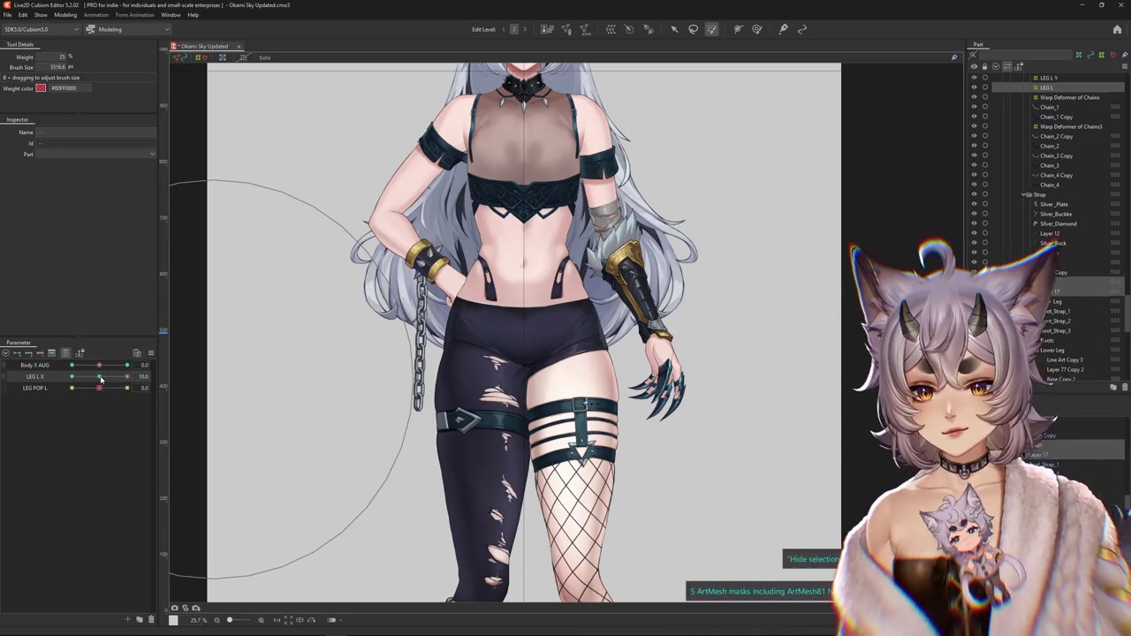
pyautogui.press('Escape')
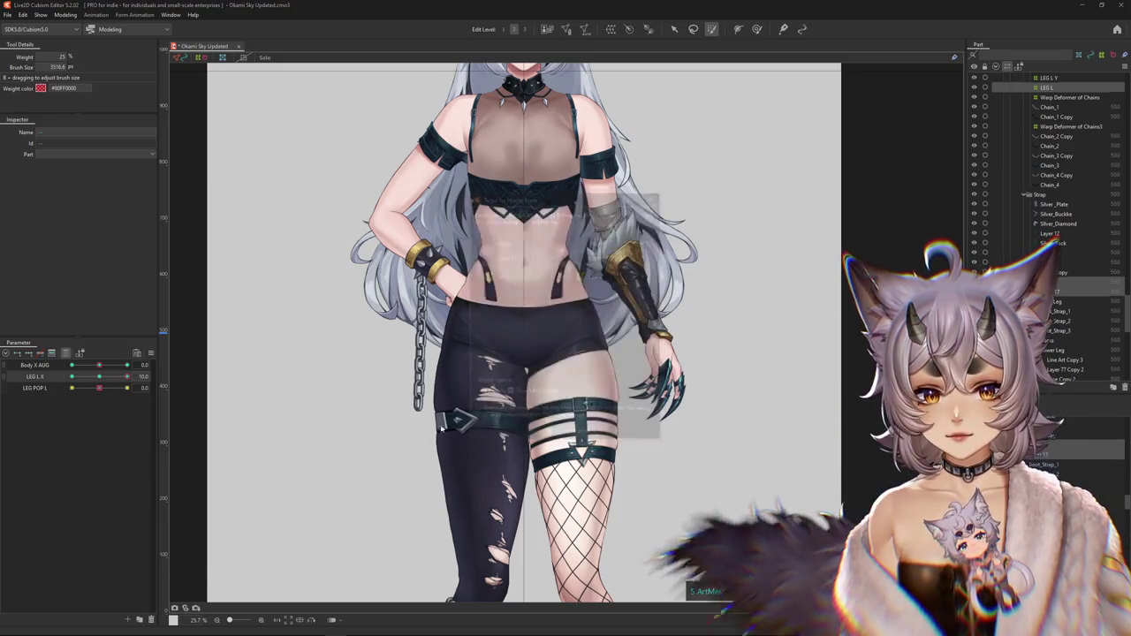
# - Paste the blended thigh shape at LEG L X -10, then return LEG L X to 0
pyautogui.moveTo(100, 380)
pyautogui.mouseDown()
pyautogui.moveTo(54, 384)
pyautogui.moveTo(72, 378)
pyautogui.mouseUp()
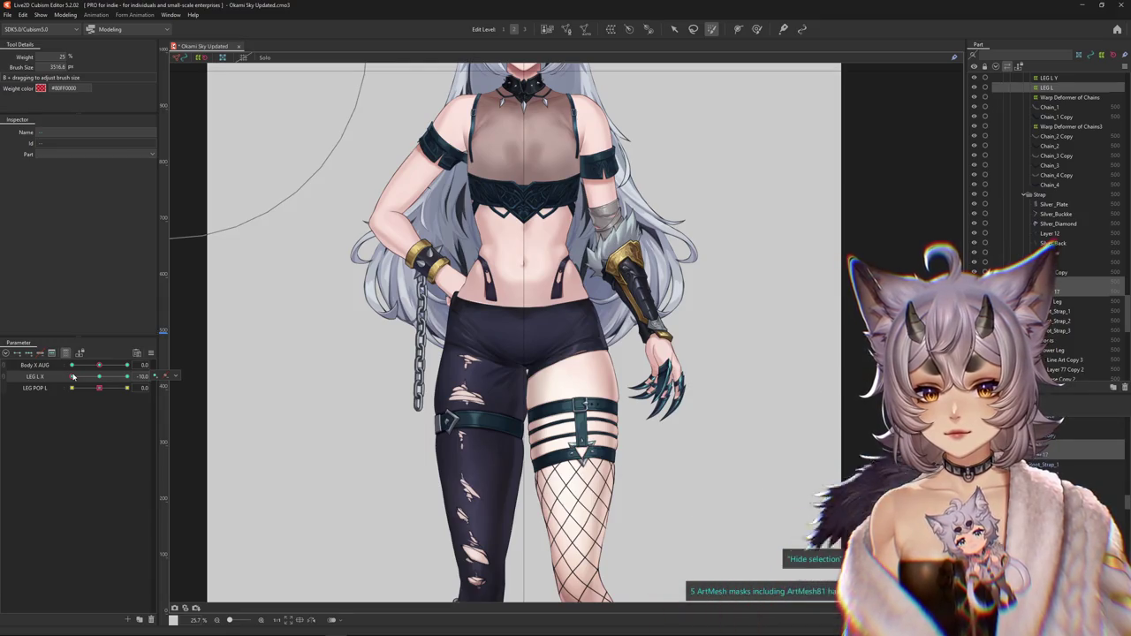
pyautogui.hotkey('ctrl', 'shift', 'v')
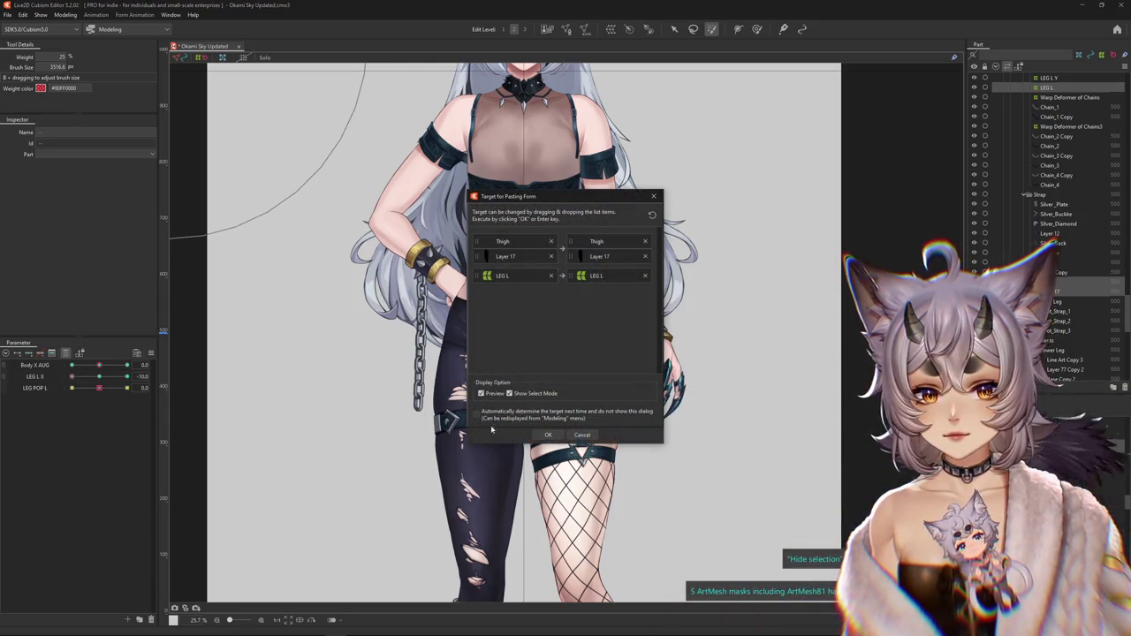
pyautogui.click(548, 435)
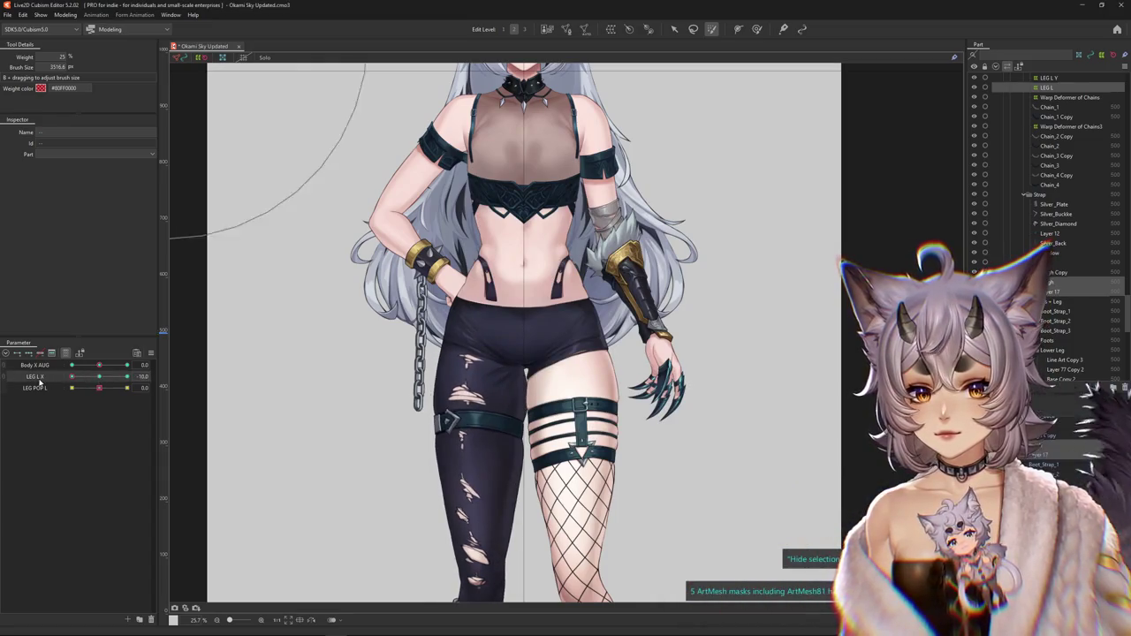
pyautogui.moveTo(99, 376); pyautogui.dragTo(110, 380)
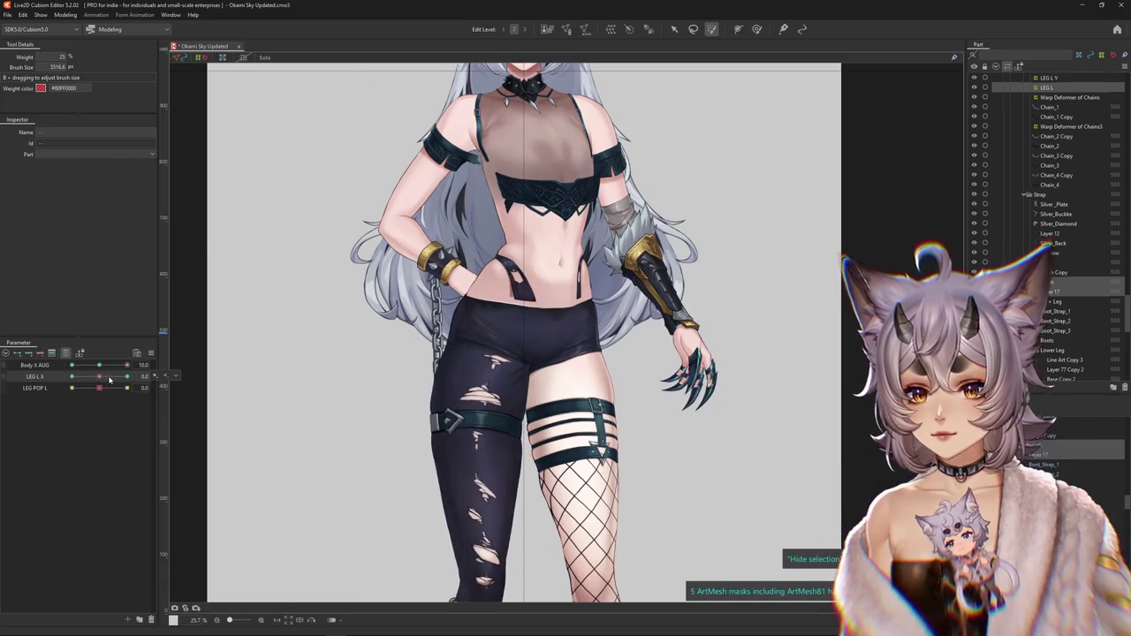
pyautogui.click(478, 425)
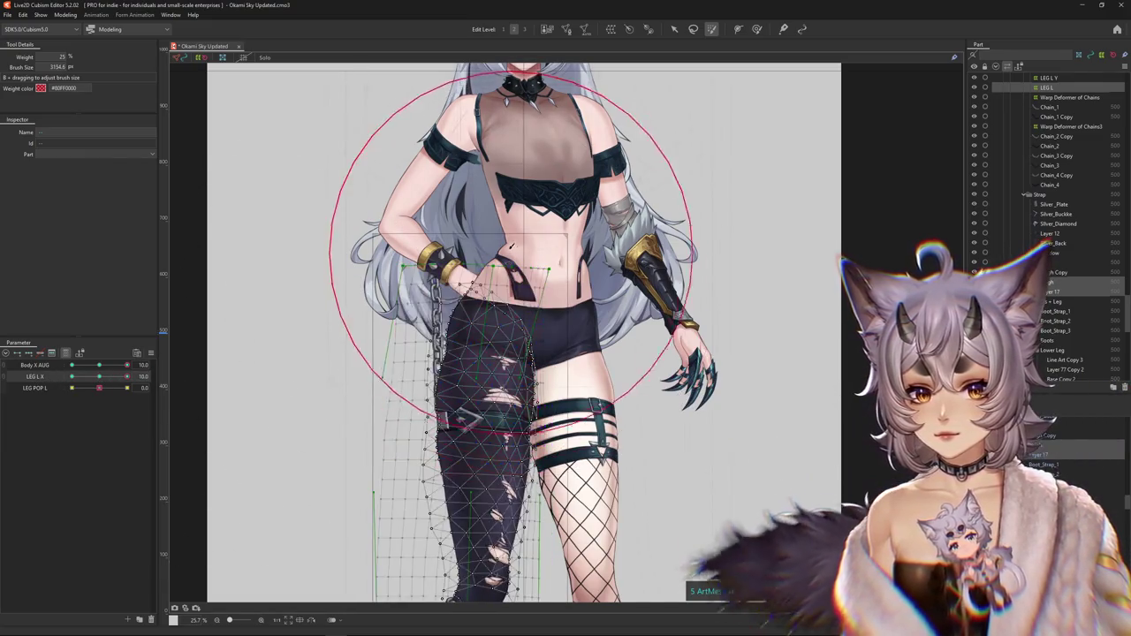
# - Repaint the upper thigh at 15% weight and paste its shape at LEG L X 0 and -10
pyautogui.moveTo(510, 246); pyautogui.dragTo(505, 289)
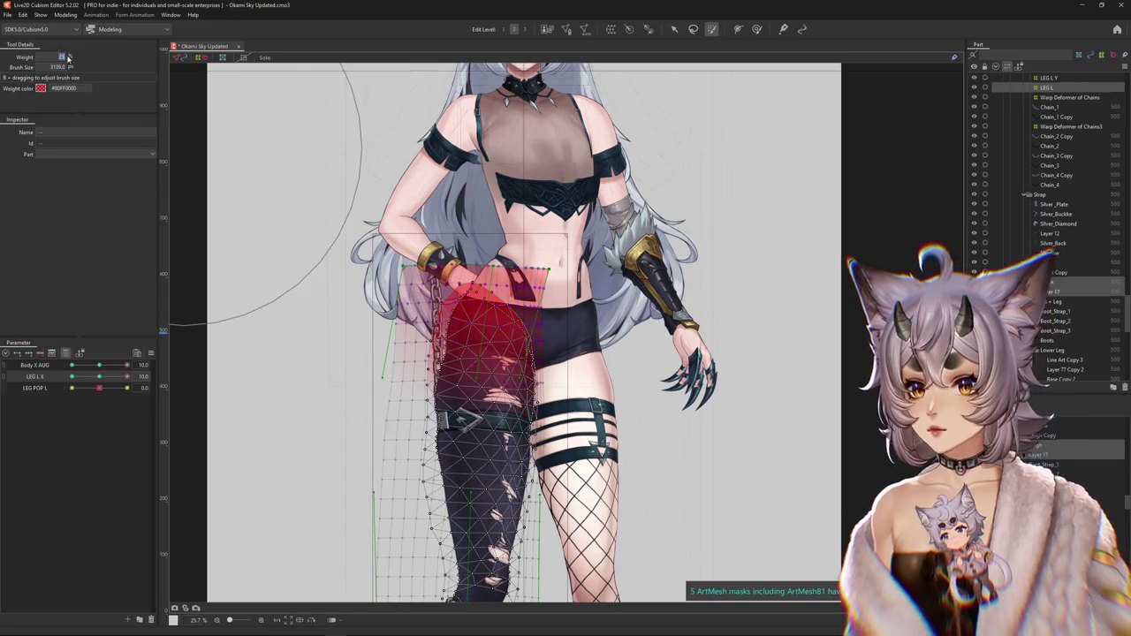
pyautogui.moveTo(530, 266); pyautogui.dragTo(561, 269)
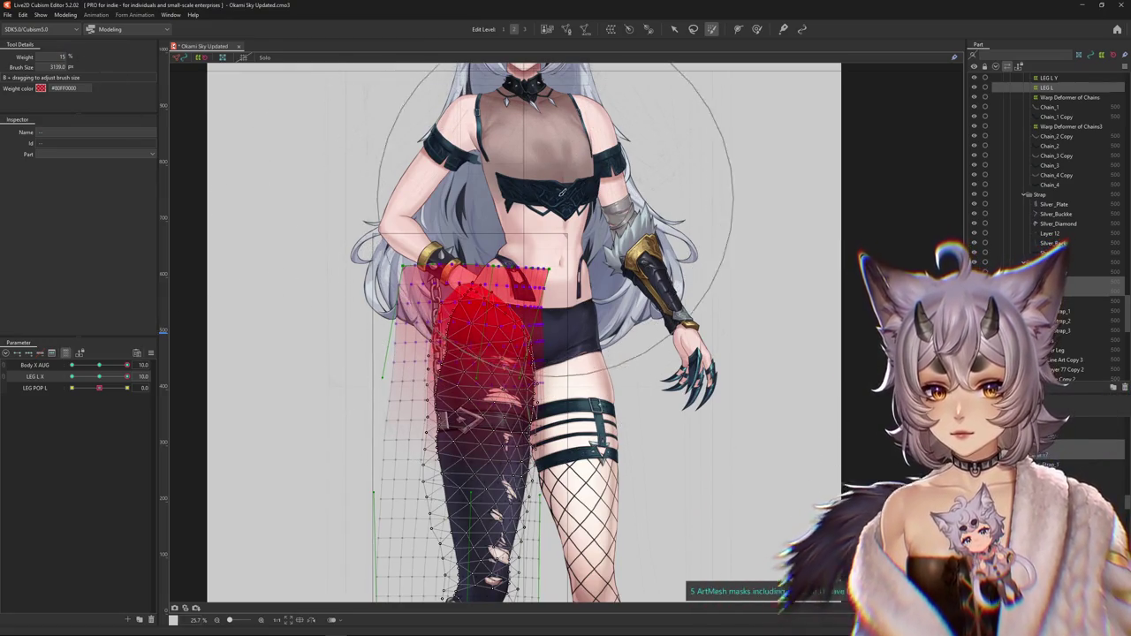
pyautogui.moveTo(126, 377); pyautogui.dragTo(99, 378)
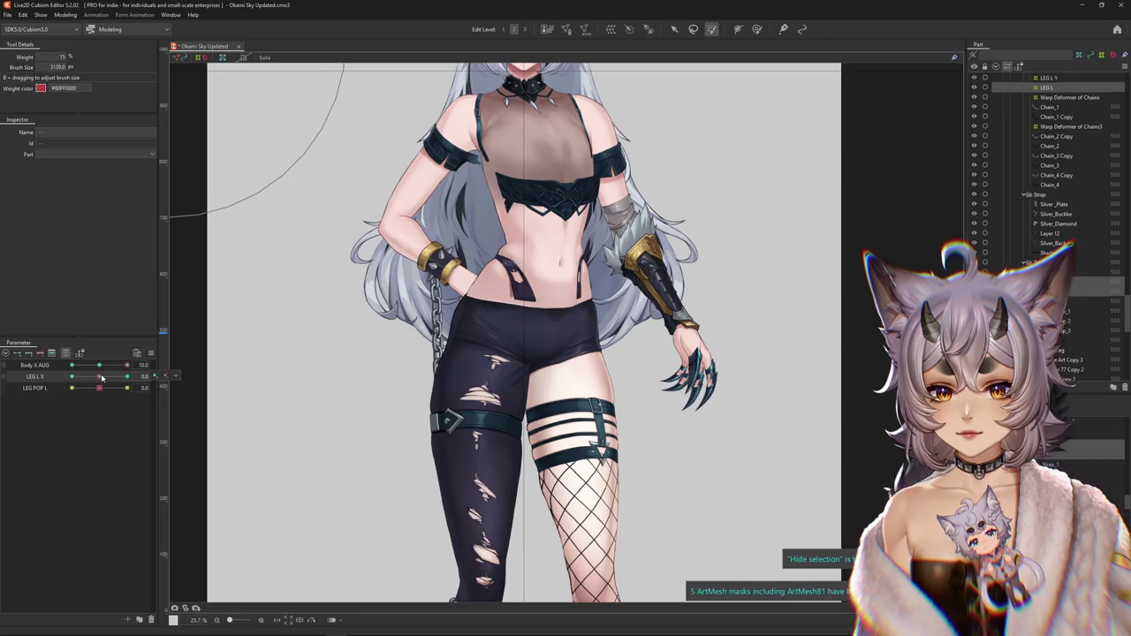
pyautogui.hotkey('ctrl', 'shift', 'v')
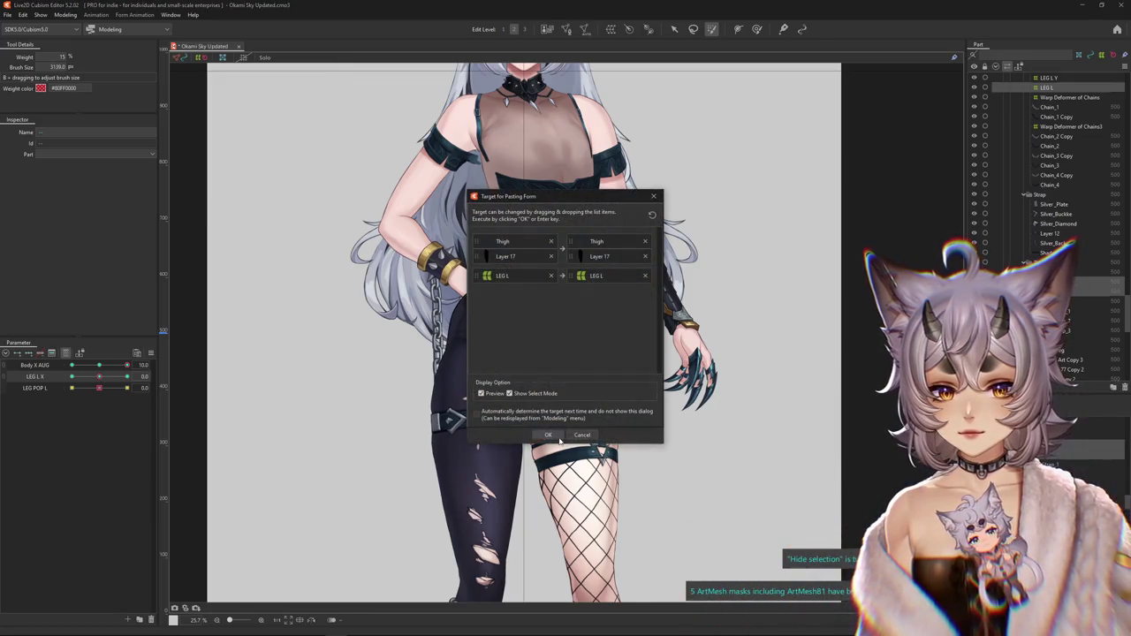
pyautogui.click(556, 438)
pyautogui.moveTo(105, 378); pyautogui.dragTo(72, 378)
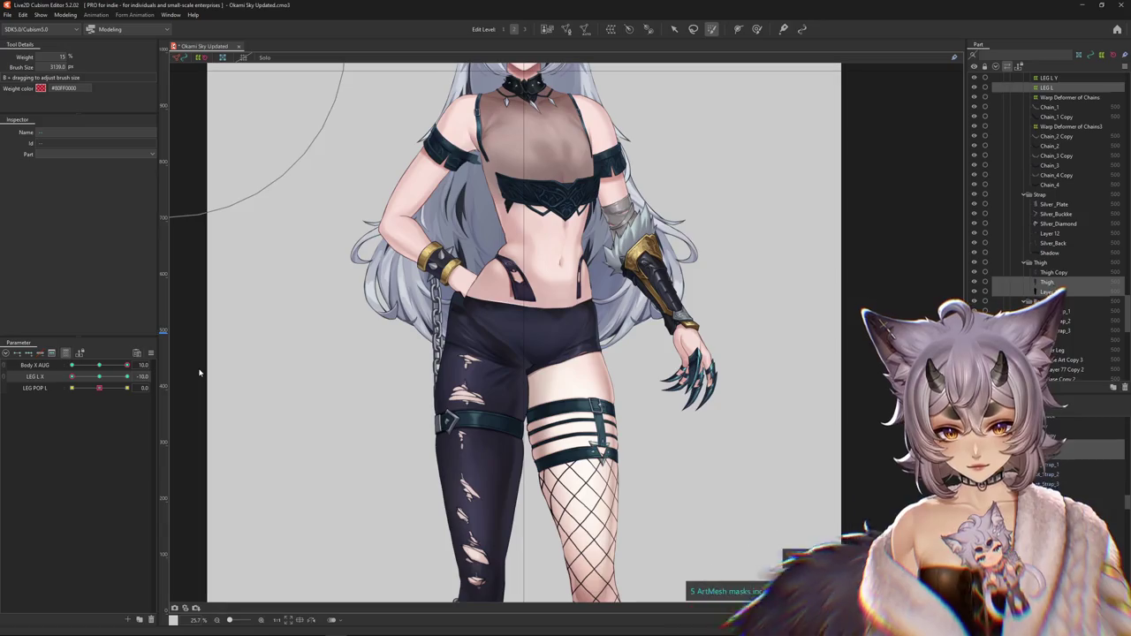
pyautogui.hotkey('ctrl', 'shift', 'v')
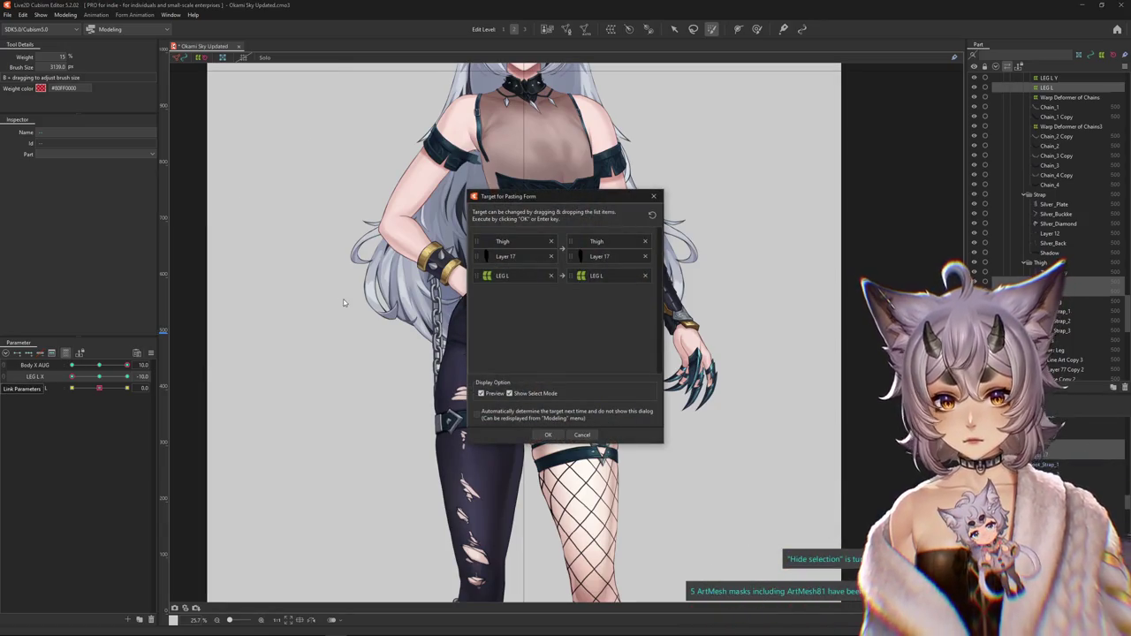
pyautogui.click(548, 434)
# - Repaint the upper-thigh weights and paste the blended thigh shape at the current LEG L X key
pyautogui.scroll(-4, 501, 408)
pyautogui.scroll(2, 501, 408)
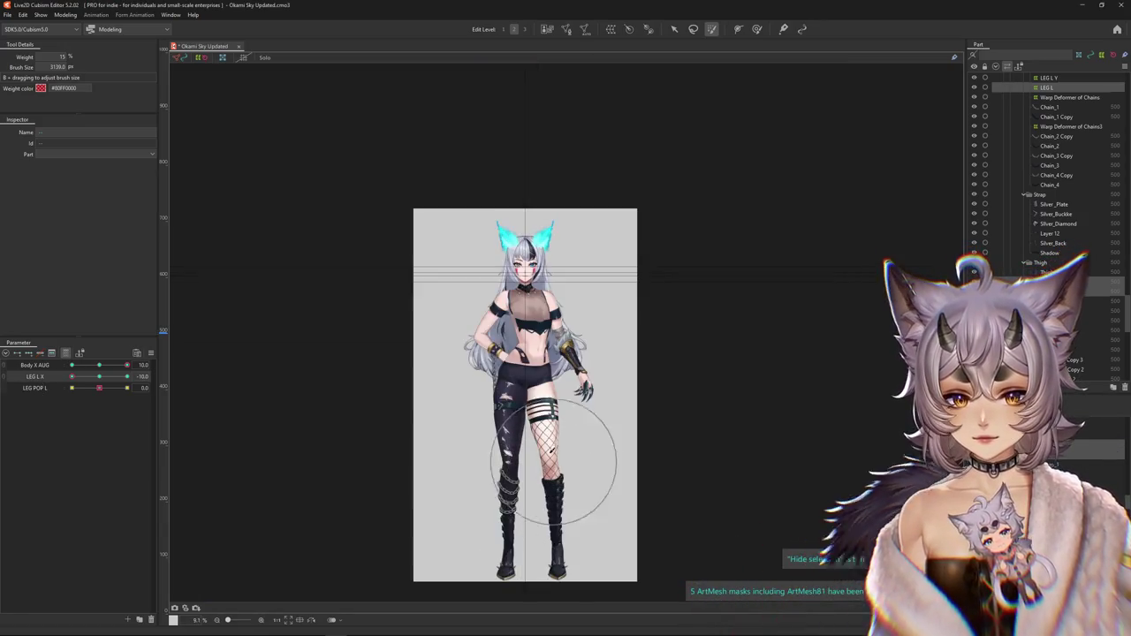
pyautogui.scroll(-1, 390, 369)
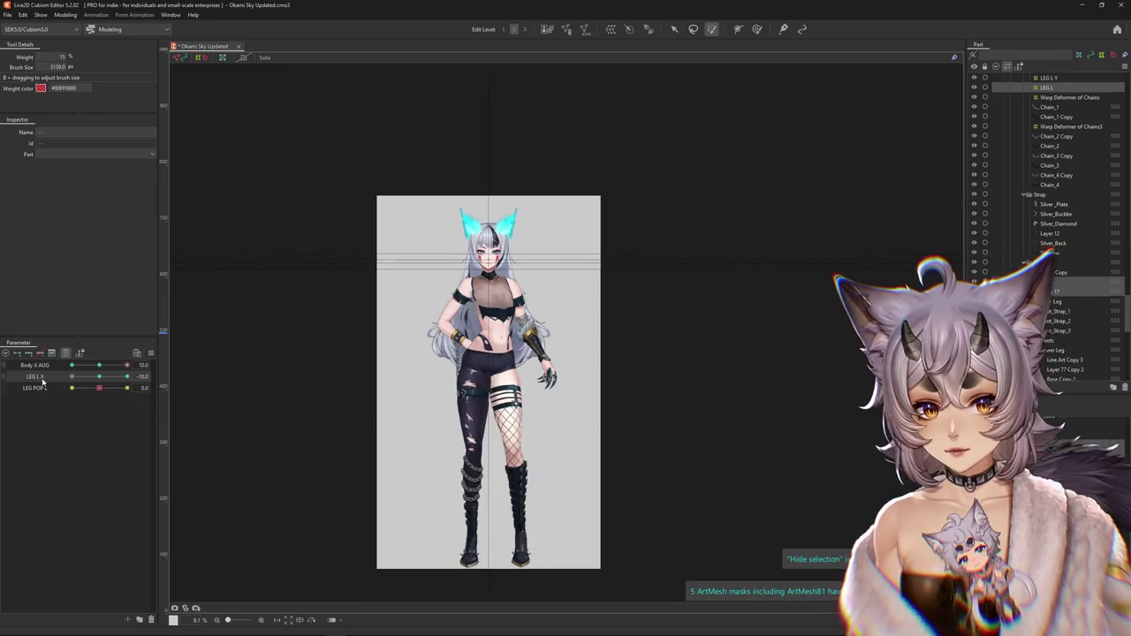
pyautogui.scroll(3, 380, 397)
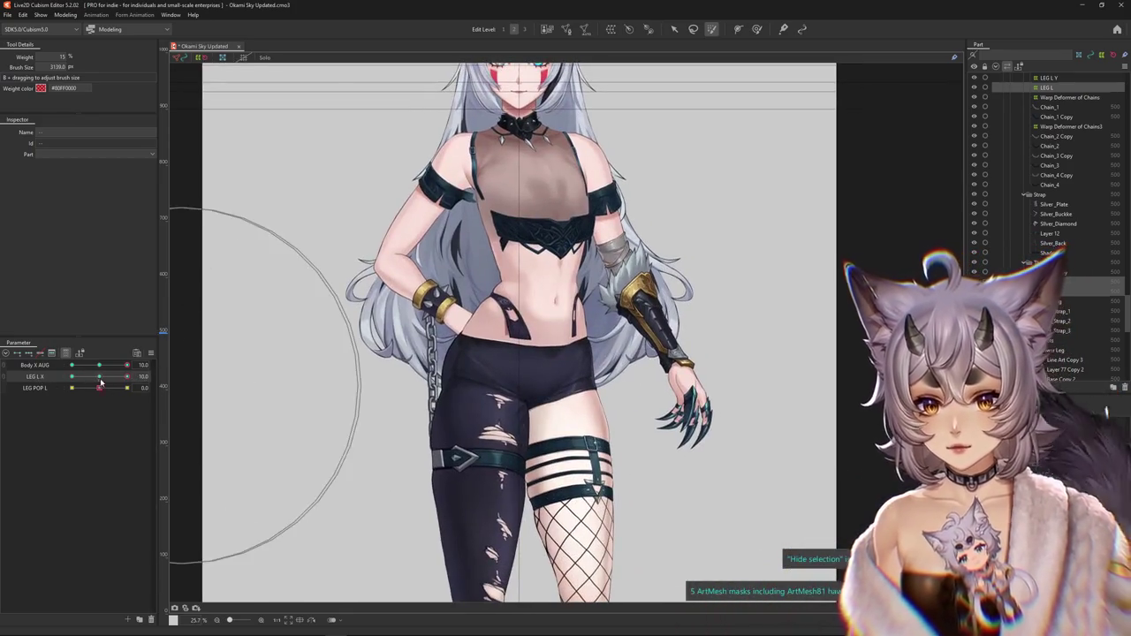
pyautogui.moveTo(101, 381); pyautogui.dragTo(124, 380)
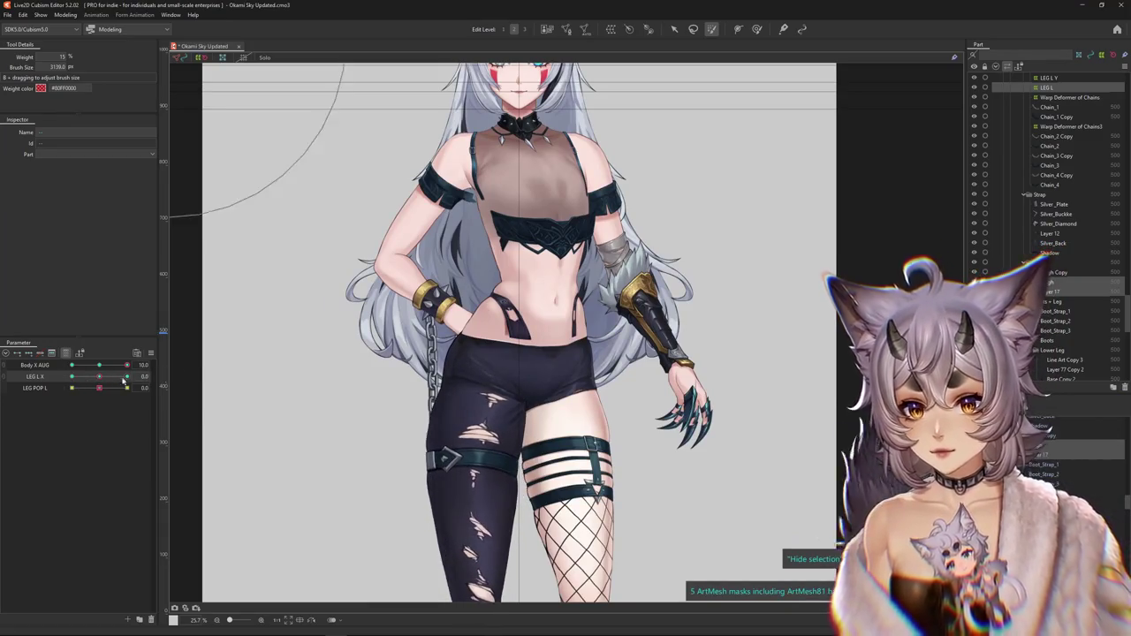
pyautogui.click(477, 442)
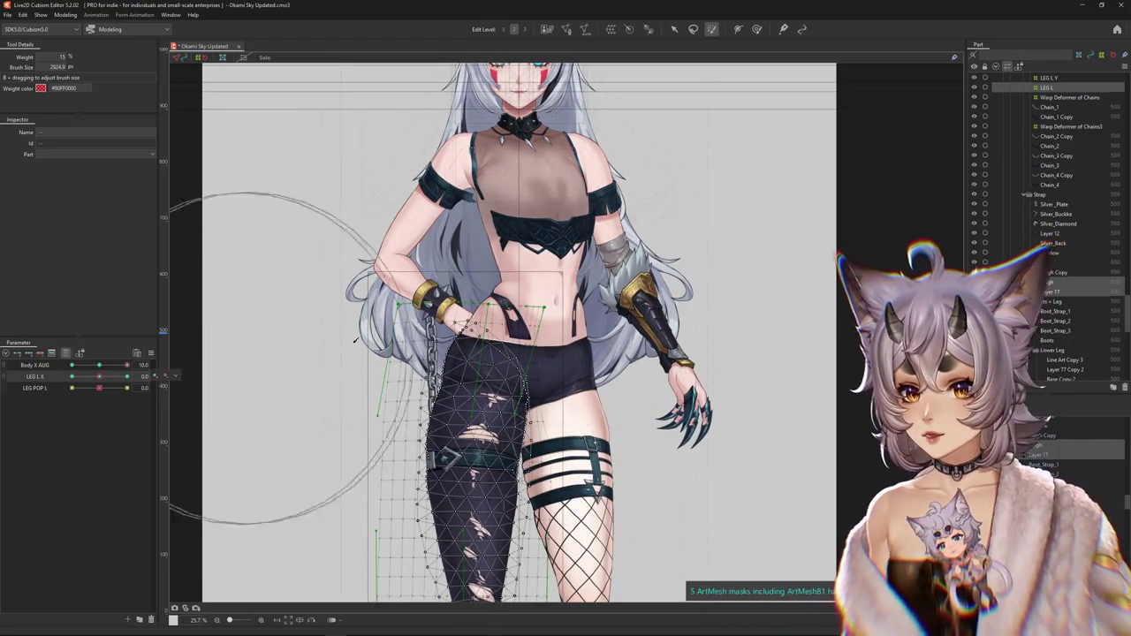
pyautogui.moveTo(355, 339); pyautogui.dragTo(557, 206)
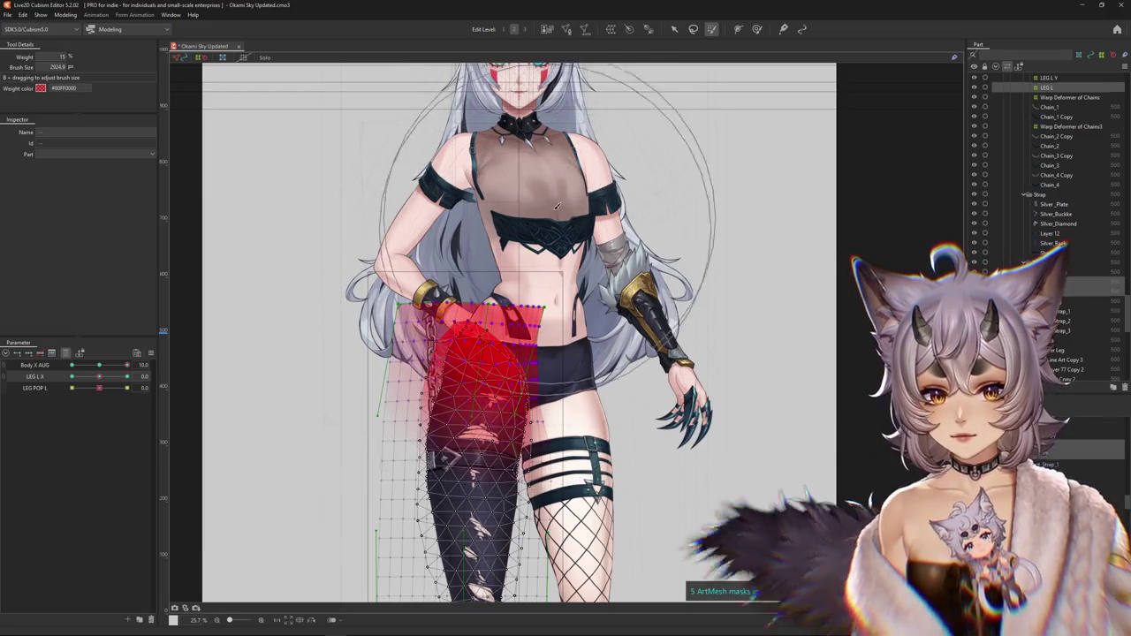
pyautogui.hotkey('ctrl', 'h')
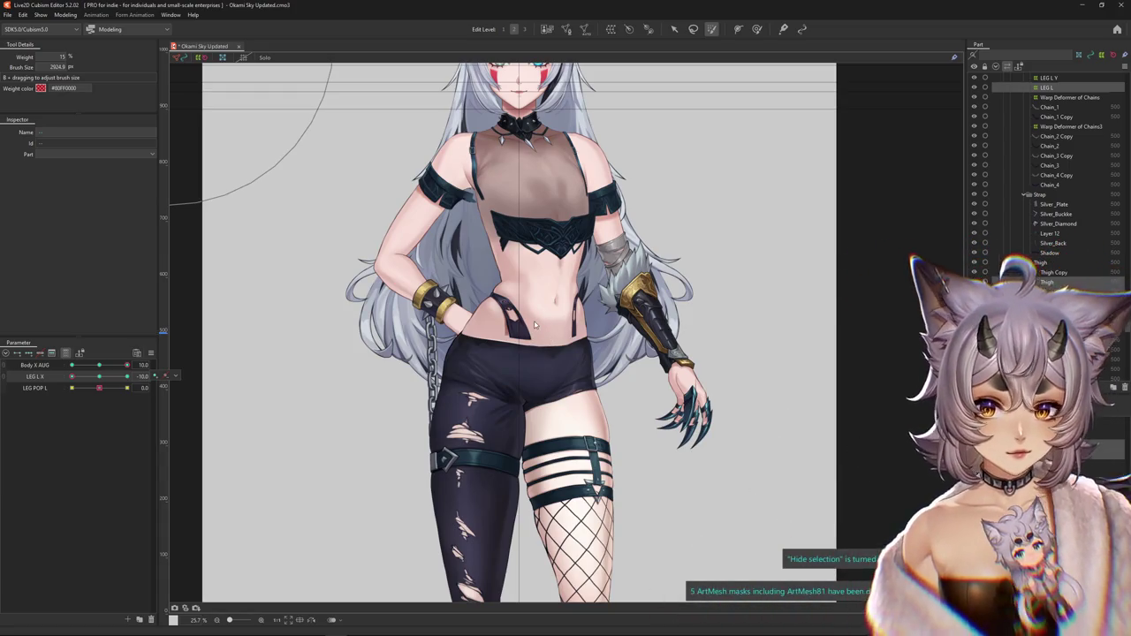
pyautogui.hotkey('ctrl', 'v')
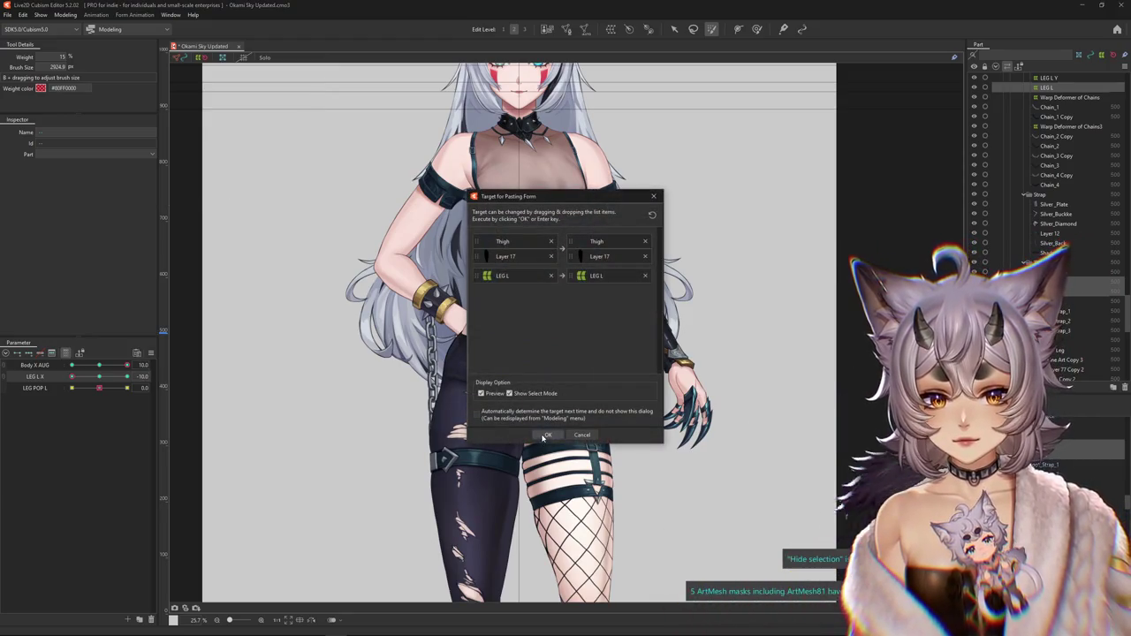
pyautogui.click(547, 435)
# - Test the leg sway across the LEG L X range and apply the pasted form at 0
pyautogui.scroll(3, 500, 374)
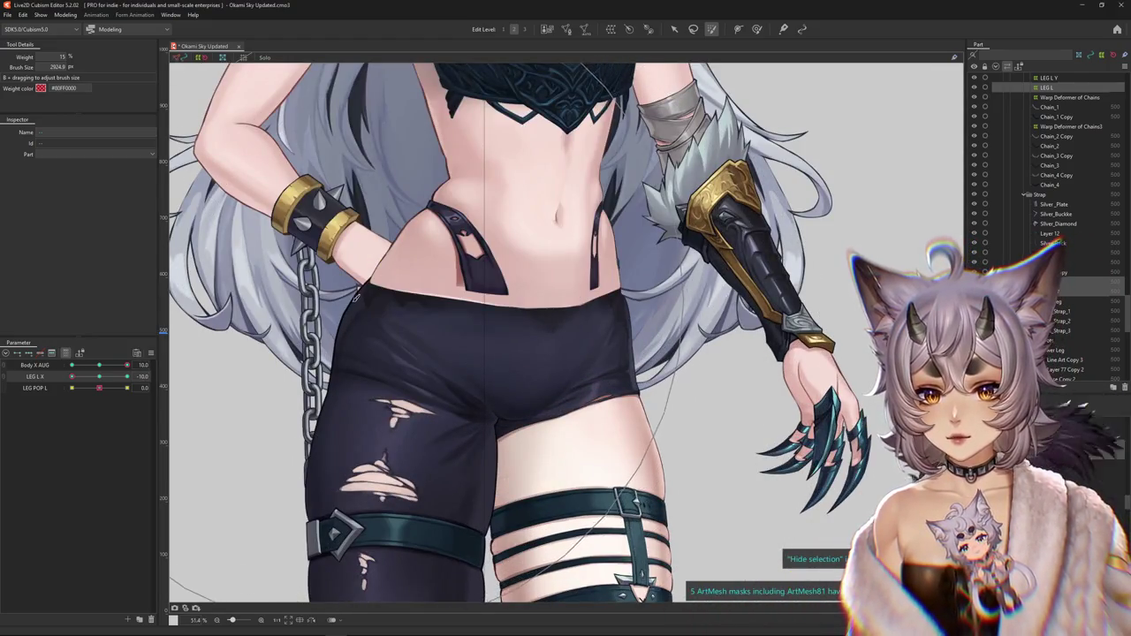
pyautogui.scroll(-2, 408, 304)
pyautogui.click(100, 380)
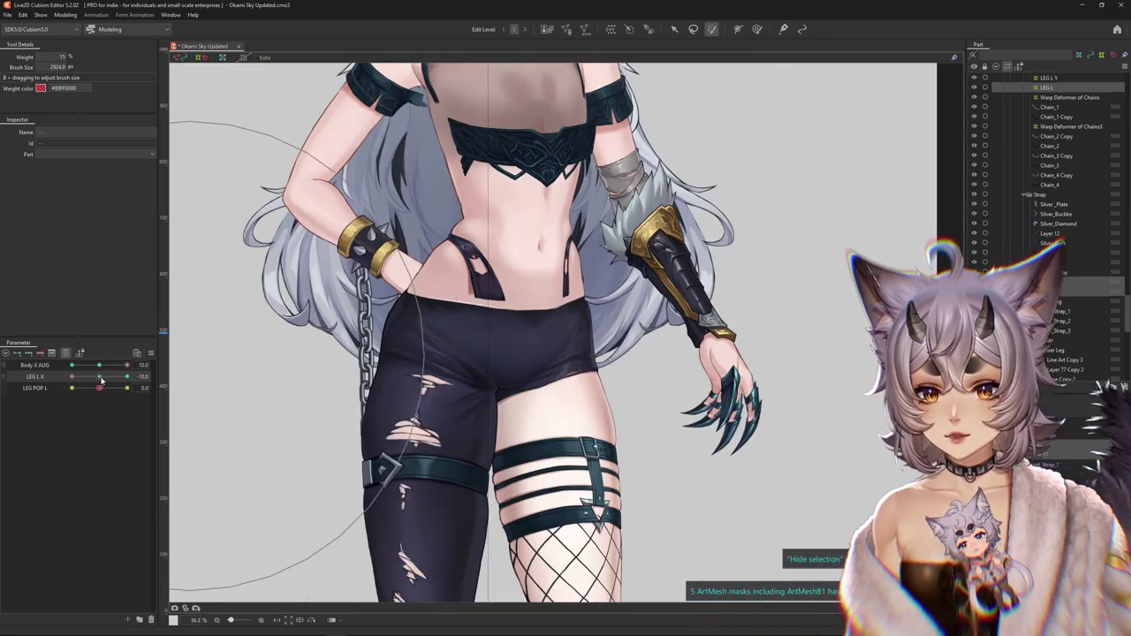
pyautogui.moveTo(101, 380); pyautogui.dragTo(181, 362)
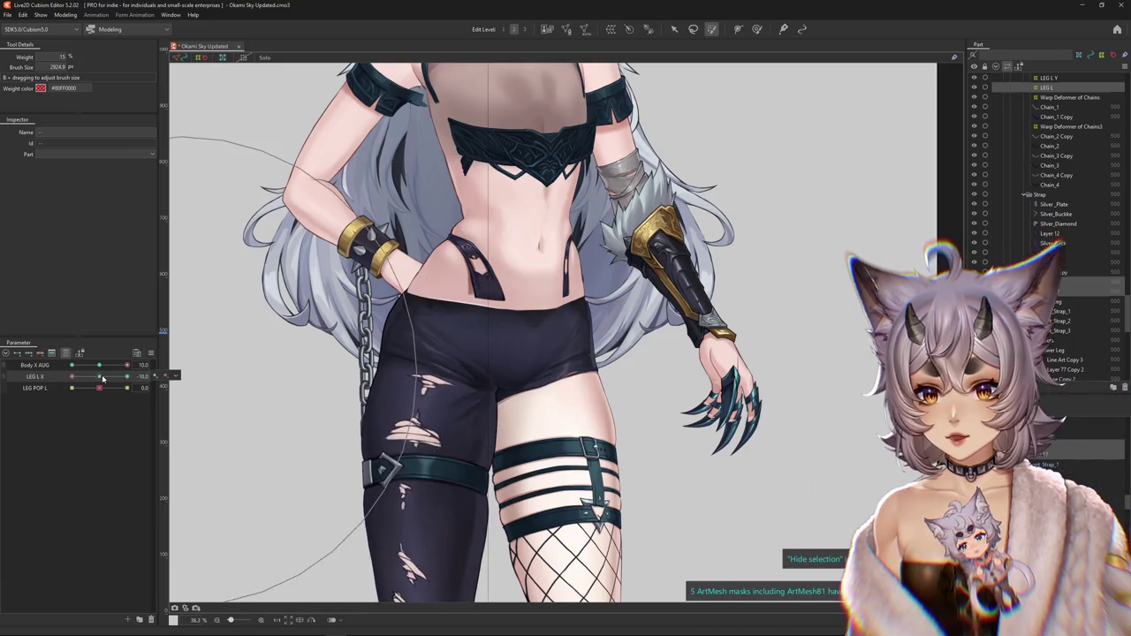
pyautogui.moveTo(103, 379)
pyautogui.mouseDown()
pyautogui.moveTo(172, 374)
pyautogui.moveTo(72, 378)
pyautogui.mouseUp()
pyautogui.click(416, 354)
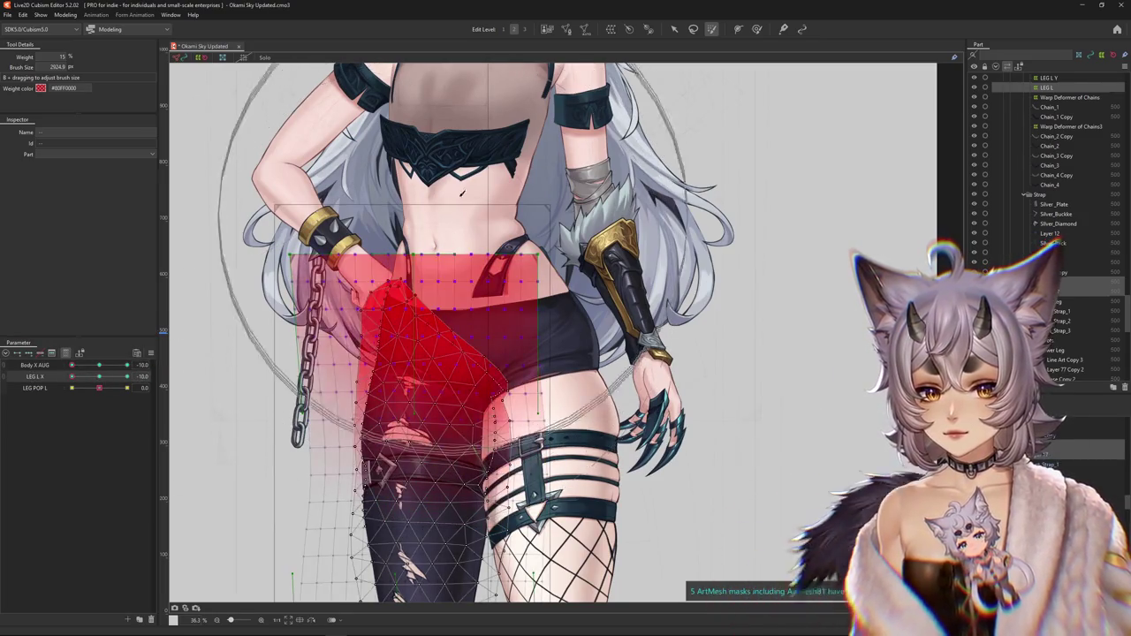
pyautogui.hotkey('ctrl', 'h')
pyautogui.moveTo(71, 378); pyautogui.dragTo(99, 378)
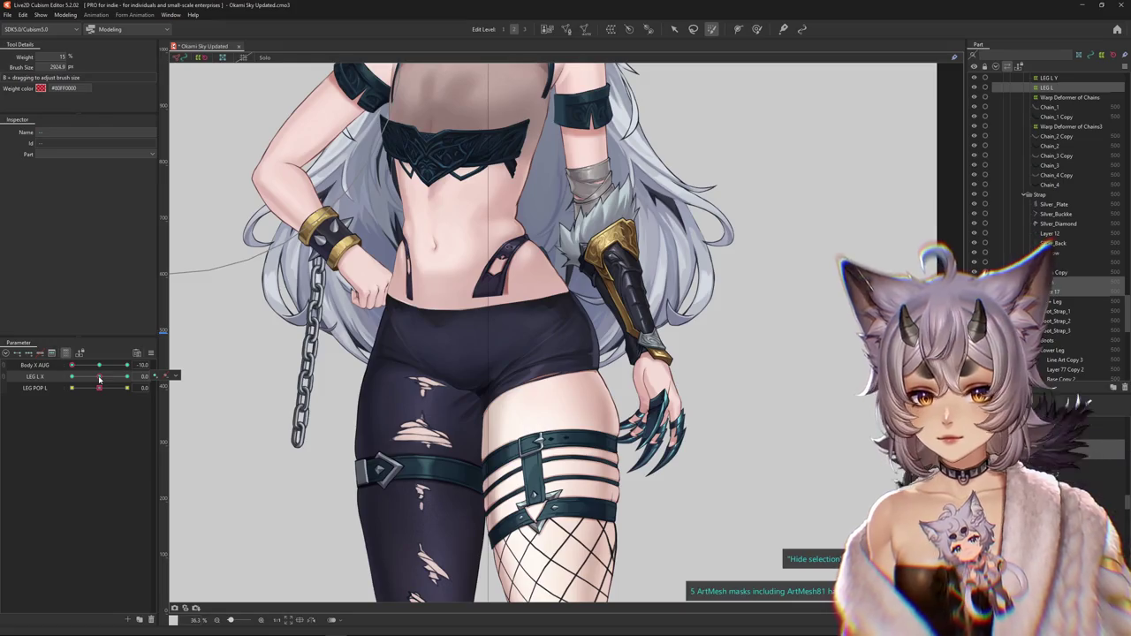
pyautogui.click(507, 434)
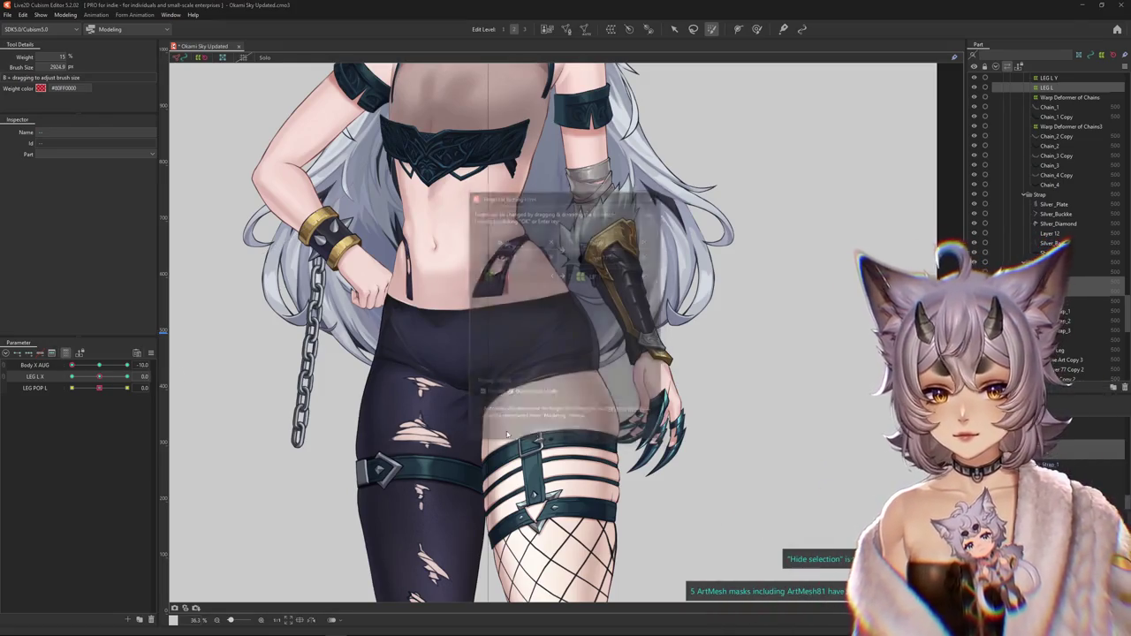
# - Paste the copied form onto Thigh, Layer 17 and LEG L at LEG L X 0 and 10
pyautogui.click(95, 380)
pyautogui.click(98, 380)
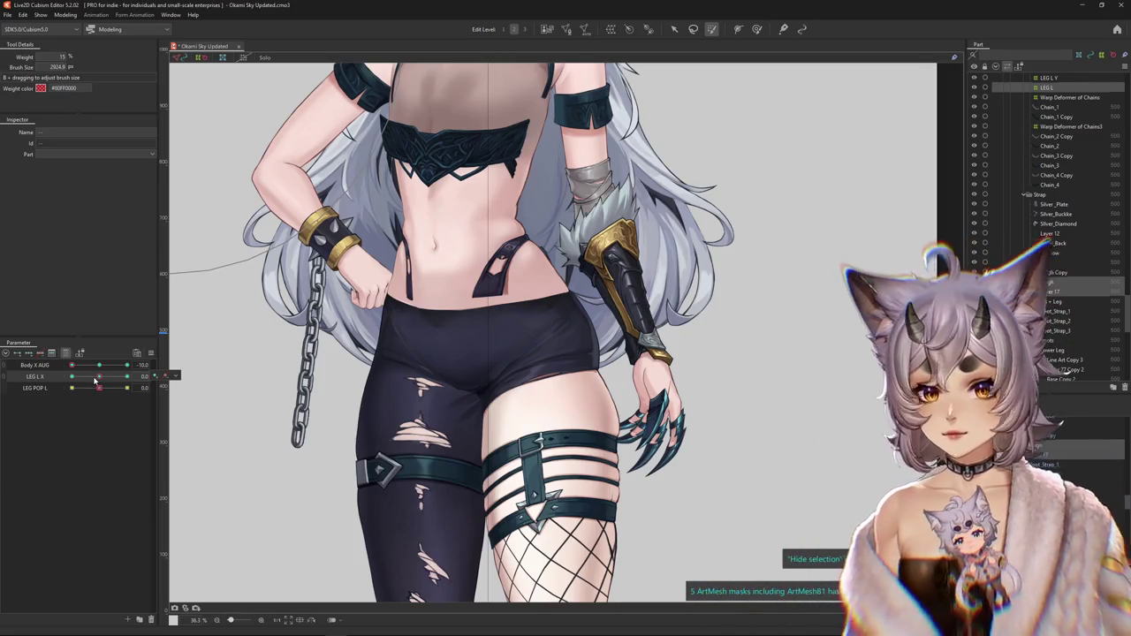
pyautogui.hotkey('ctrl', 'v')
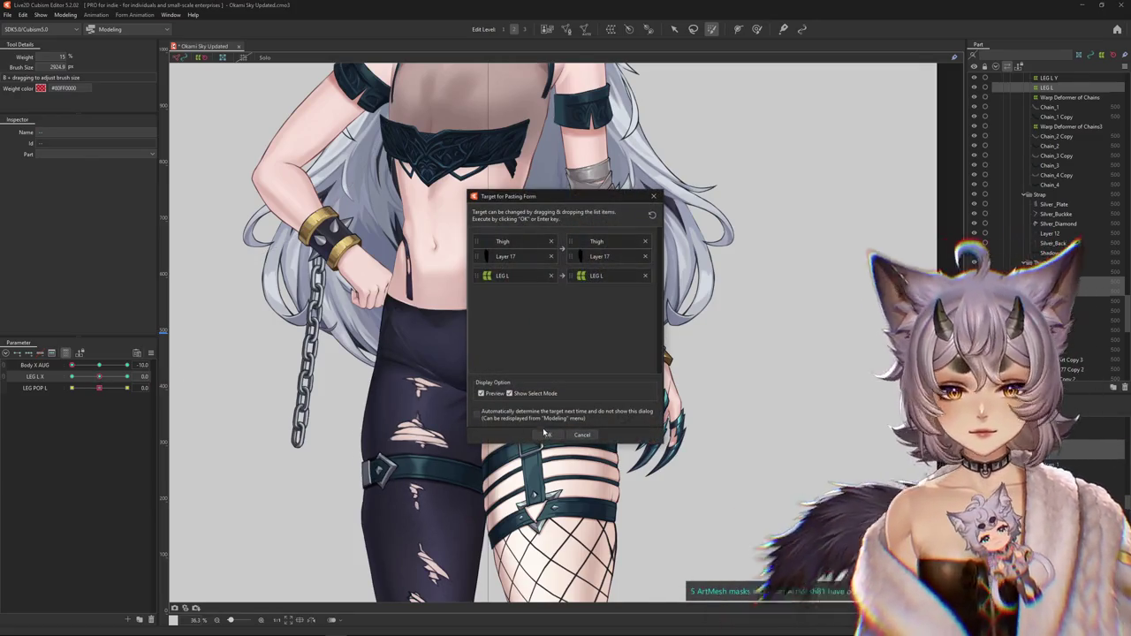
pyautogui.press('Return')
pyautogui.moveTo(99, 376); pyautogui.dragTo(128, 377)
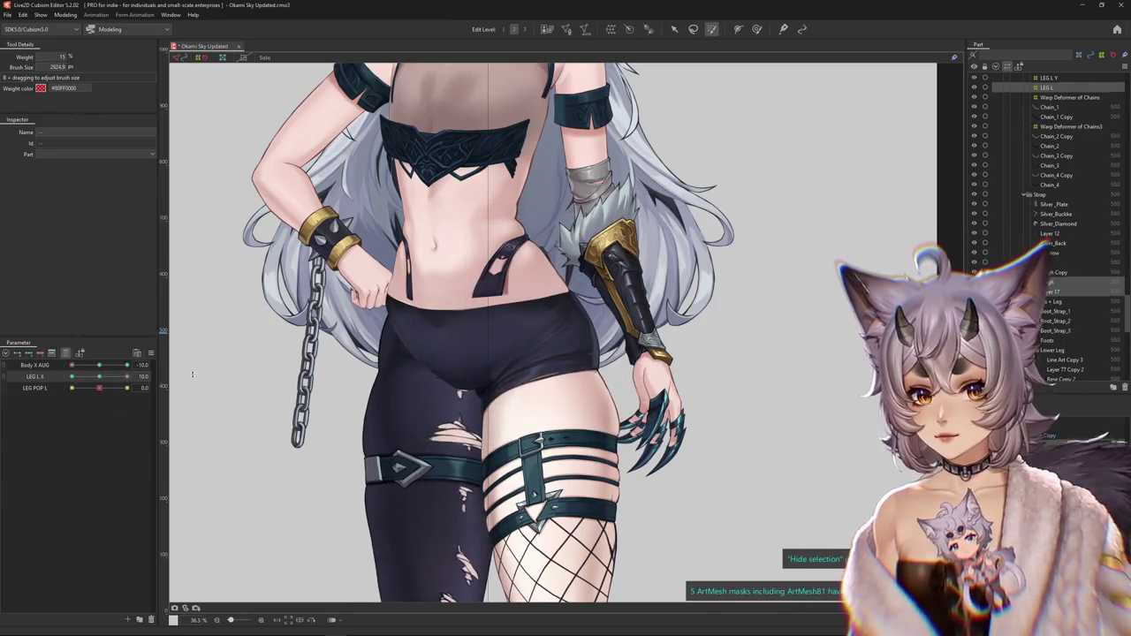
pyautogui.hotkey('ctrl', 'h')
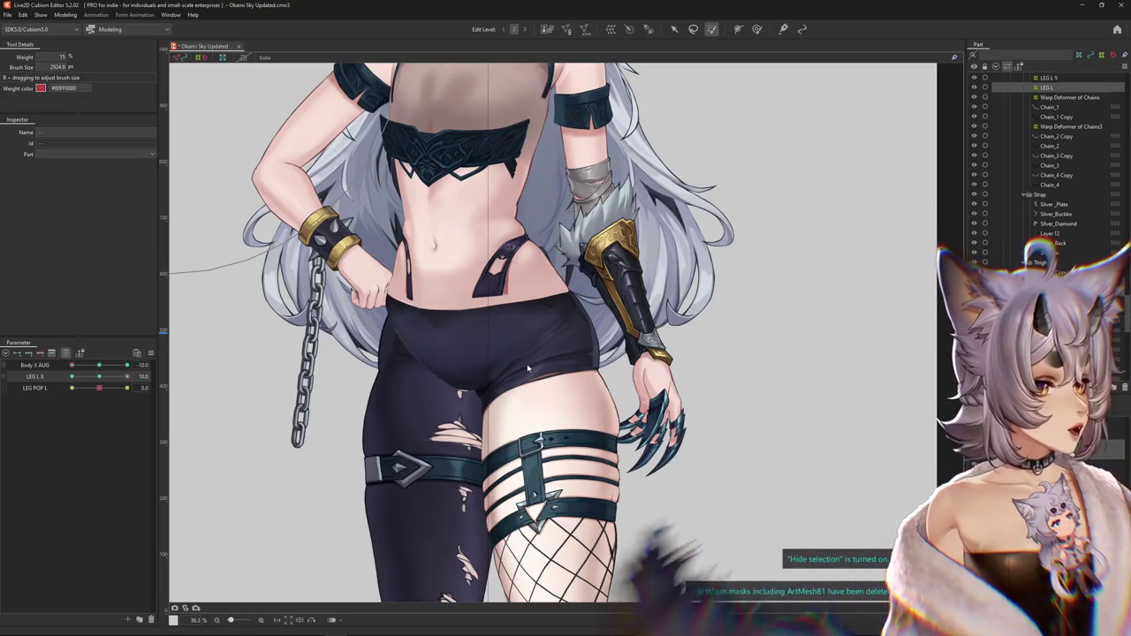
pyautogui.hotkey('ctrl', 'shift', 'v')
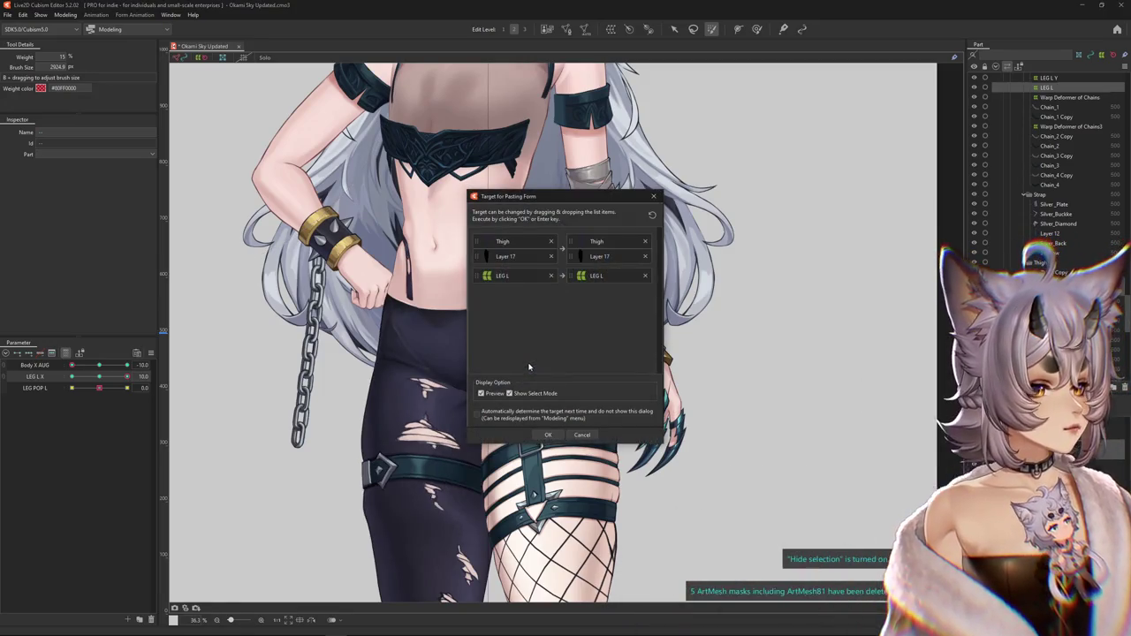
pyautogui.click(548, 434)
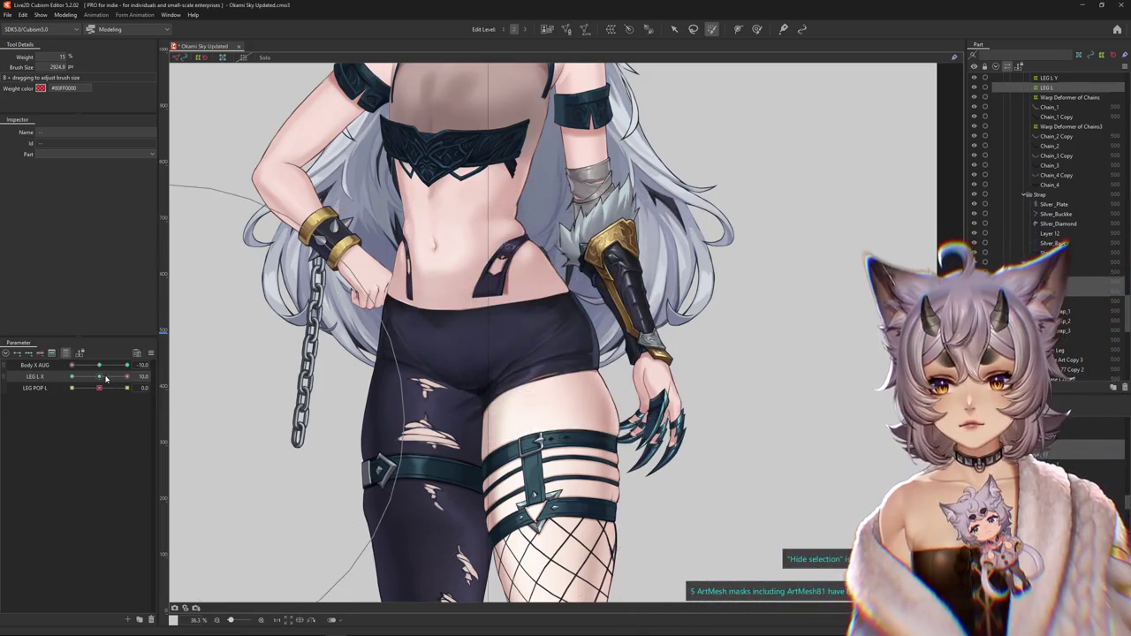
# - Reselect the left leg mesh at LEG L X -10 and switch to another brush tool
pyautogui.click(425, 407)
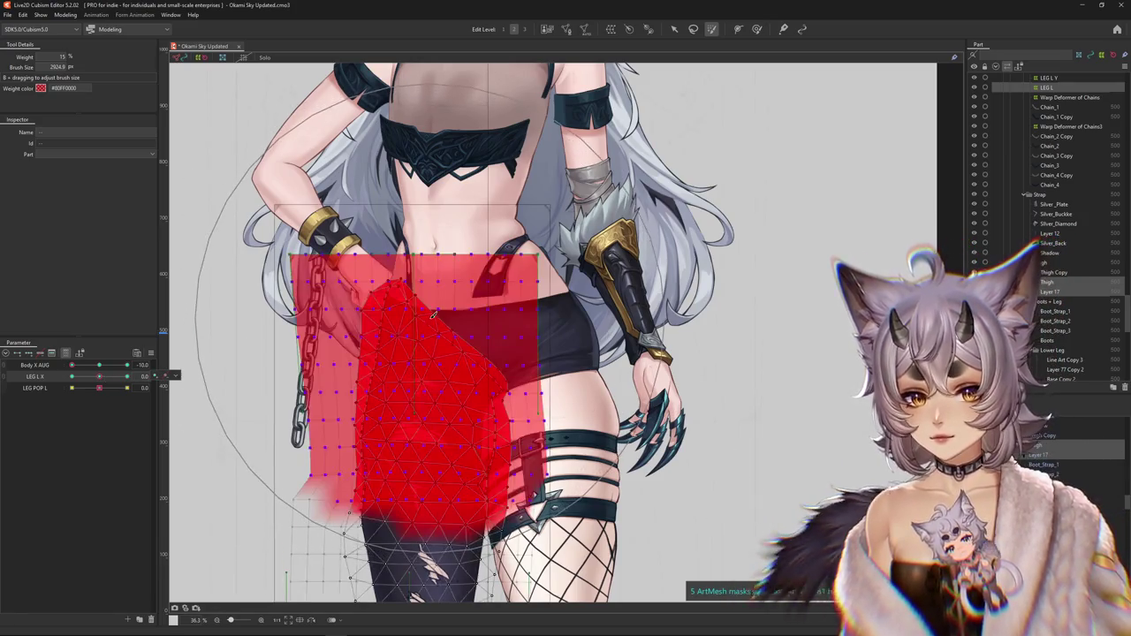
pyautogui.click(142, 377)
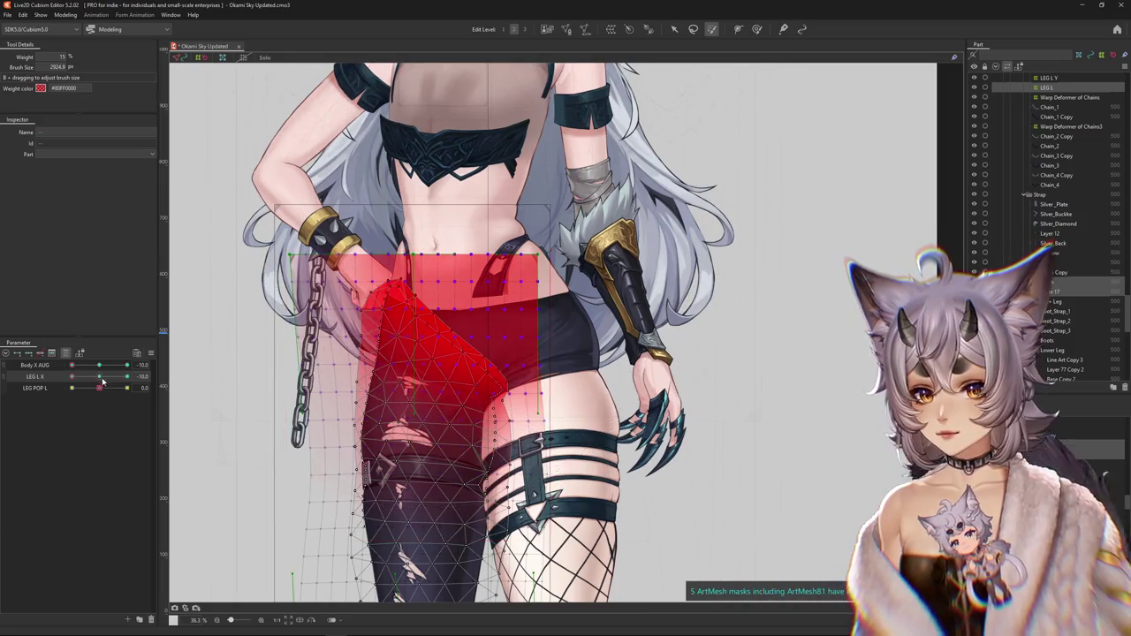
pyautogui.hotkey('ctrl', 'h')
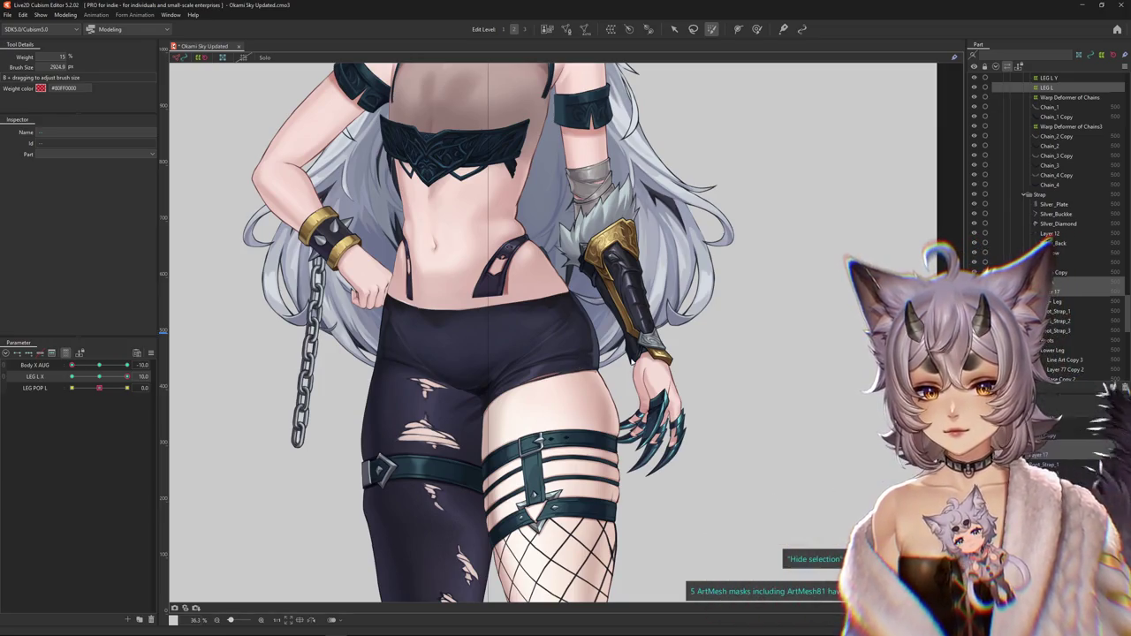
pyautogui.click(800, 30)
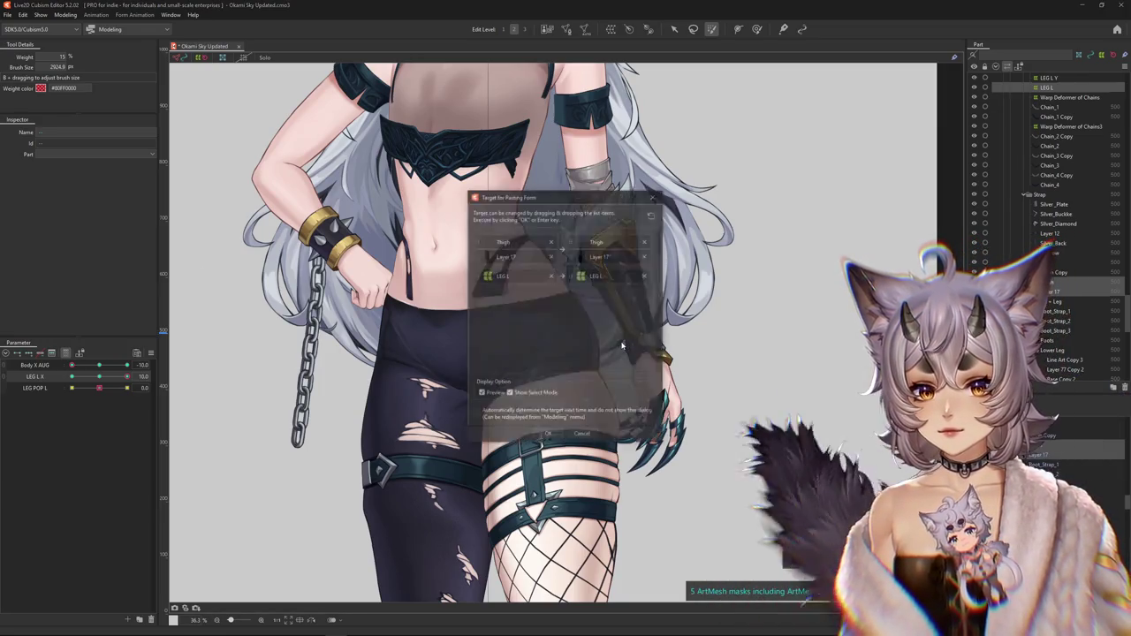
pyautogui.press('Escape')
pyautogui.click(758, 29)
pyautogui.scroll(-3, 530, 371)
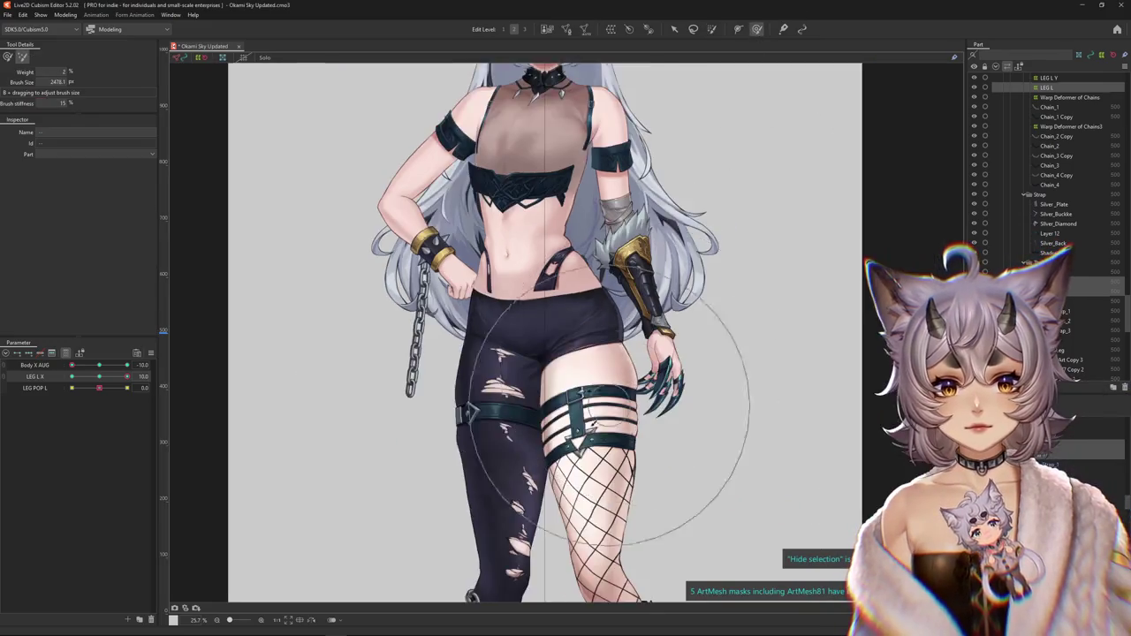
# - Select the LEG L warp deformer and switch to weight painting with a ~1325 px brush
pyautogui.scroll(-3, 521, 336)
pyautogui.scroll(1, 631, 315)
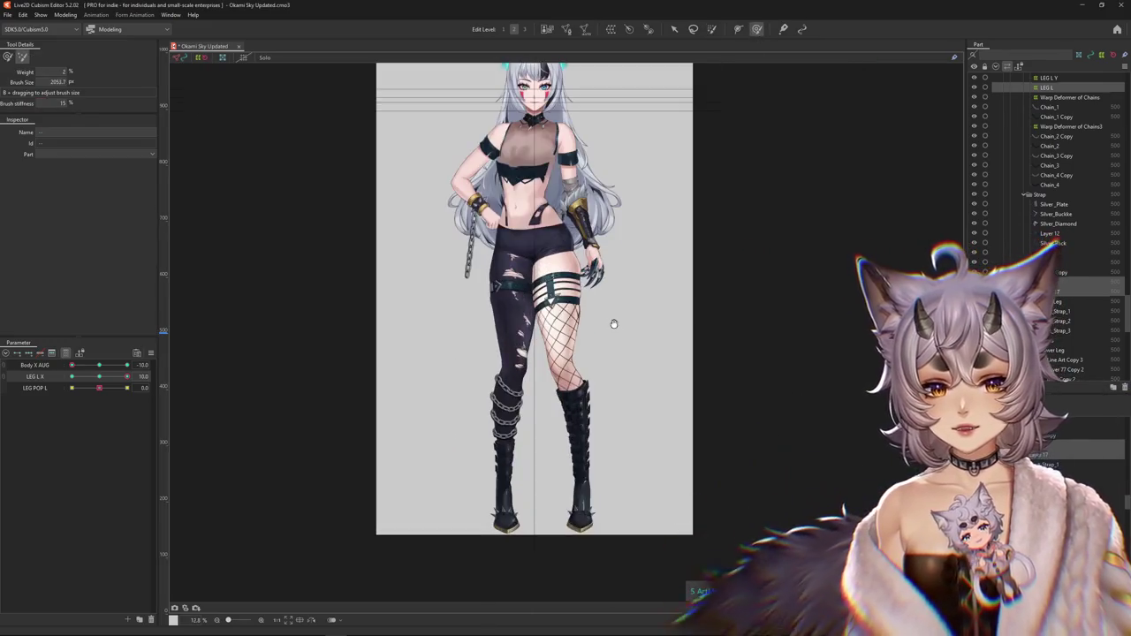
pyautogui.click(104, 380)
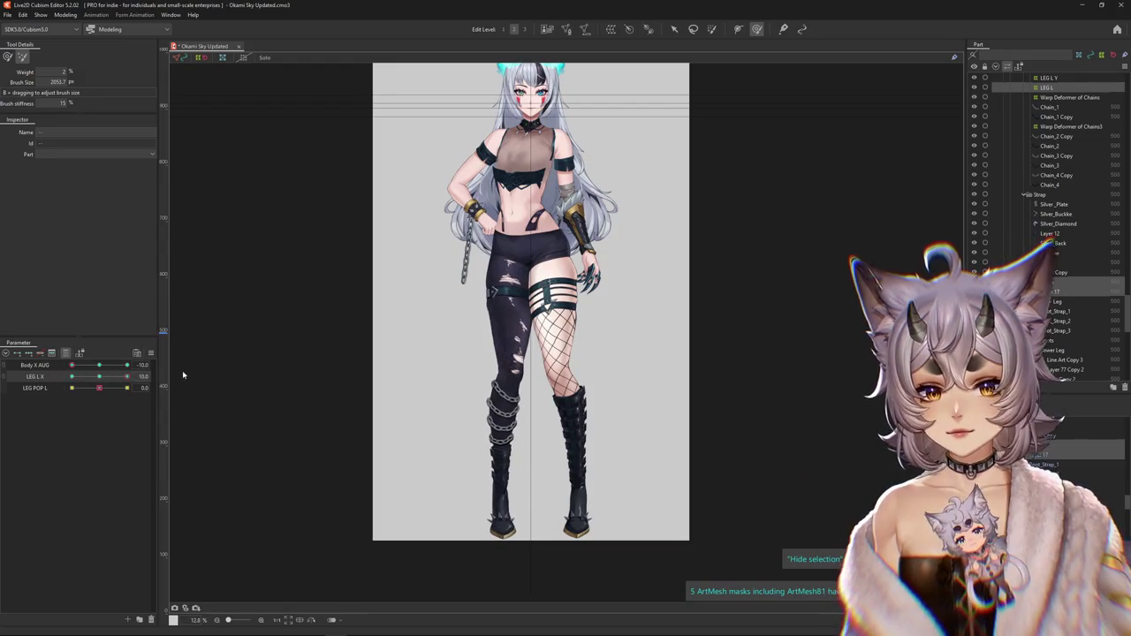
pyautogui.scroll(3, 489, 322)
pyautogui.click(488, 322)
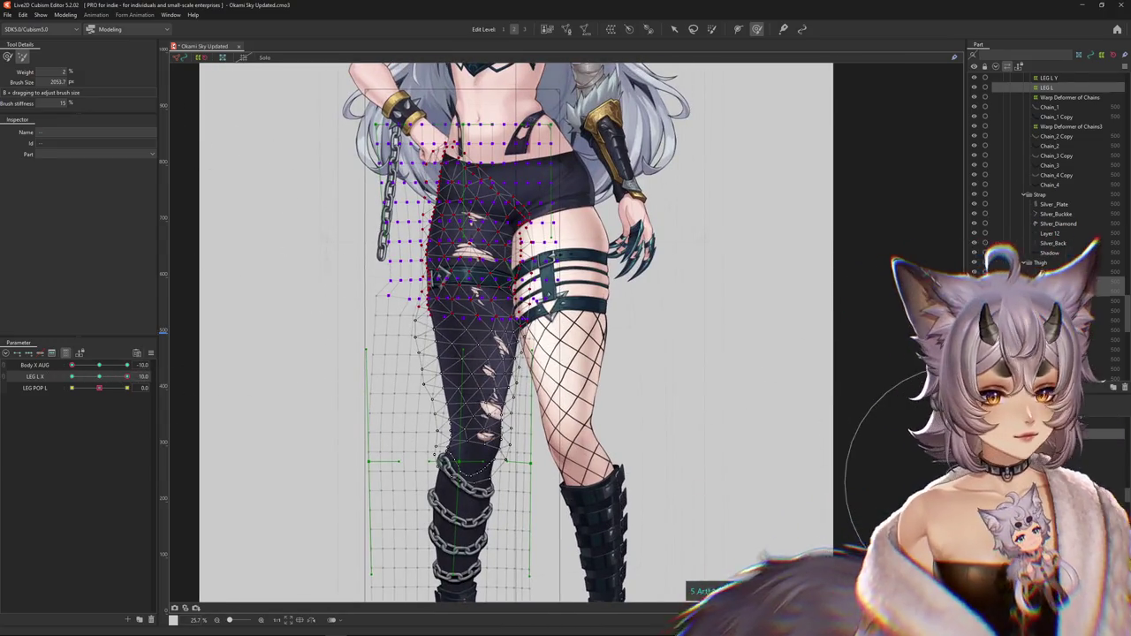
pyautogui.click(389, 353)
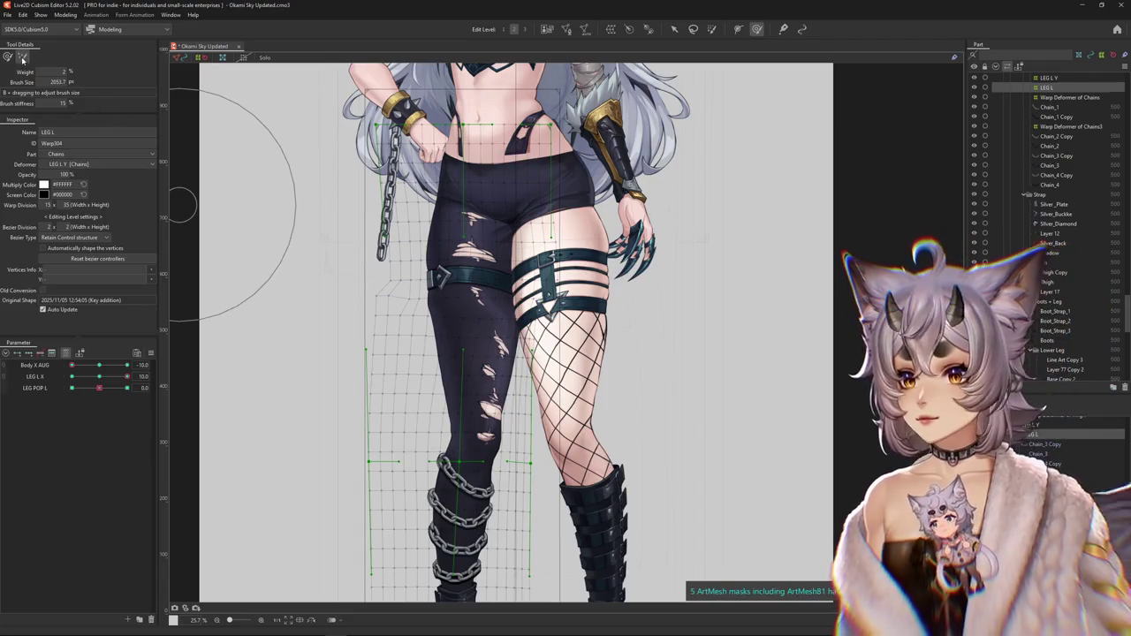
pyautogui.moveTo(75, 81); pyautogui.dragTo(64, 80)
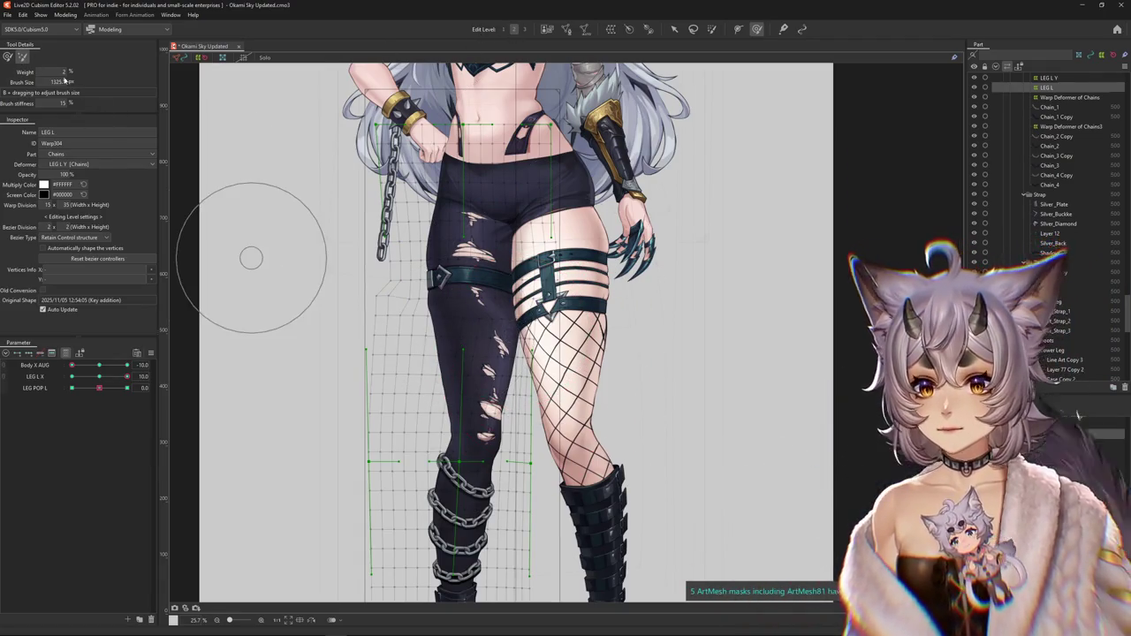
pyautogui.press('g')
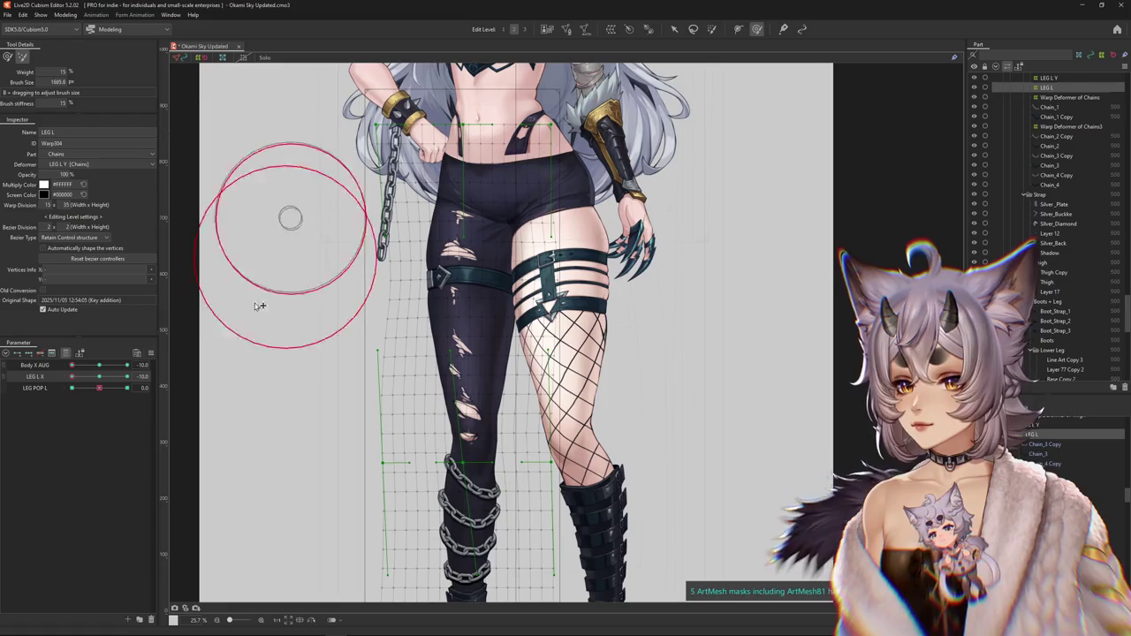
# - Check the left leg at LEG L X 0 and -10, enlarging the brush to ~2066 px
pyautogui.click(97, 378)
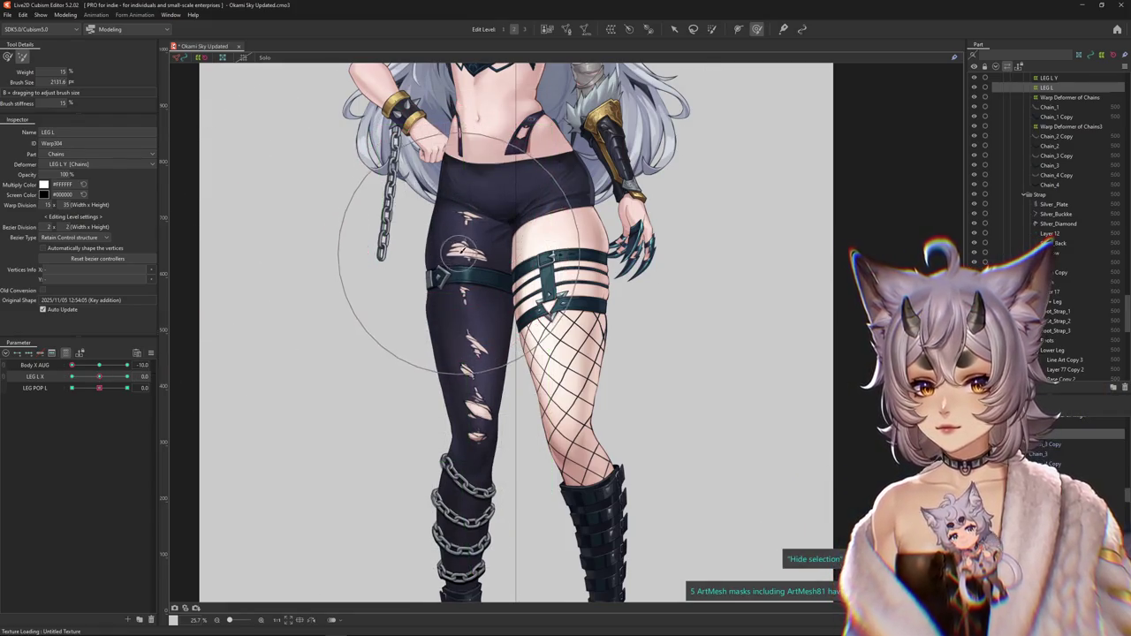
pyautogui.click(97, 378)
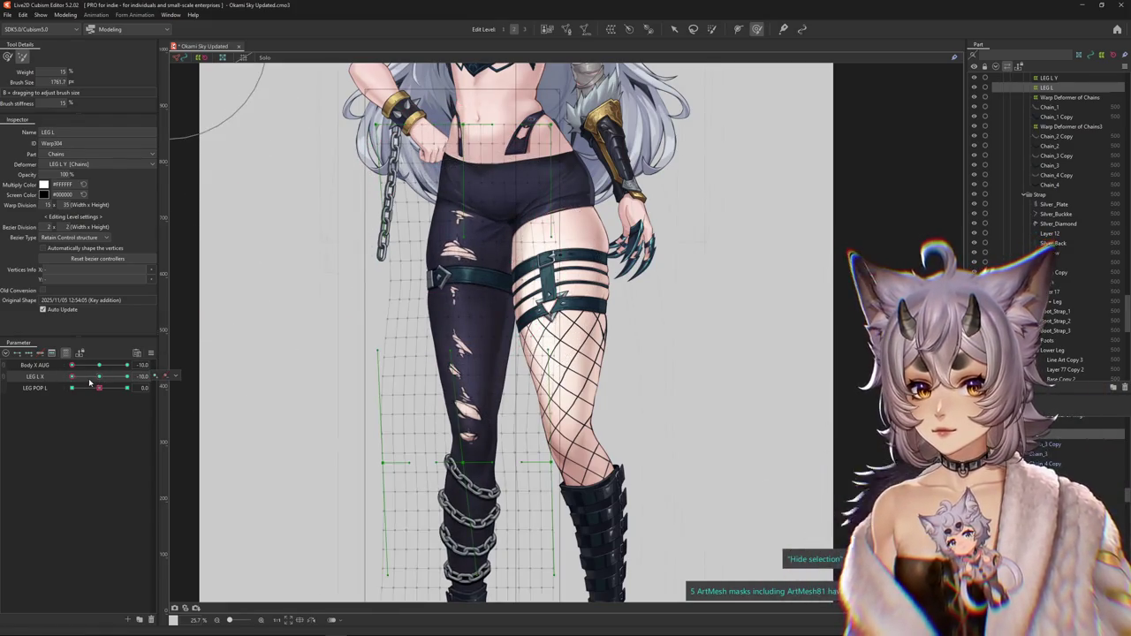
pyautogui.click(98, 377)
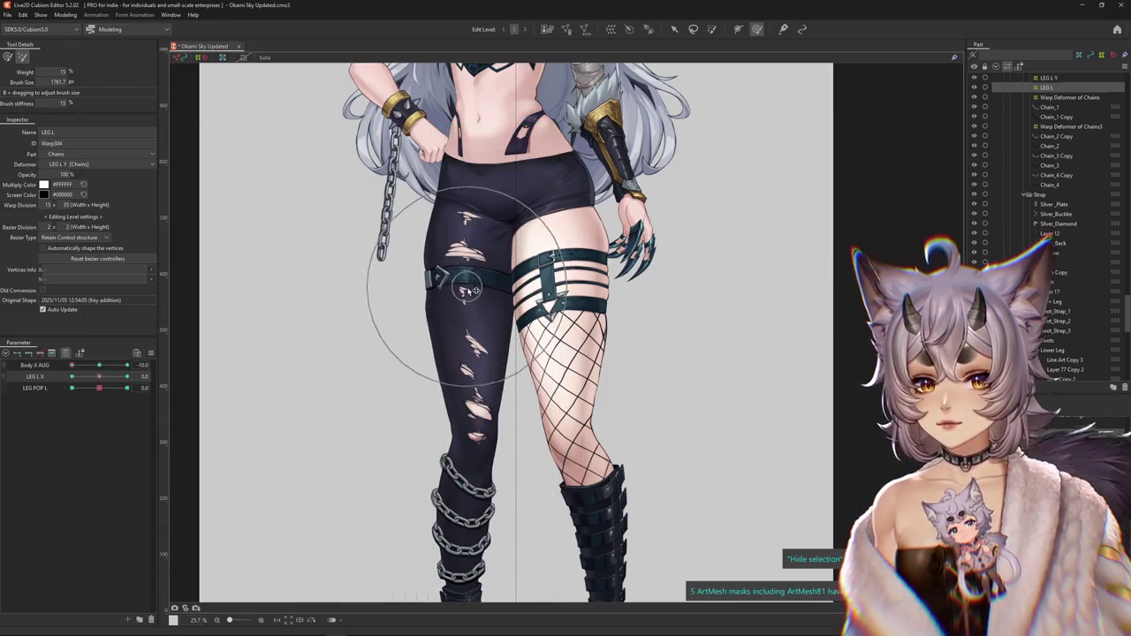
pyautogui.moveTo(283, 372); pyautogui.dragTo(190, 396)
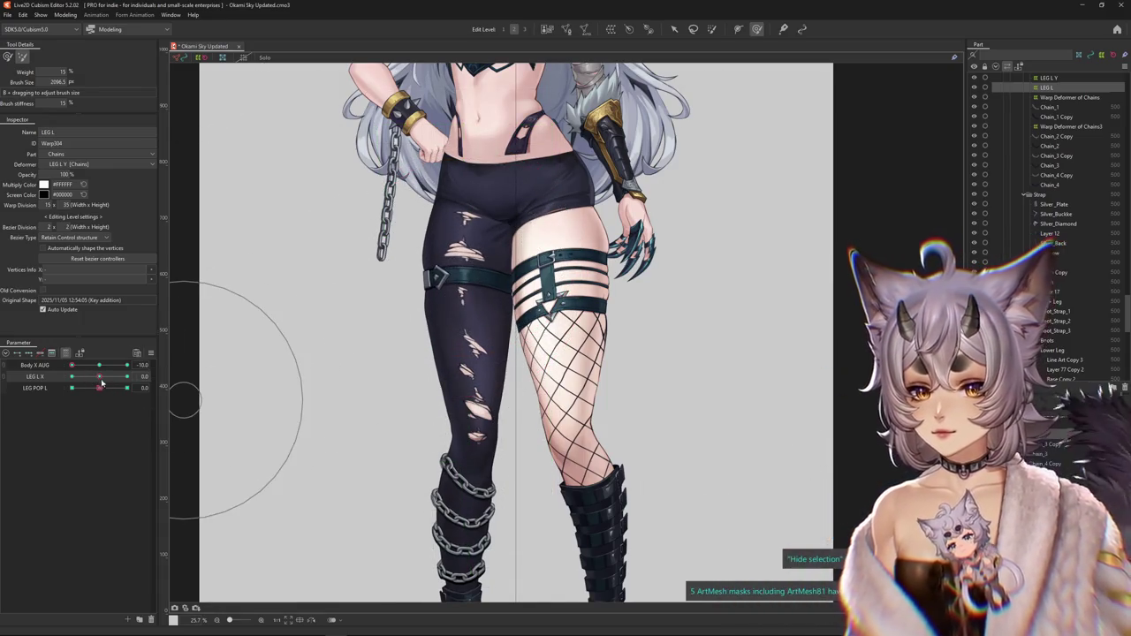
pyautogui.moveTo(99, 378); pyautogui.dragTo(99, 380)
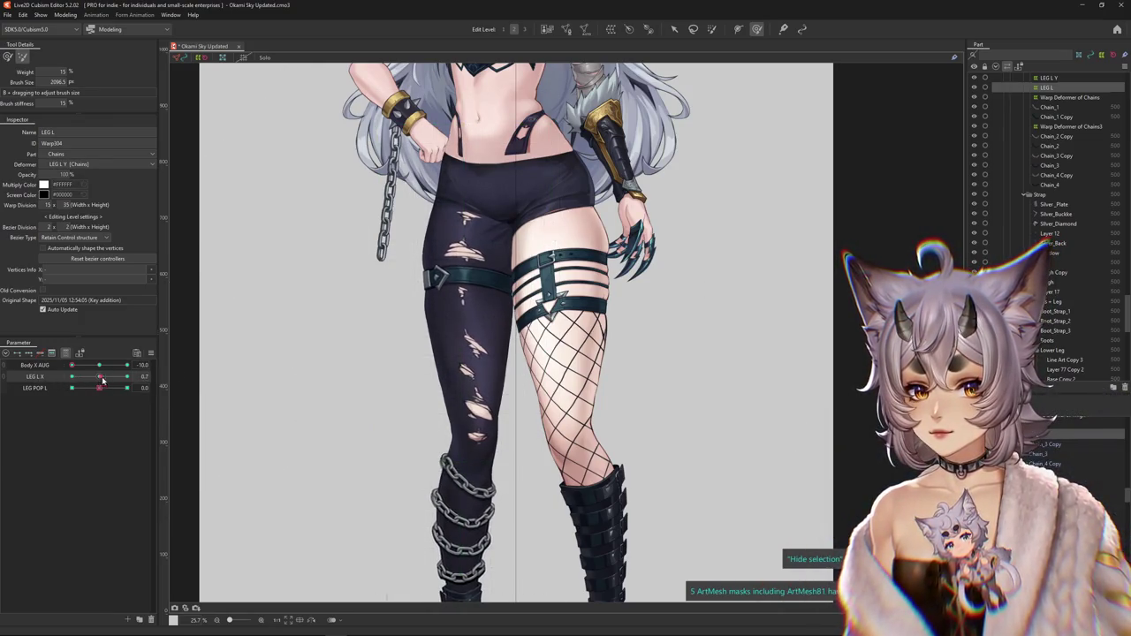
# - Enlarge the brush to about 3573 px and check the left leg at LEG L X 10
pyautogui.moveTo(103, 380); pyautogui.dragTo(127, 377)
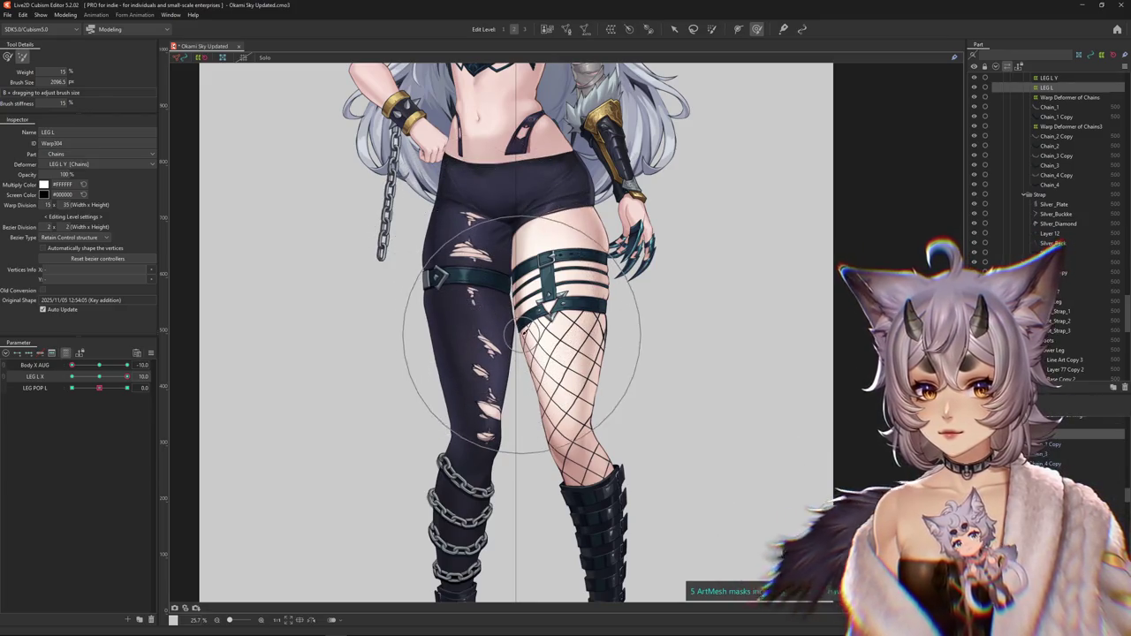
pyautogui.click(100, 378)
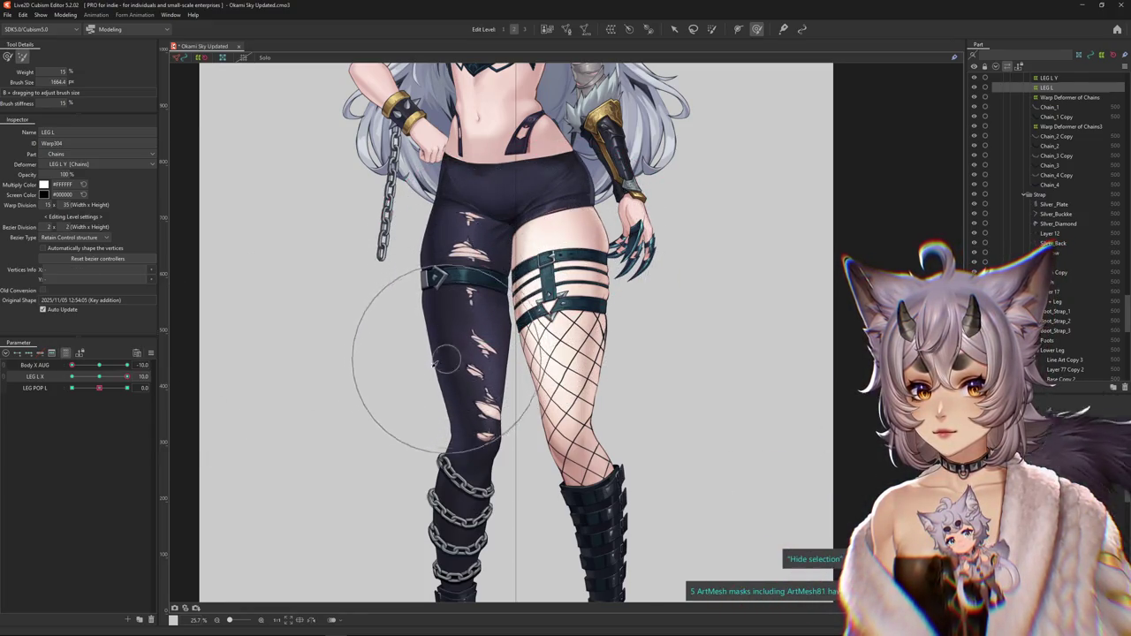
pyautogui.click(99, 378)
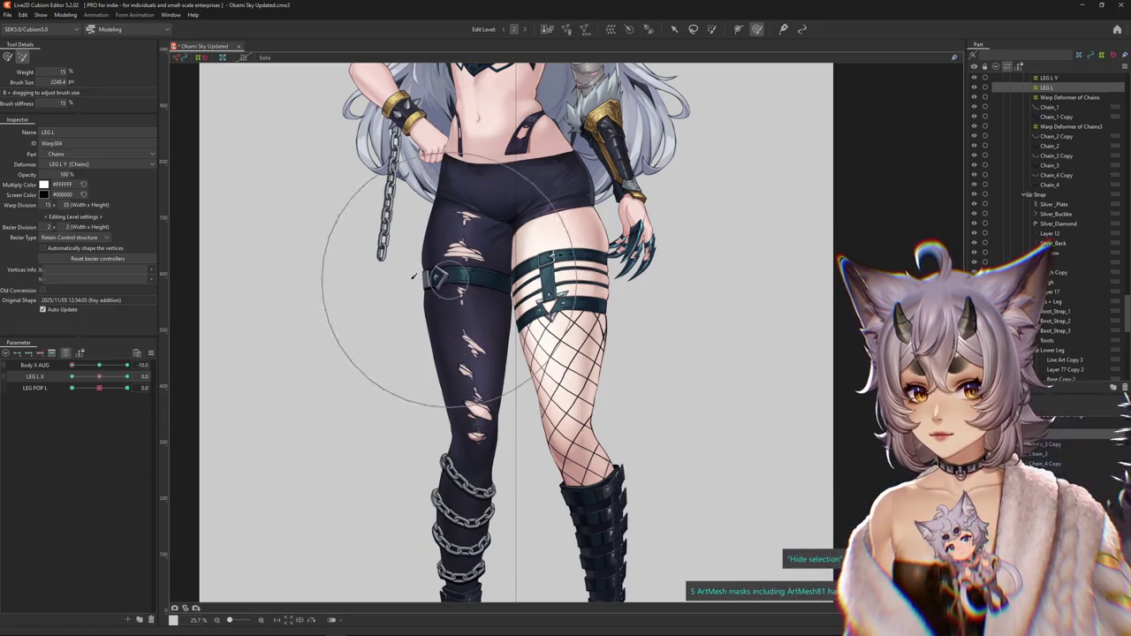
pyautogui.moveTo(183, 197); pyautogui.dragTo(173, 311)
pyautogui.click(127, 376)
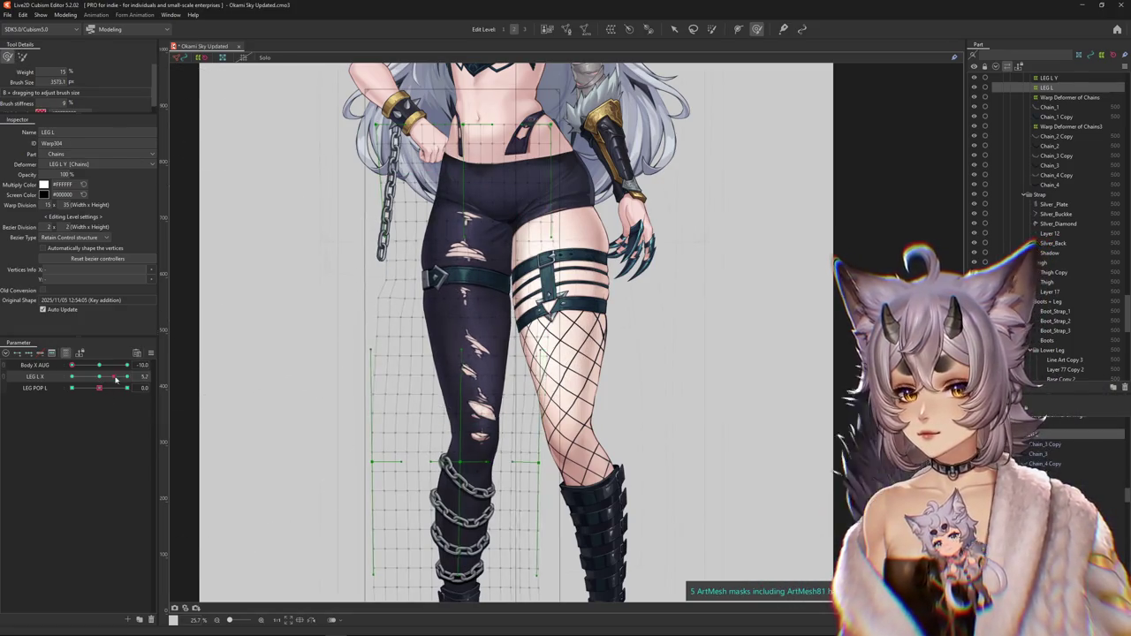
pyautogui.moveTo(380, 265); pyautogui.dragTo(462, 256)
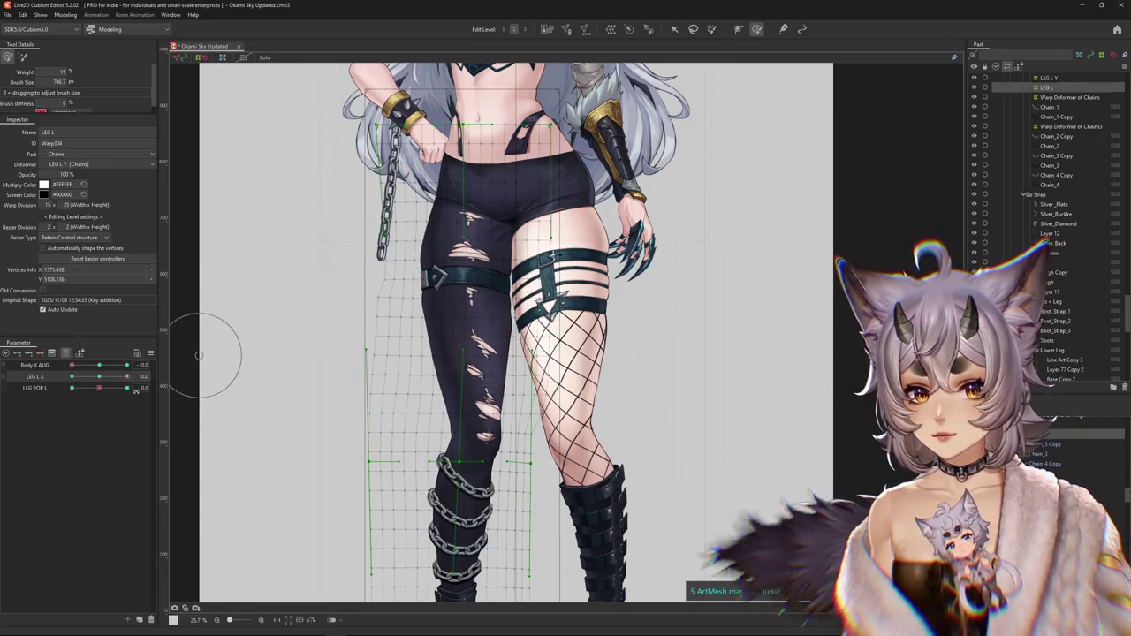
pyautogui.click(336, 265)
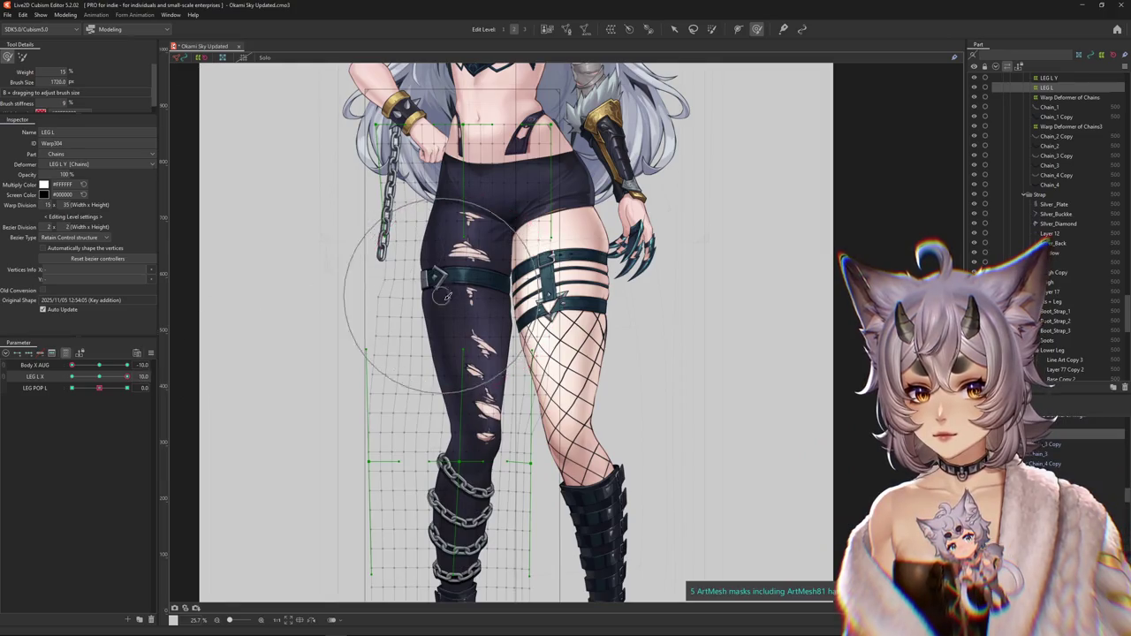
# - Reshape the left leg with the deform brush while testing Body X AUG and LEG L X
pyautogui.scroll(-2, 462, 305)
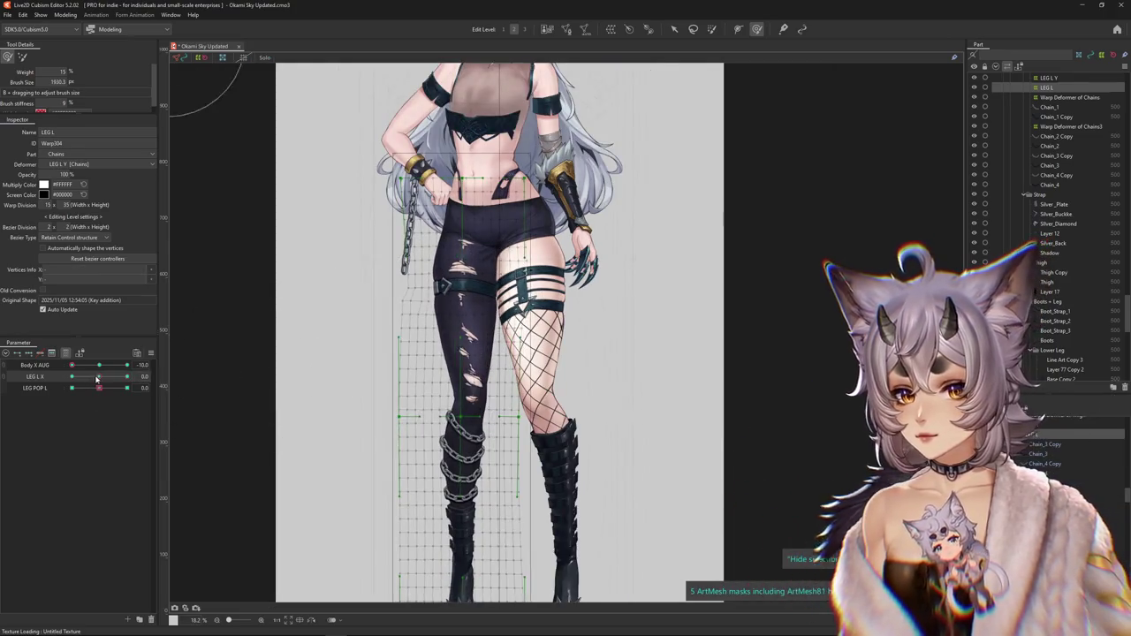
pyautogui.scroll(-2, 315, 344)
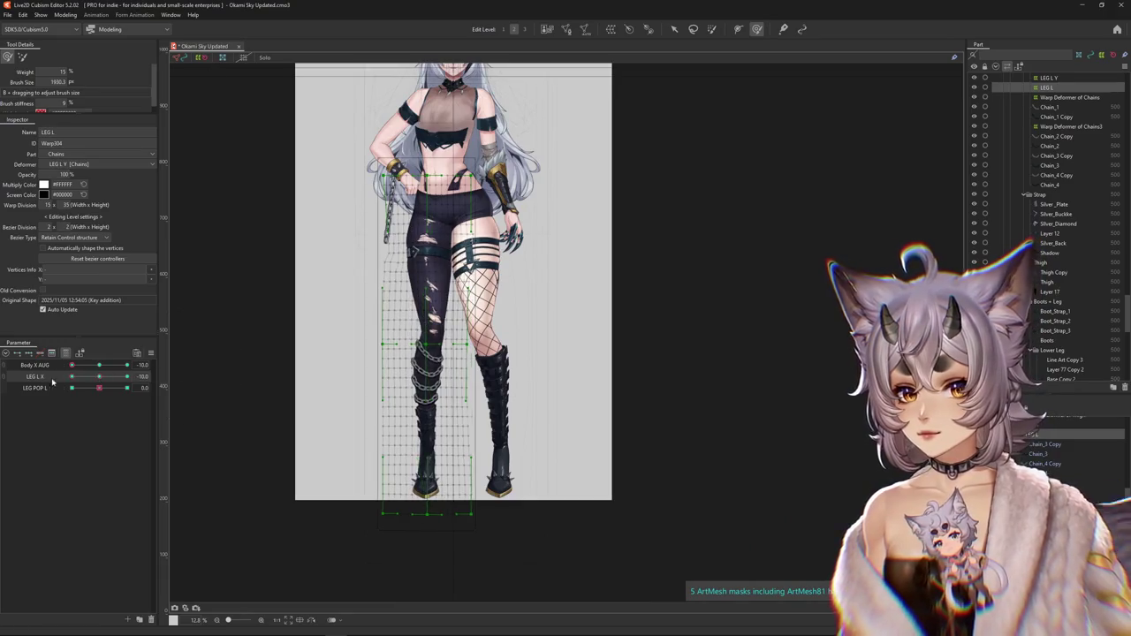
pyautogui.click(59, 380)
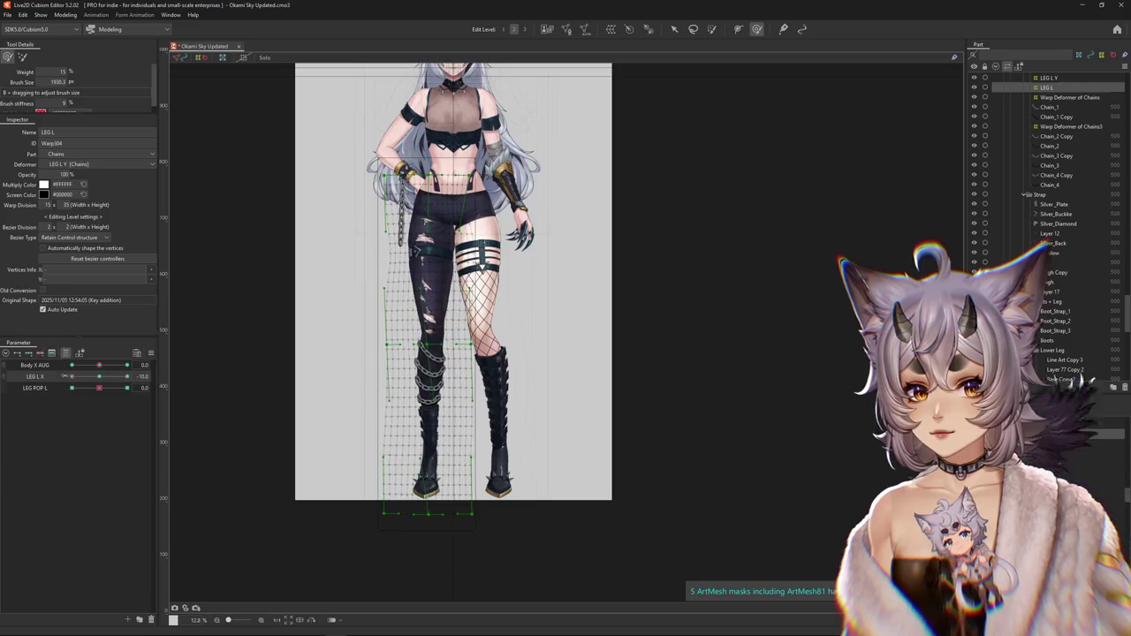
pyautogui.scroll(2, 404, 217)
pyautogui.moveTo(404, 218); pyautogui.dragTo(386, 336)
pyautogui.click(102, 379)
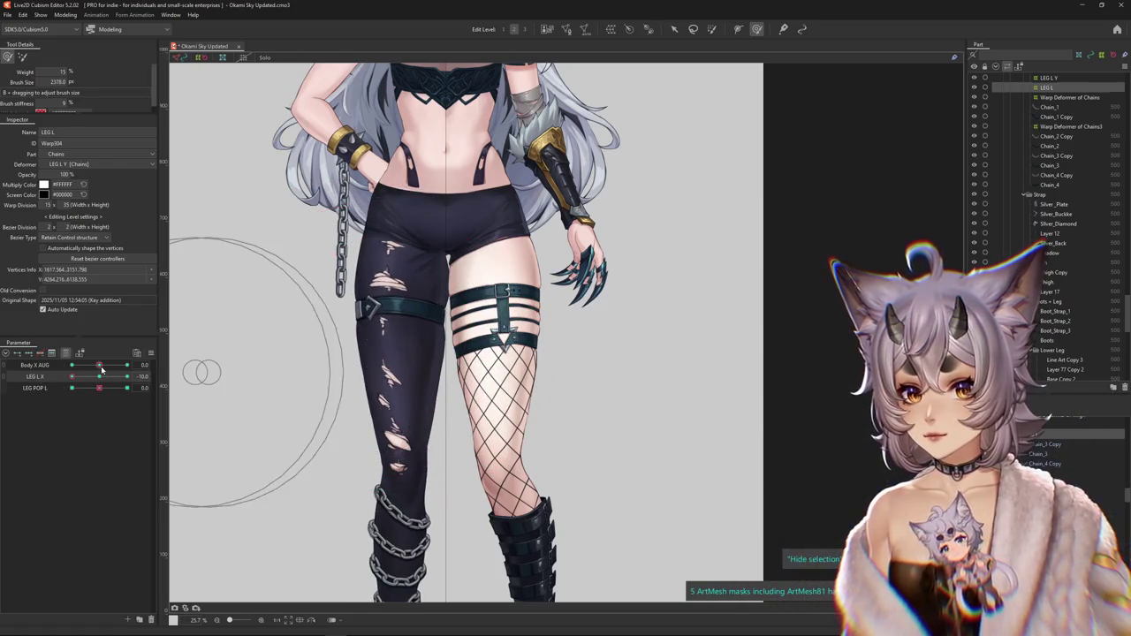
pyautogui.moveTo(101, 367); pyautogui.dragTo(127, 375)
pyautogui.moveTo(300, 326); pyautogui.dragTo(361, 328)
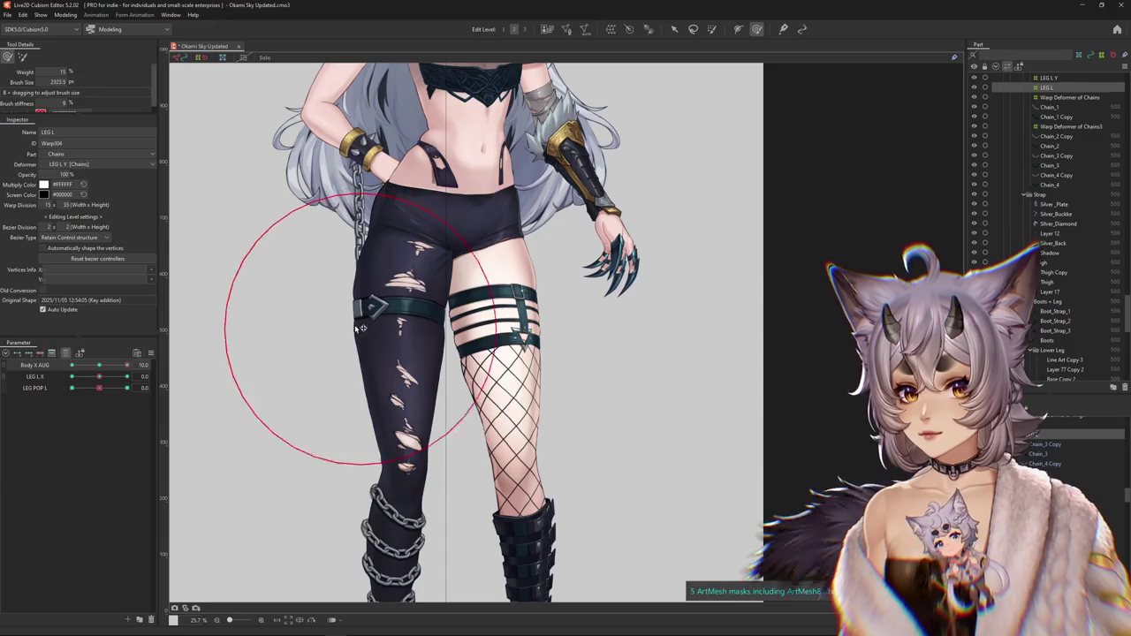
pyautogui.click(95, 378)
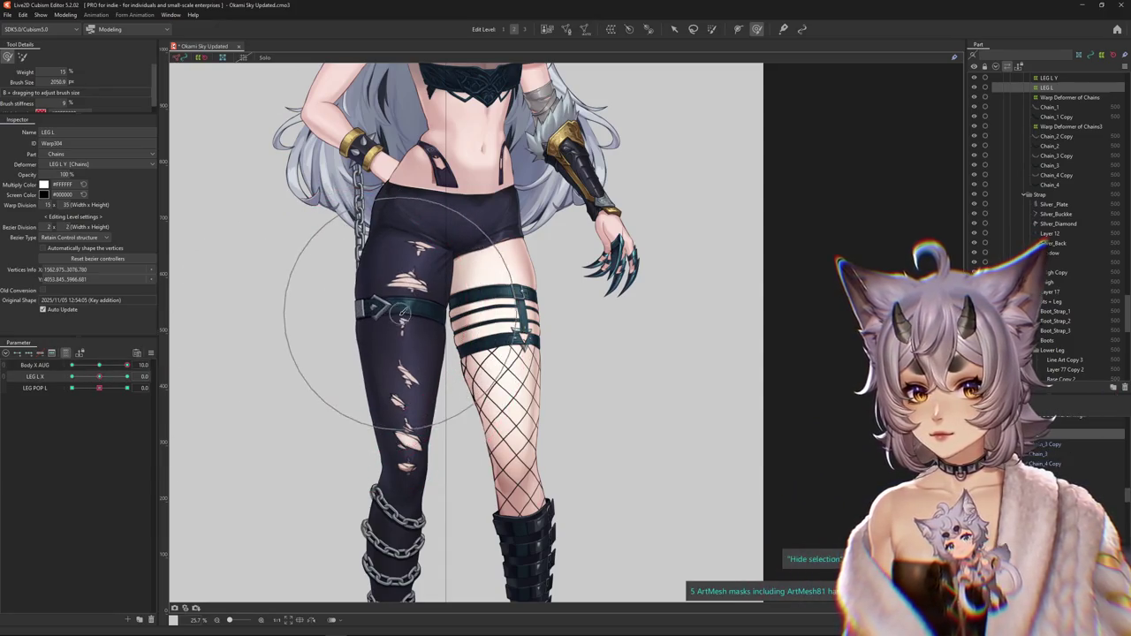
pyautogui.moveTo(415, 343); pyautogui.dragTo(388, 397)
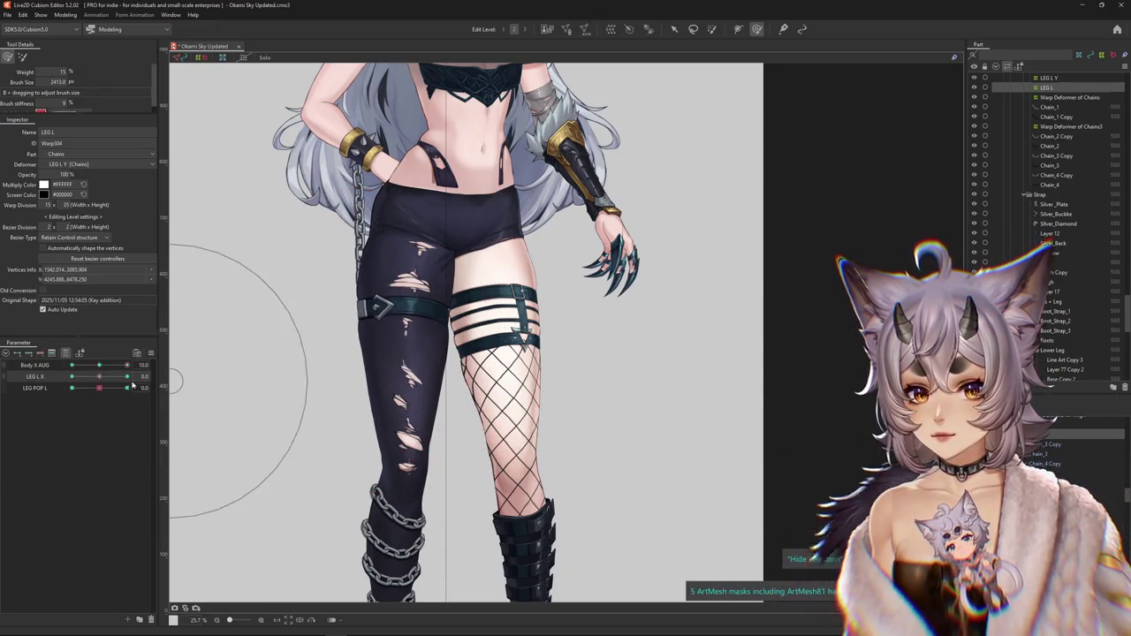
pyautogui.moveTo(102, 380)
pyautogui.mouseDown()
pyautogui.moveTo(129, 378)
pyautogui.moveTo(71, 378)
pyautogui.mouseUp()
# - Combine Body X AUG and LEG L X into a 2D control, then split them back
pyautogui.scroll(-2, 290, 351)
pyautogui.scroll(-2, 290, 351)
pyautogui.scroll(2, 407, 321)
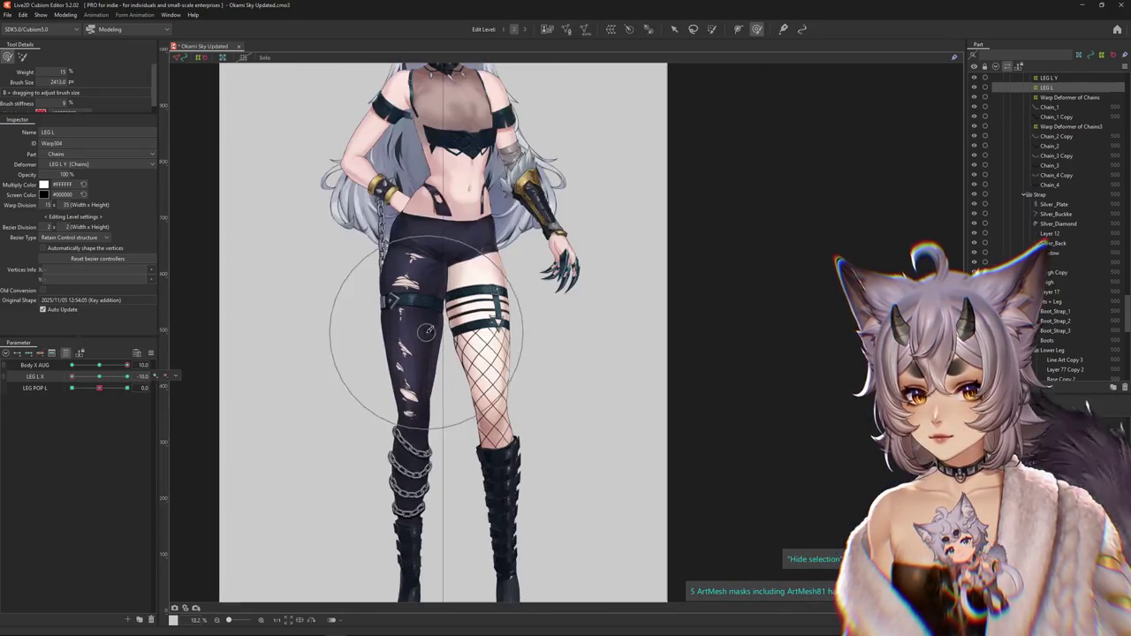
pyautogui.click(66, 15)
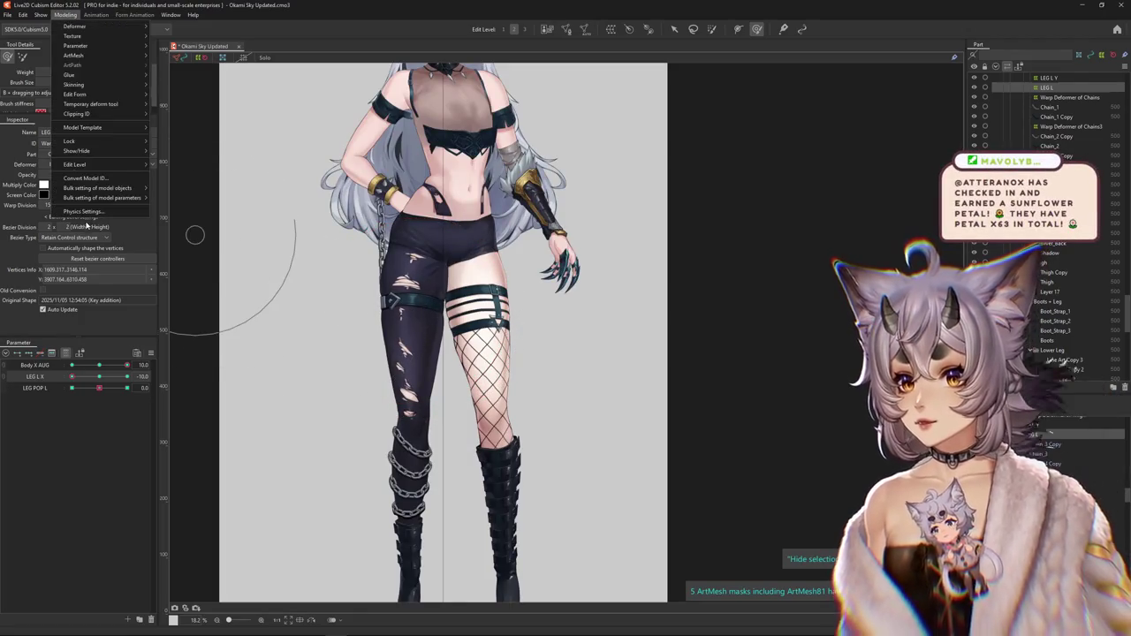
pyautogui.click(90, 376)
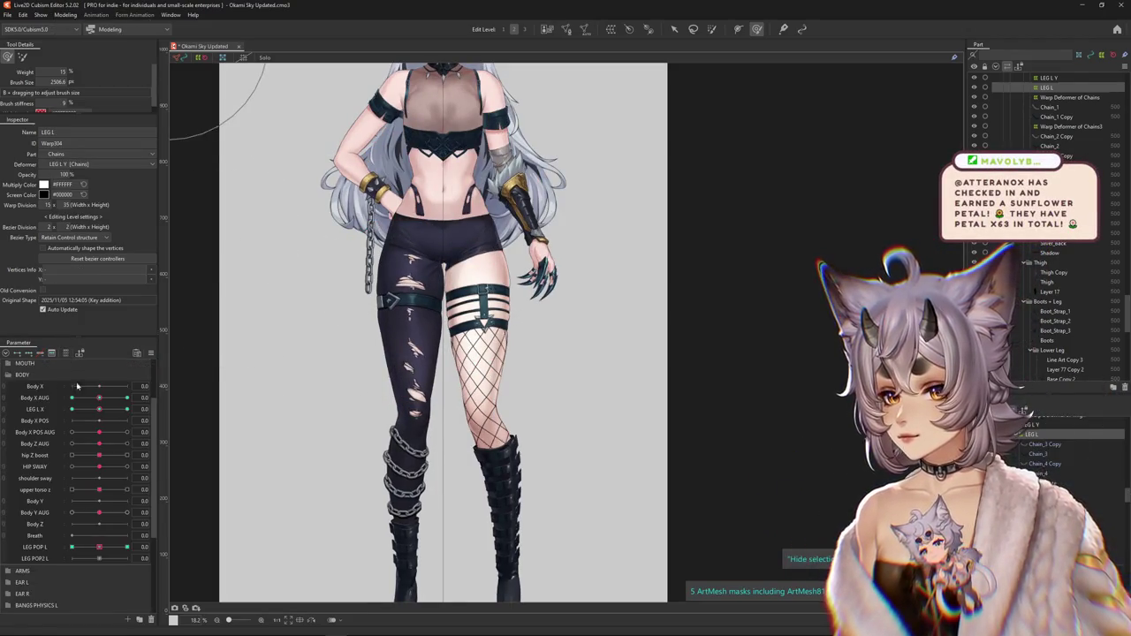
pyautogui.click(5, 403)
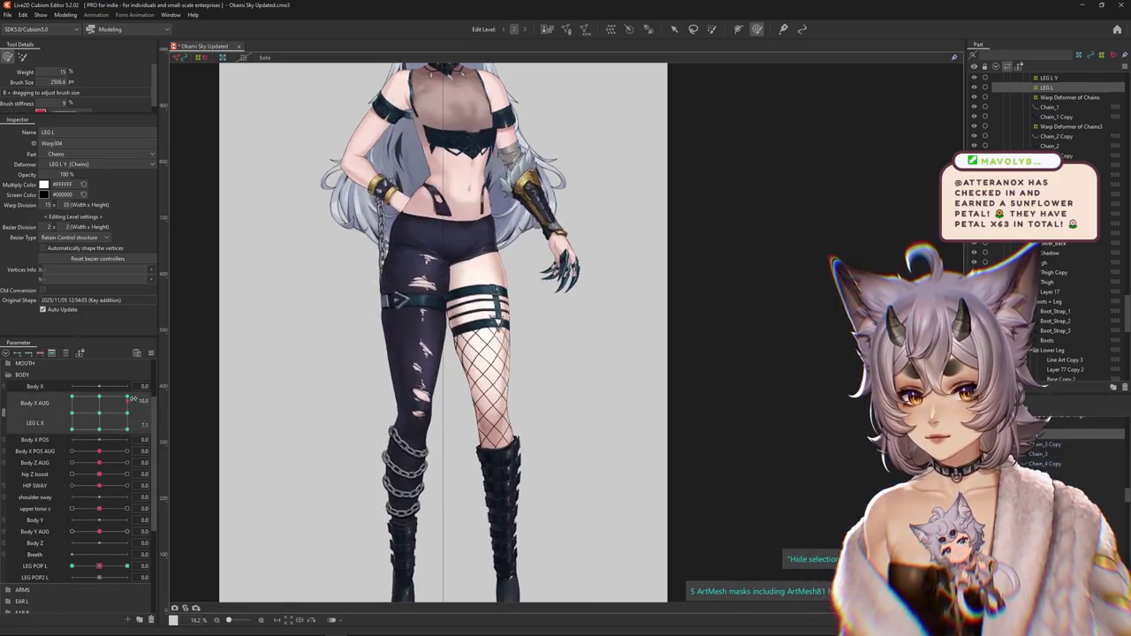
pyautogui.scroll(-3, 221, 380)
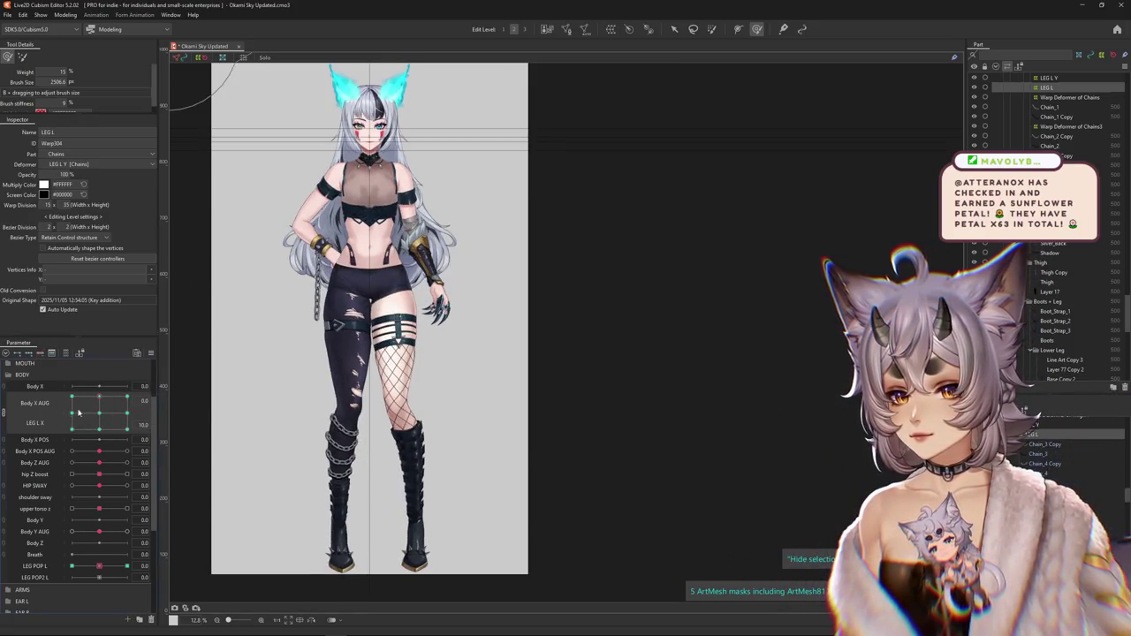
pyautogui.click(4, 414)
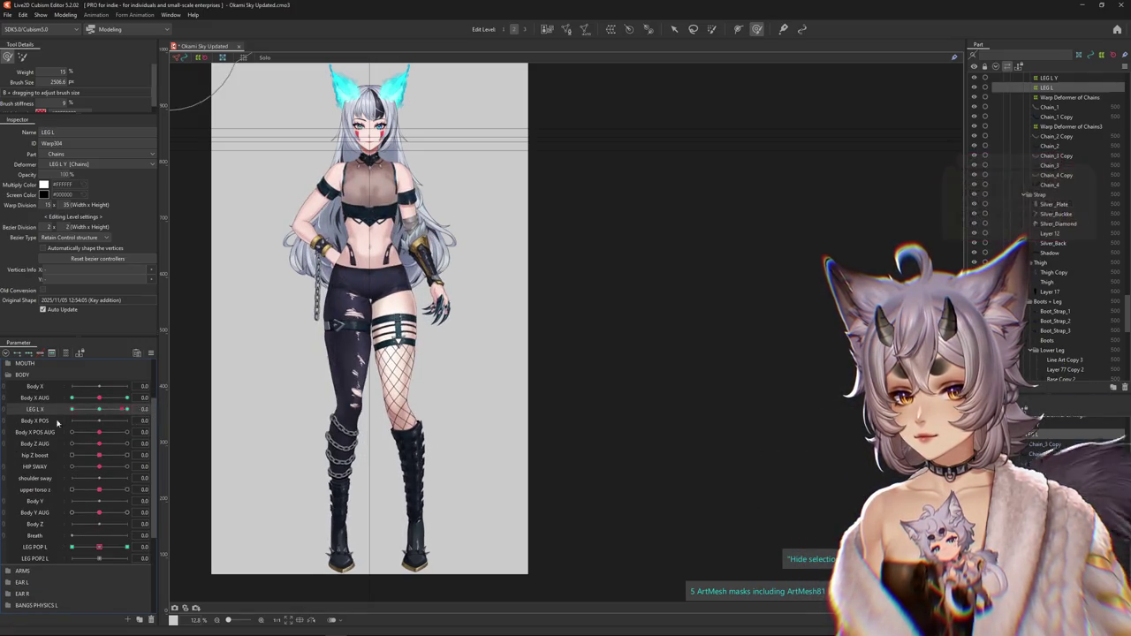
pyautogui.click(58, 10)
pyautogui.click(91, 219)
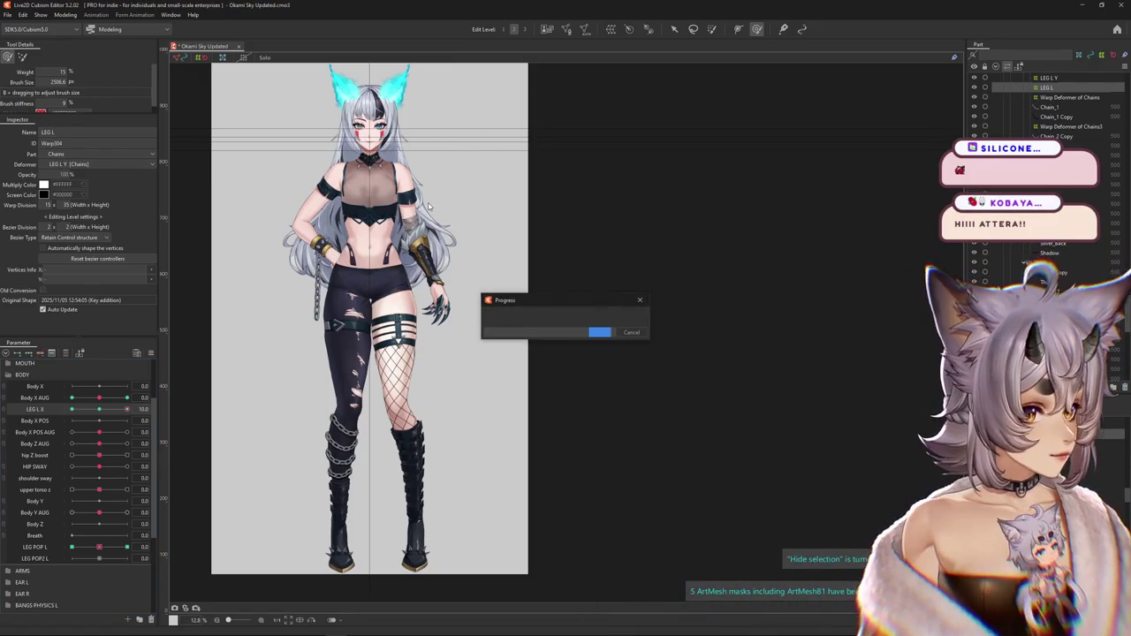
pyautogui.click(66, 15)
# - Create a new physics group named LEG X in Physics Settings
pyautogui.click(91, 213)
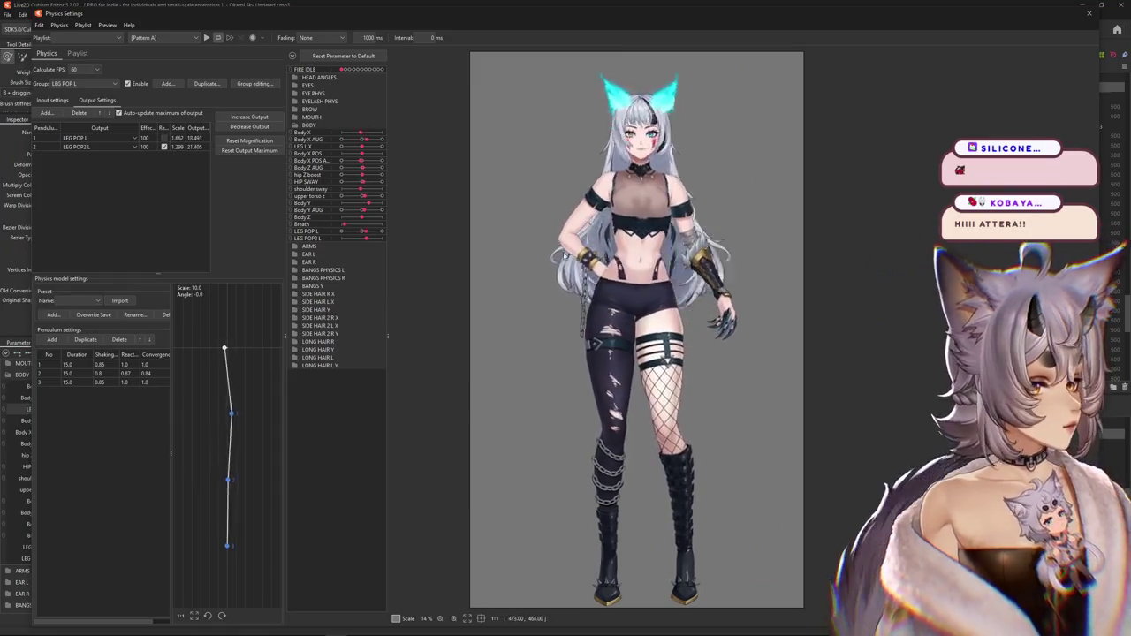
pyautogui.click(164, 84)
pyautogui.write('LEG X')
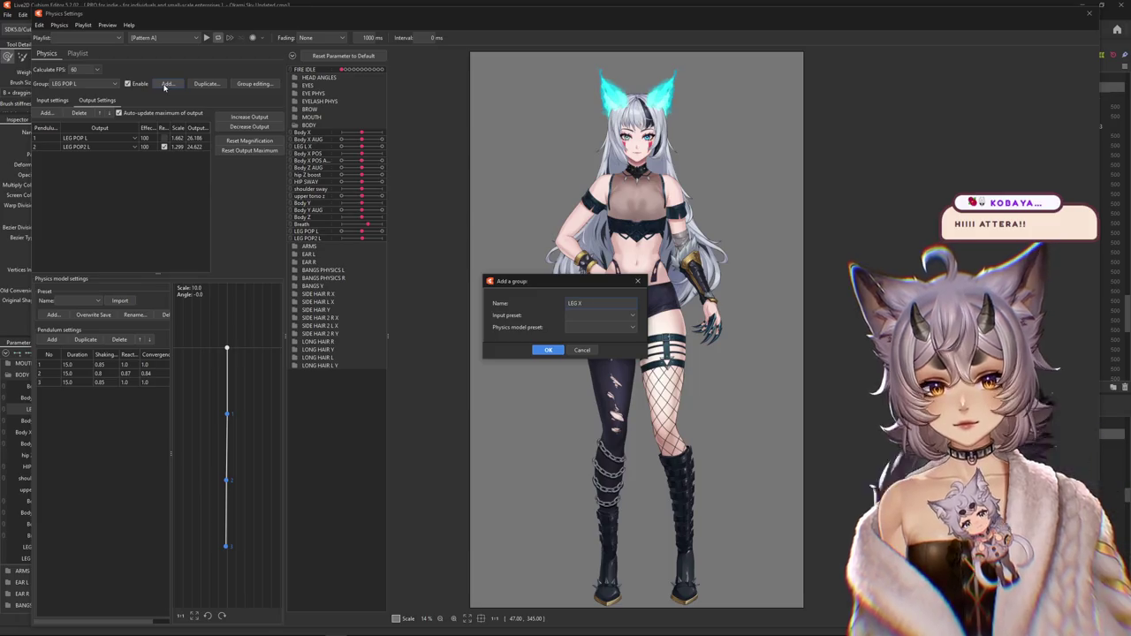
pyautogui.press('Return')
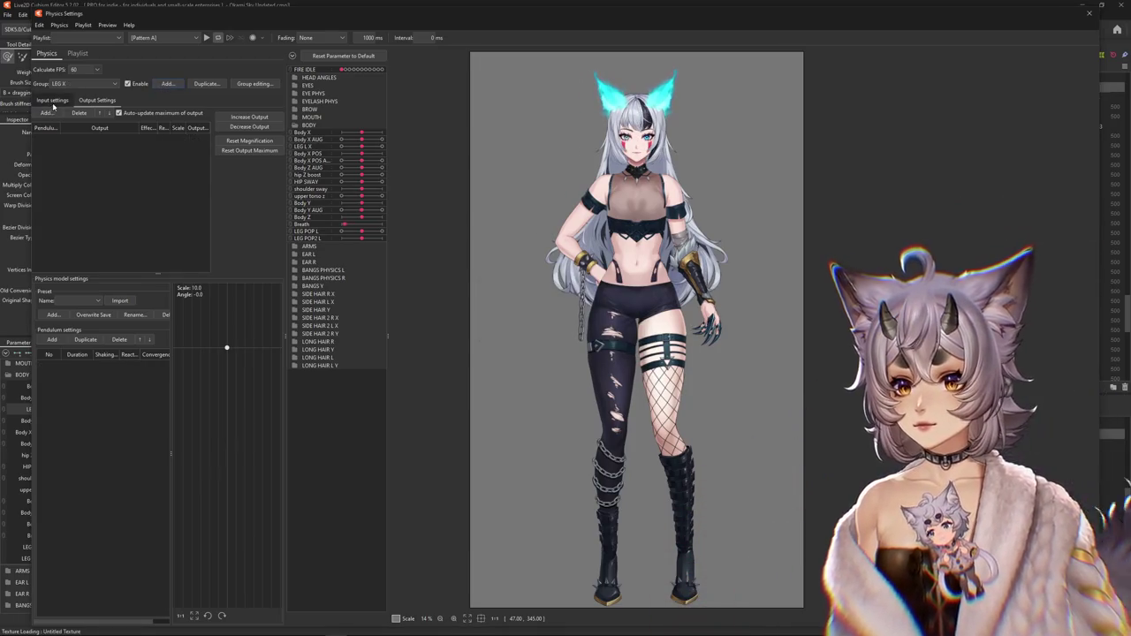
# - Add Body X AUG and Body Z AUG as LEG X inputs, weighted 70 and 30
pyautogui.click(51, 100)
pyautogui.click(199, 113)
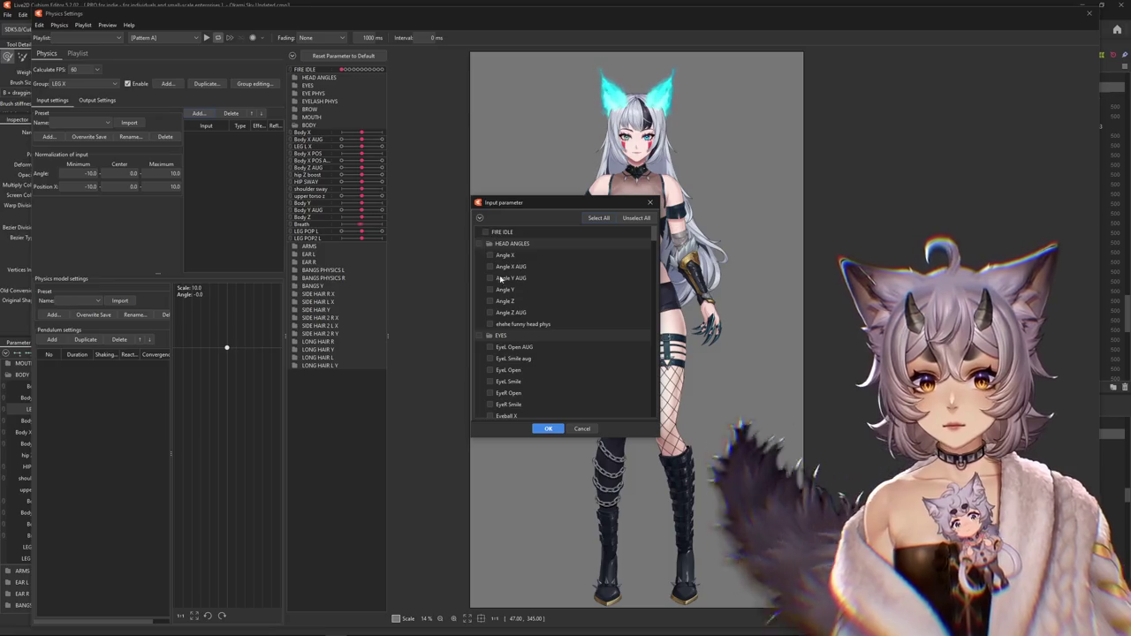
pyautogui.click(479, 218)
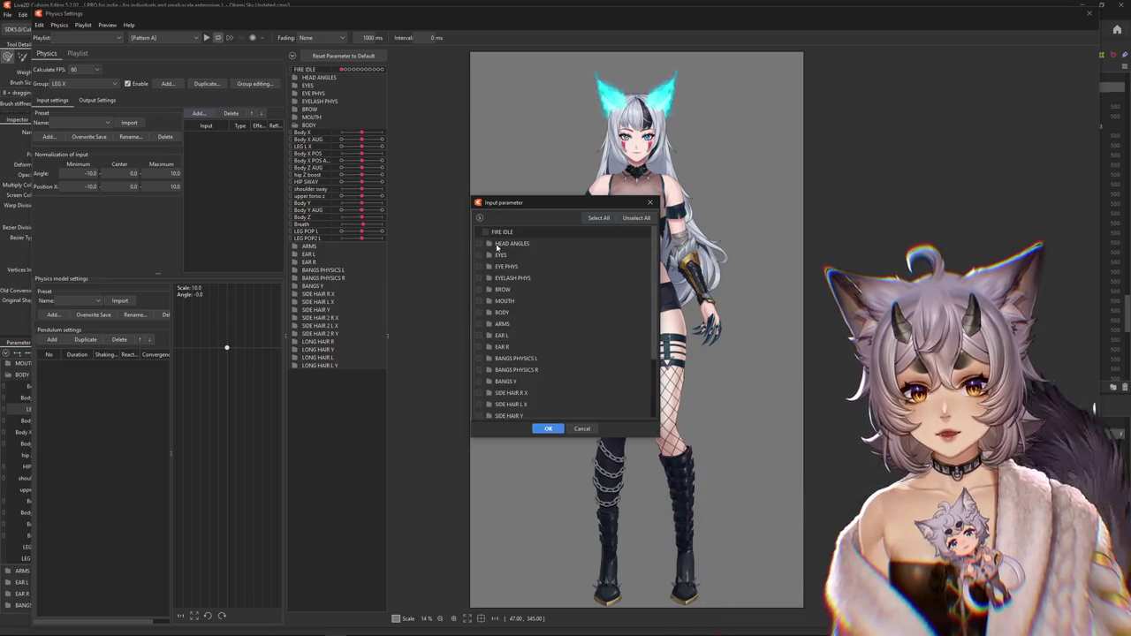
pyautogui.click(495, 315)
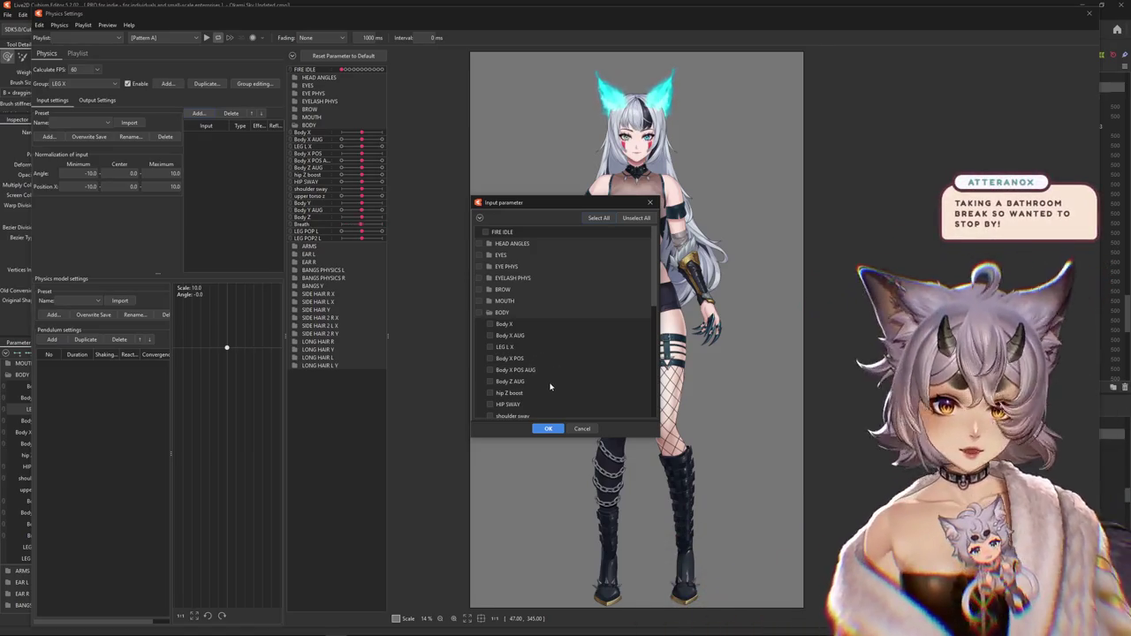
pyautogui.click(491, 336)
pyautogui.scroll(-1, 557, 334)
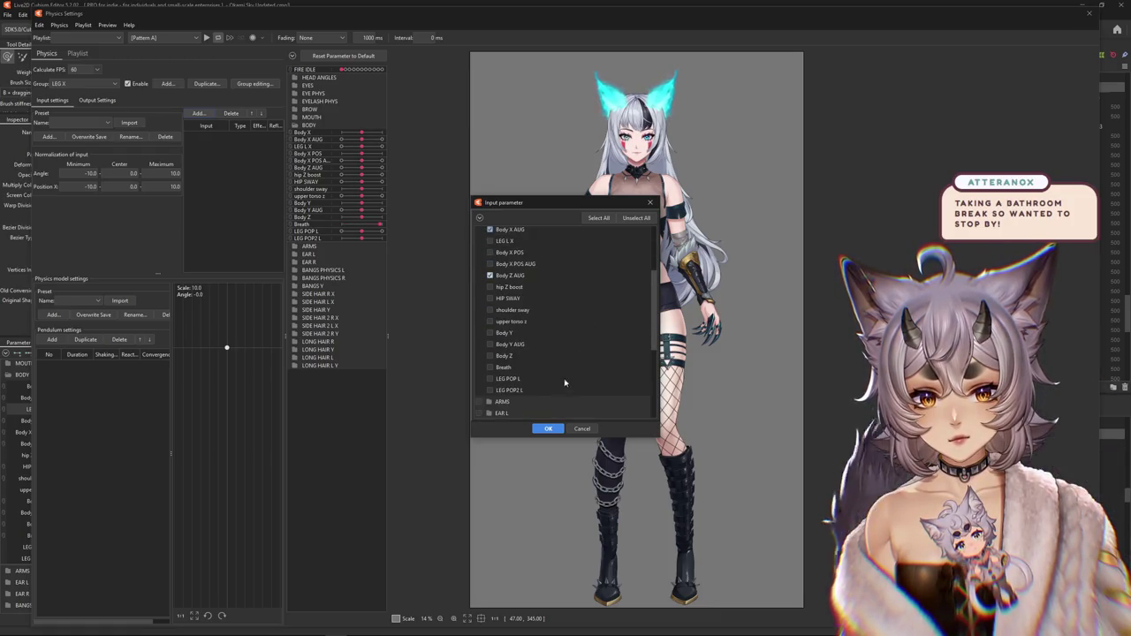
pyautogui.click(548, 429)
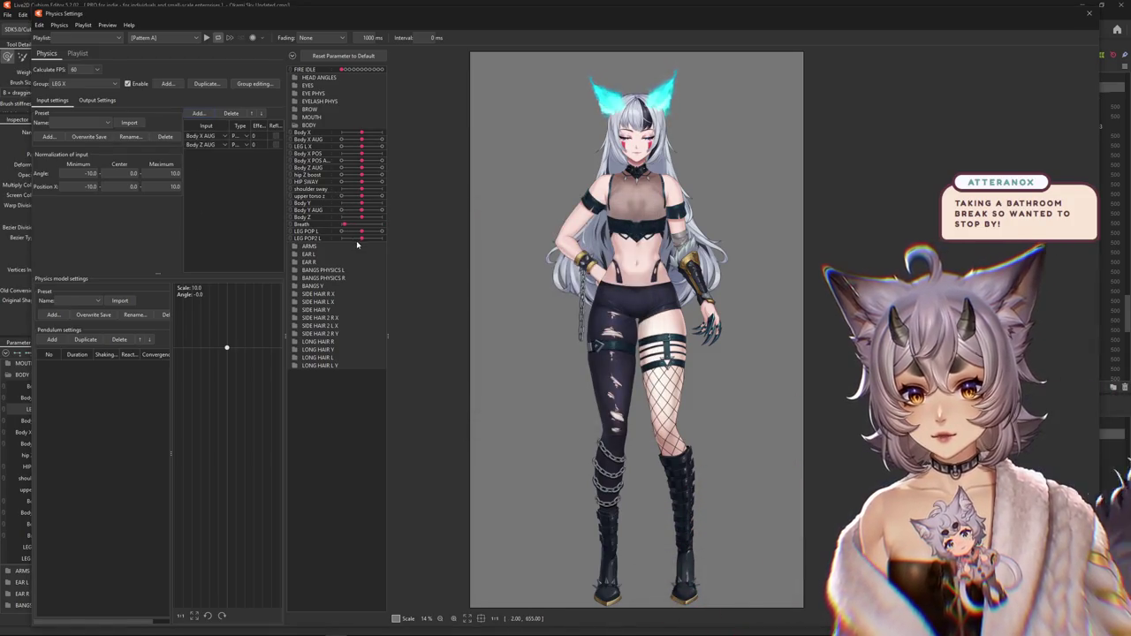
pyautogui.click(248, 137)
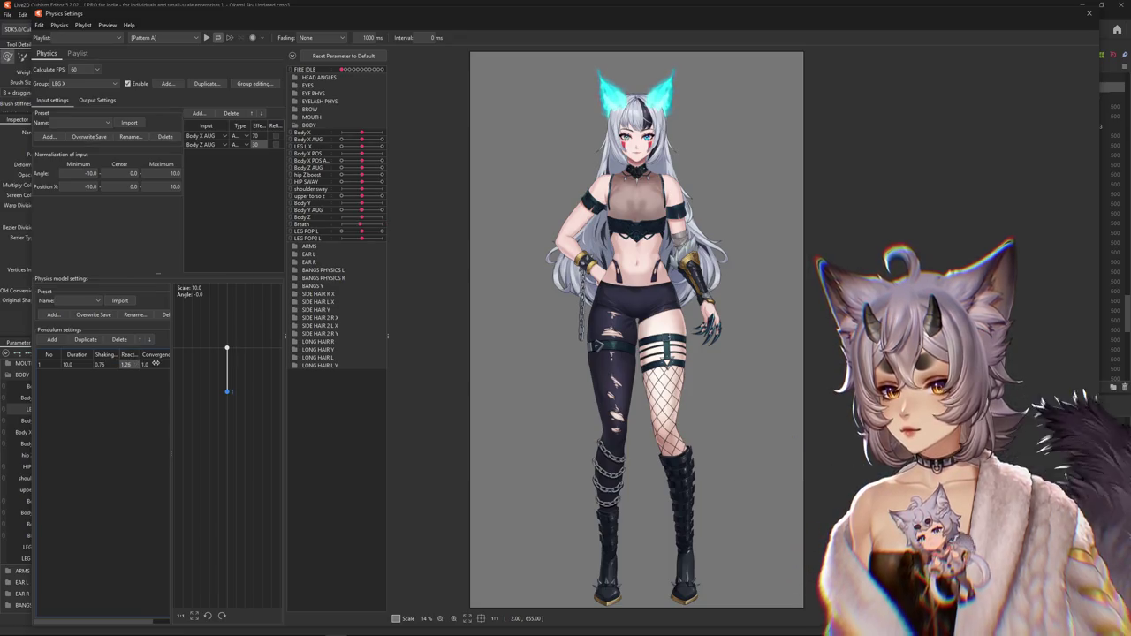
pyautogui.click(98, 100)
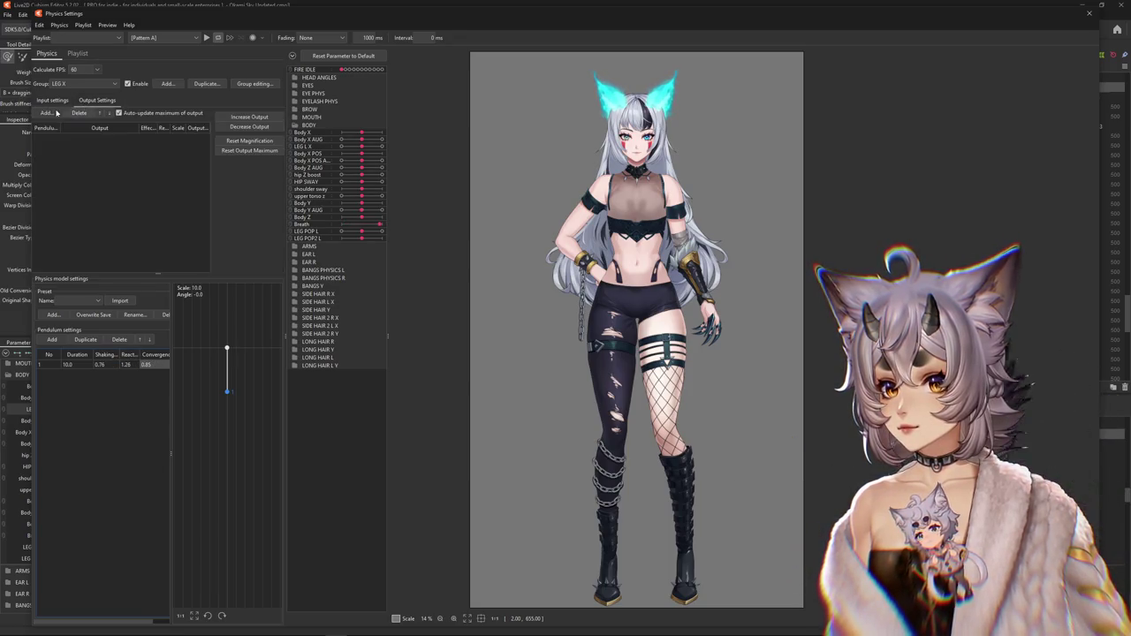
# - Assign LEG POP L as the group's output, then remove it again
pyautogui.click(46, 113)
pyautogui.click(479, 217)
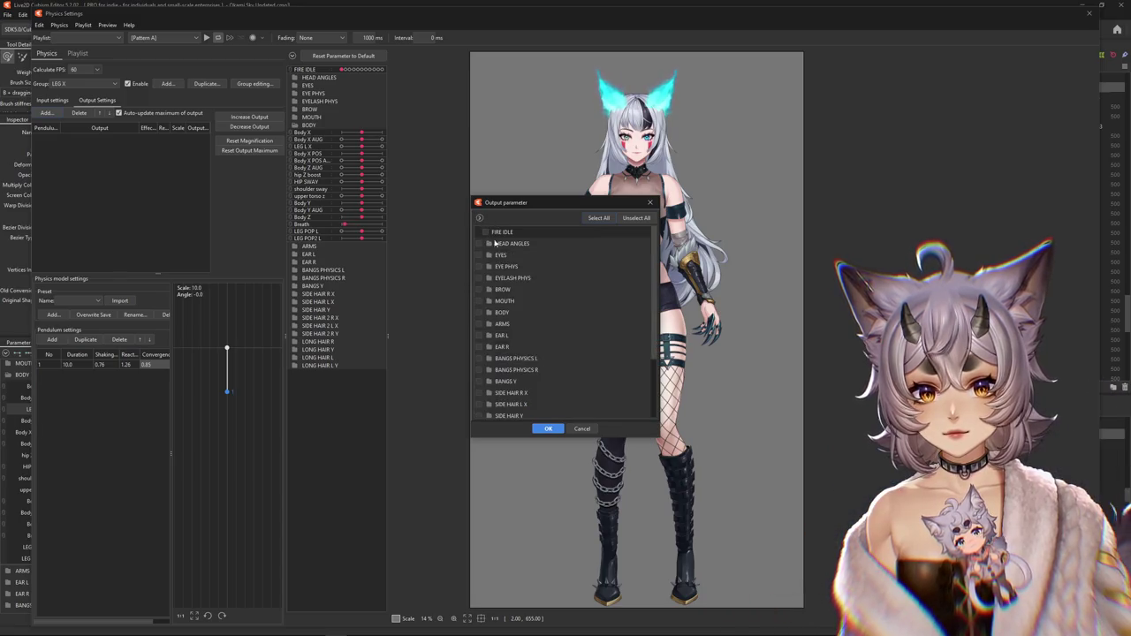
pyautogui.click(495, 309)
pyautogui.scroll(-1, 513, 343)
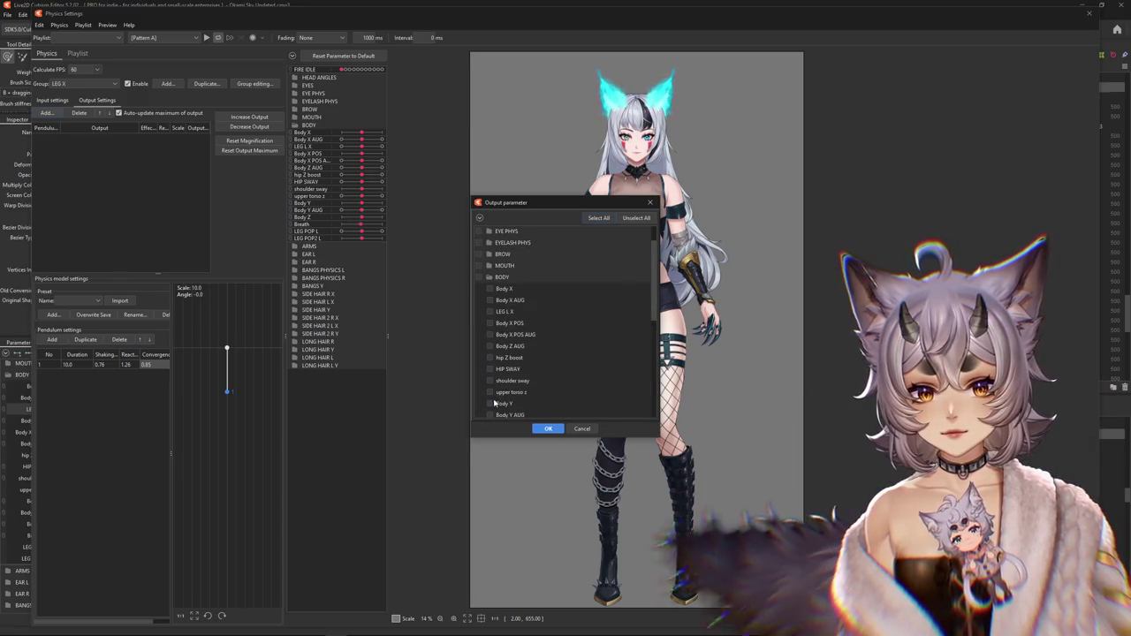
pyautogui.scroll(-1, 496, 398)
pyautogui.scroll(-1, 497, 398)
pyautogui.click(547, 429)
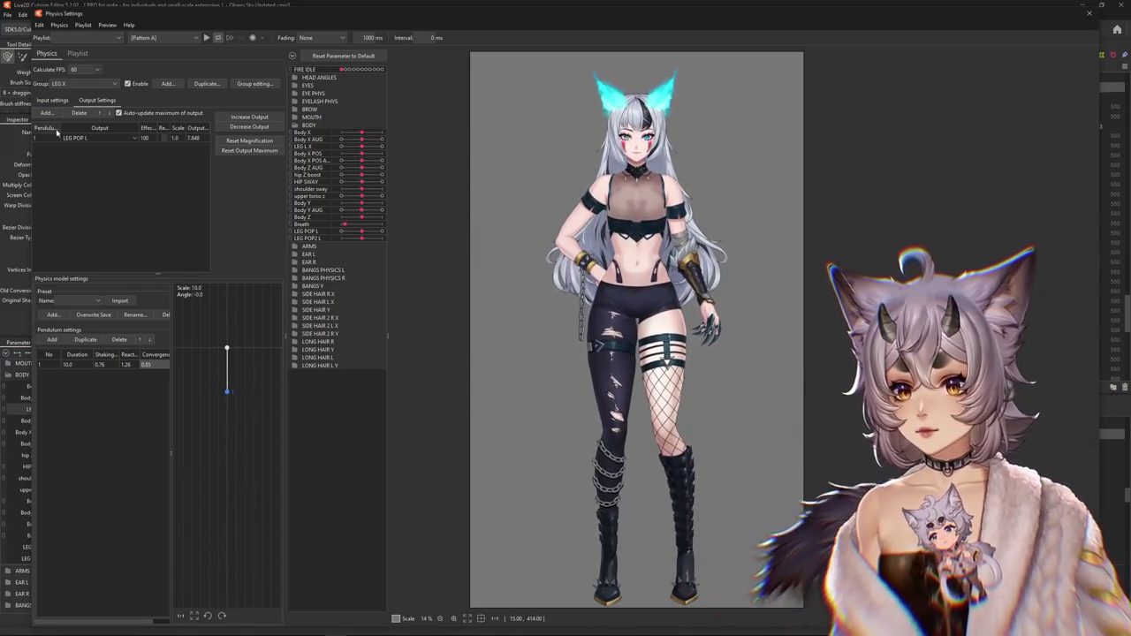
pyautogui.click(46, 114)
pyautogui.click(652, 202)
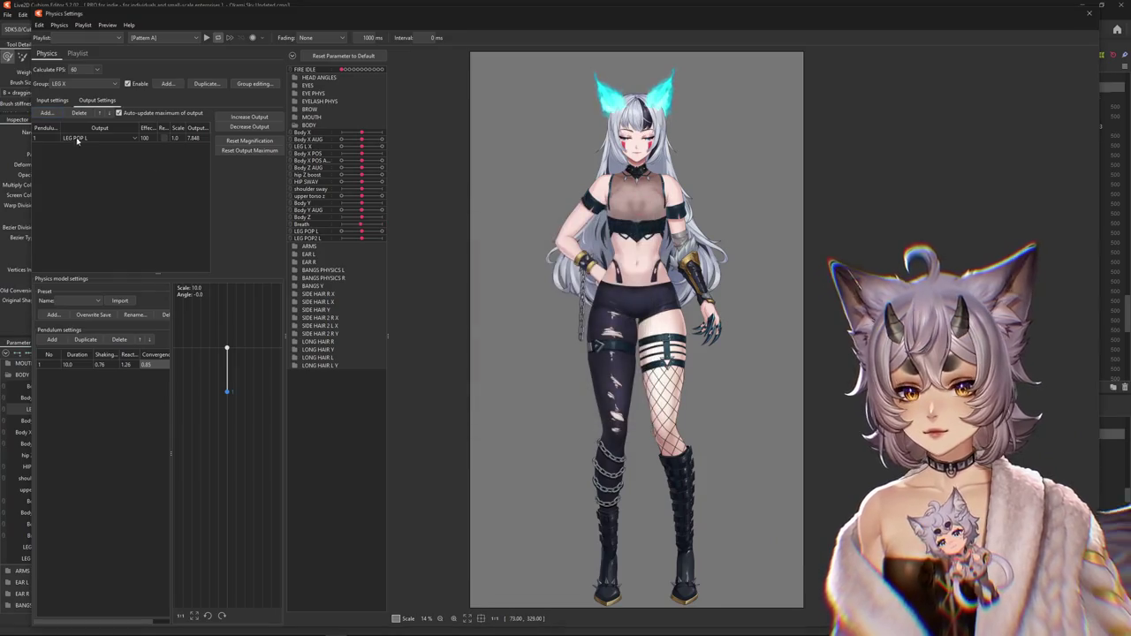
pyautogui.click(79, 113)
# - Choose LEG L X under BODY as the LEG X group's output
pyautogui.click(46, 114)
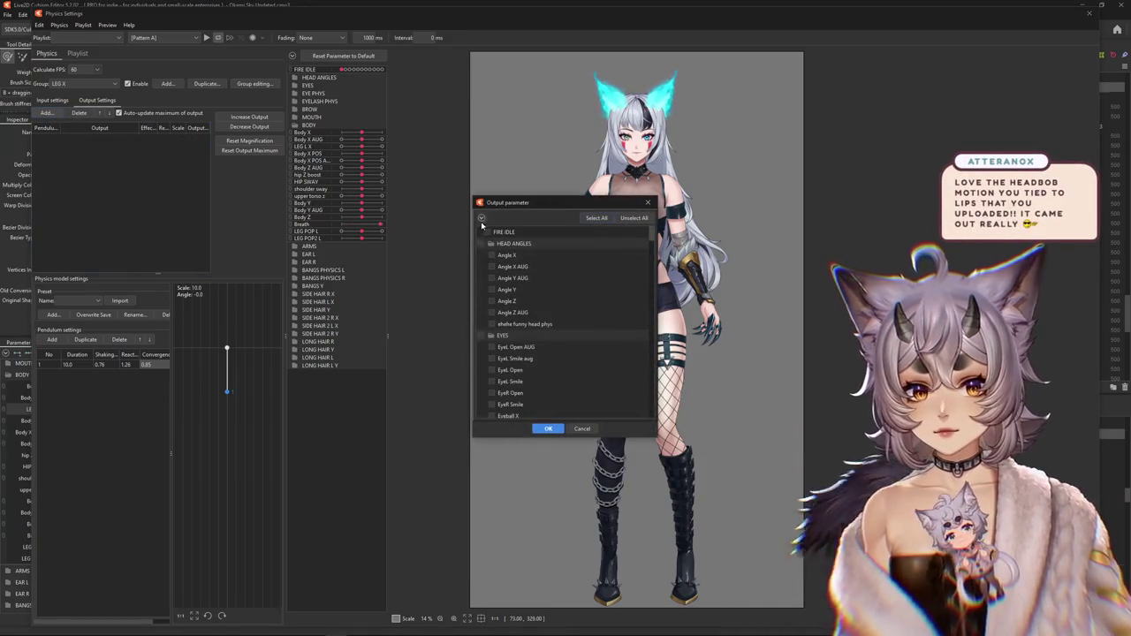
pyautogui.click(481, 219)
pyautogui.click(490, 313)
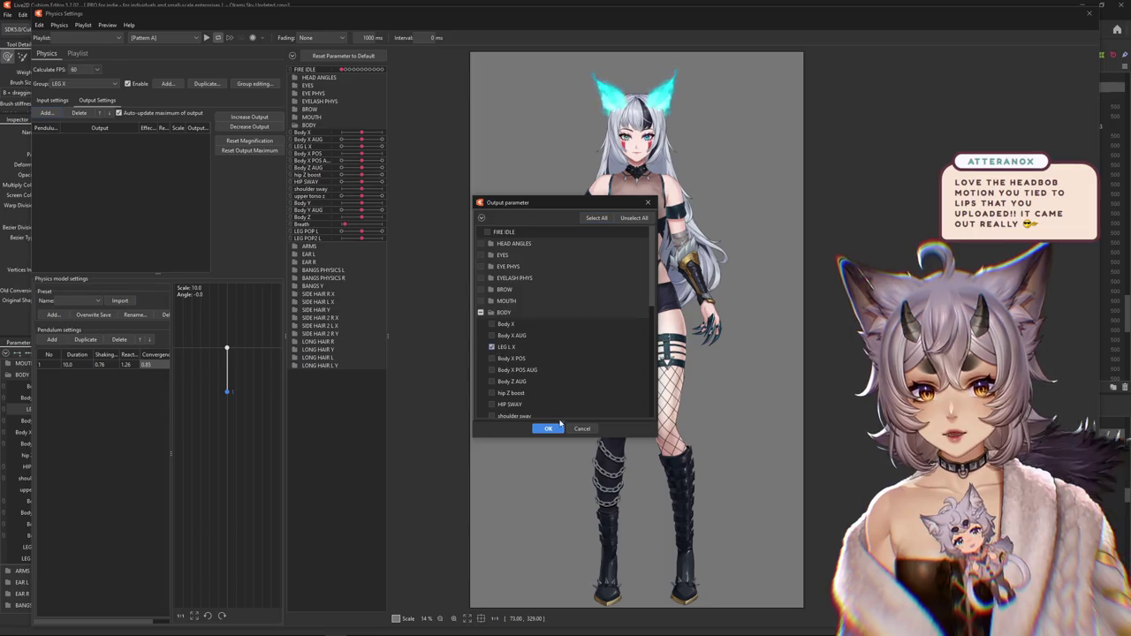
pyautogui.click(556, 428)
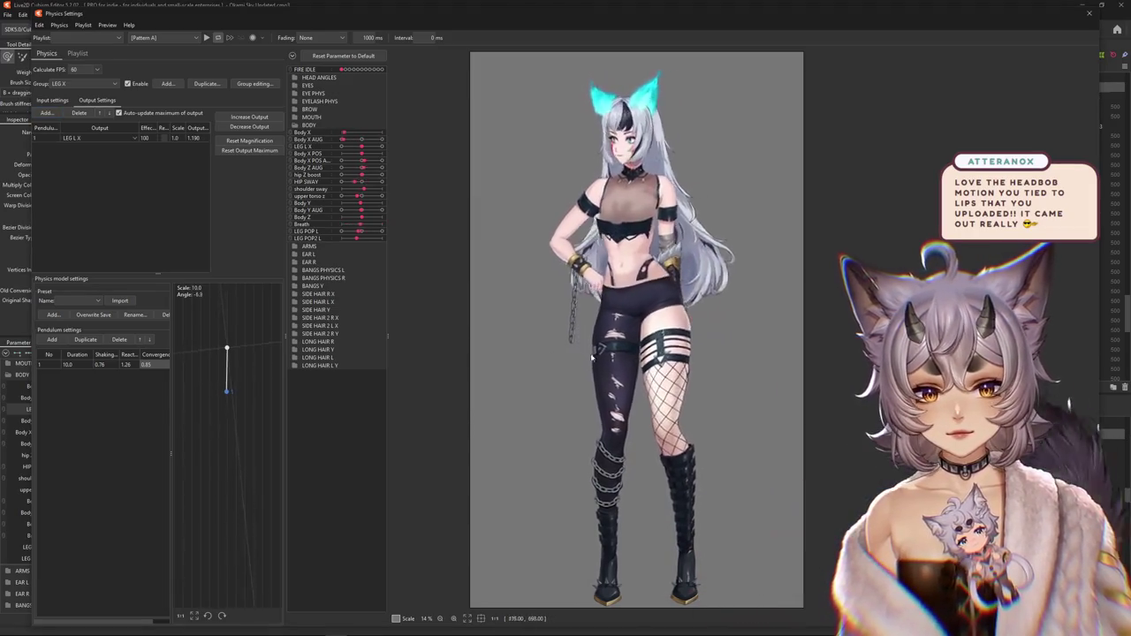
pyautogui.click(52, 100)
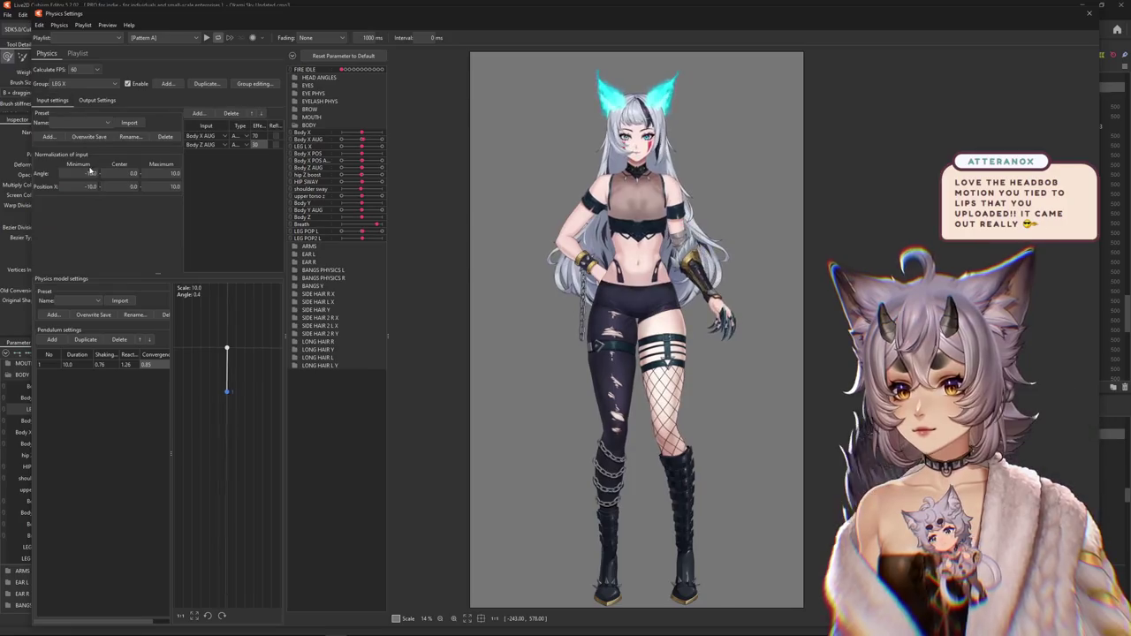
# - Widen the LEG X input angle range to −30 to 30
pyautogui.doubleClick(89, 173)
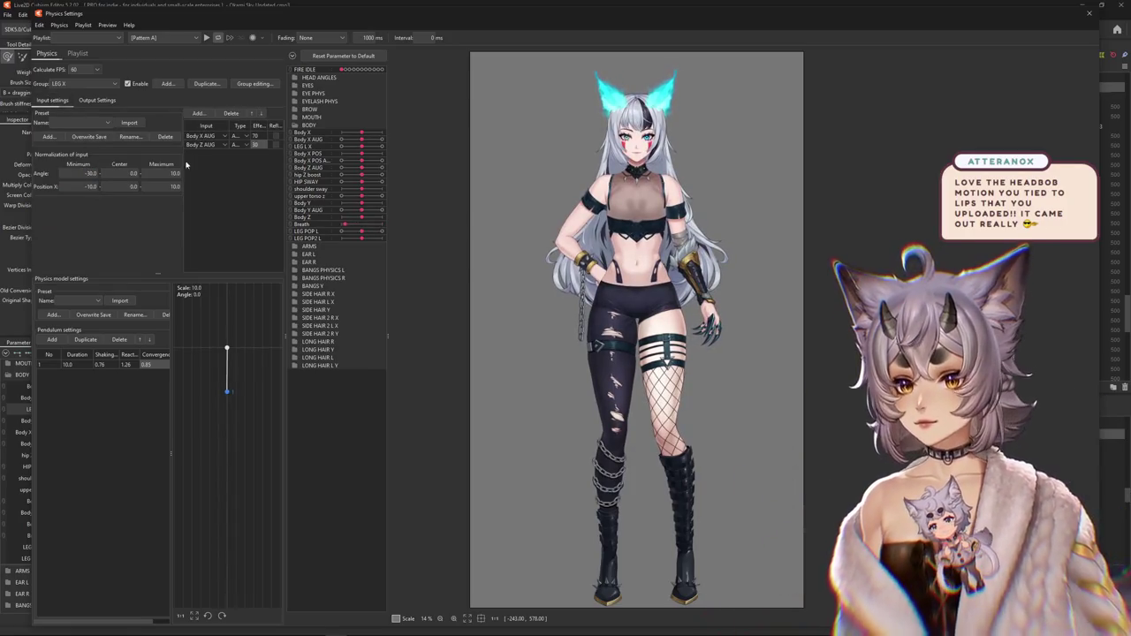
pyautogui.write('30')
pyautogui.press('Return')
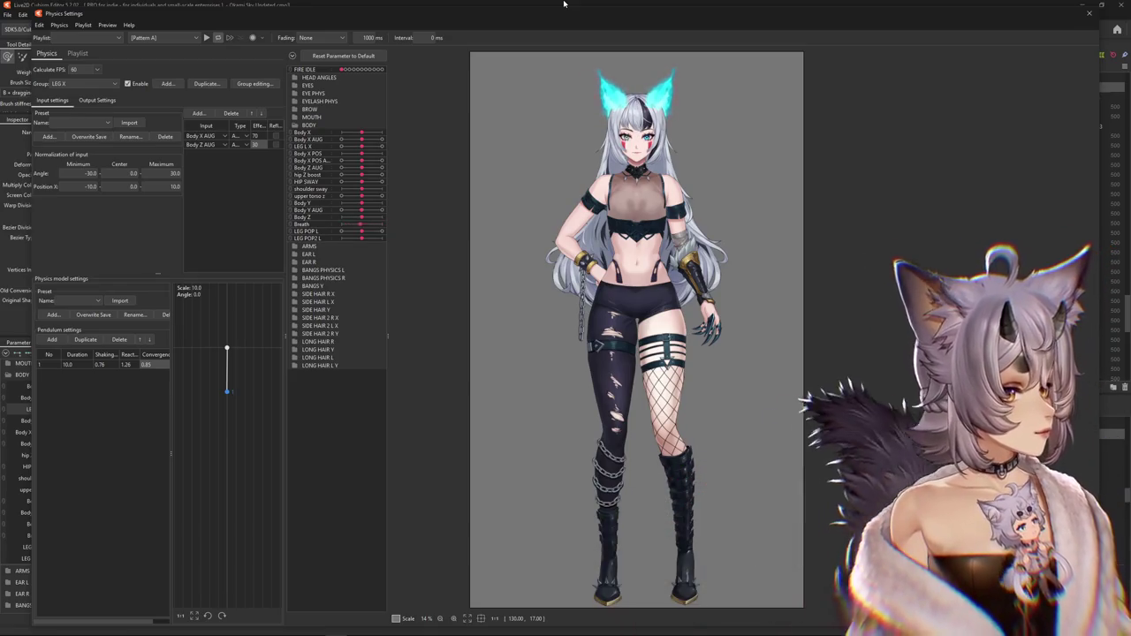
# - Decrease the LEG L X output scale to about 26.8
pyautogui.click(97, 100)
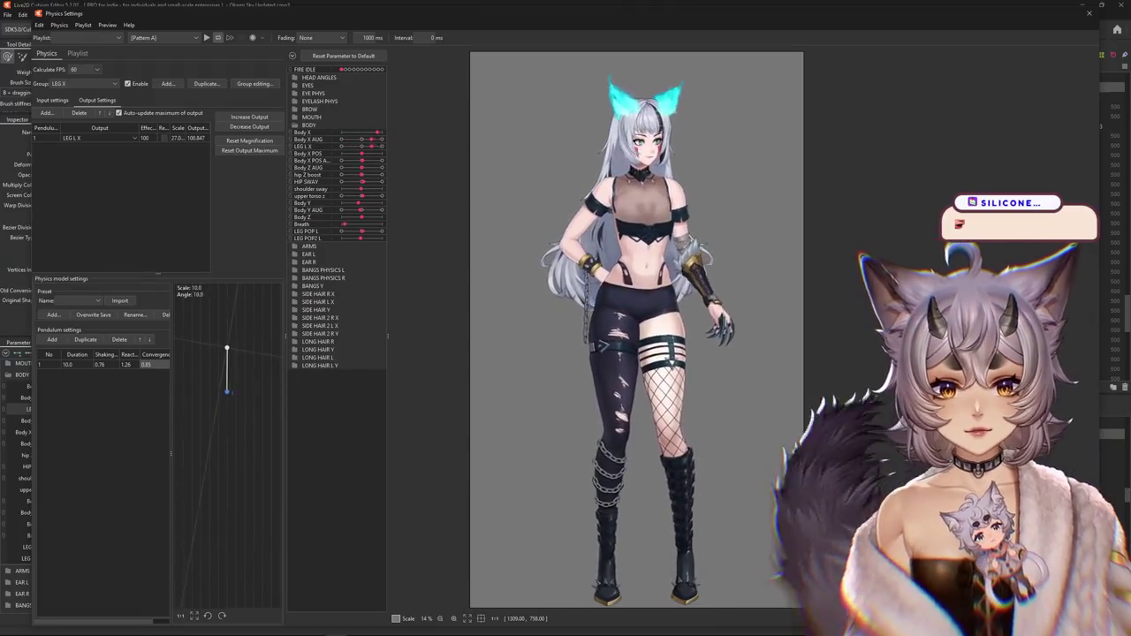
pyautogui.click(249, 127)
pyautogui.click(590, 329)
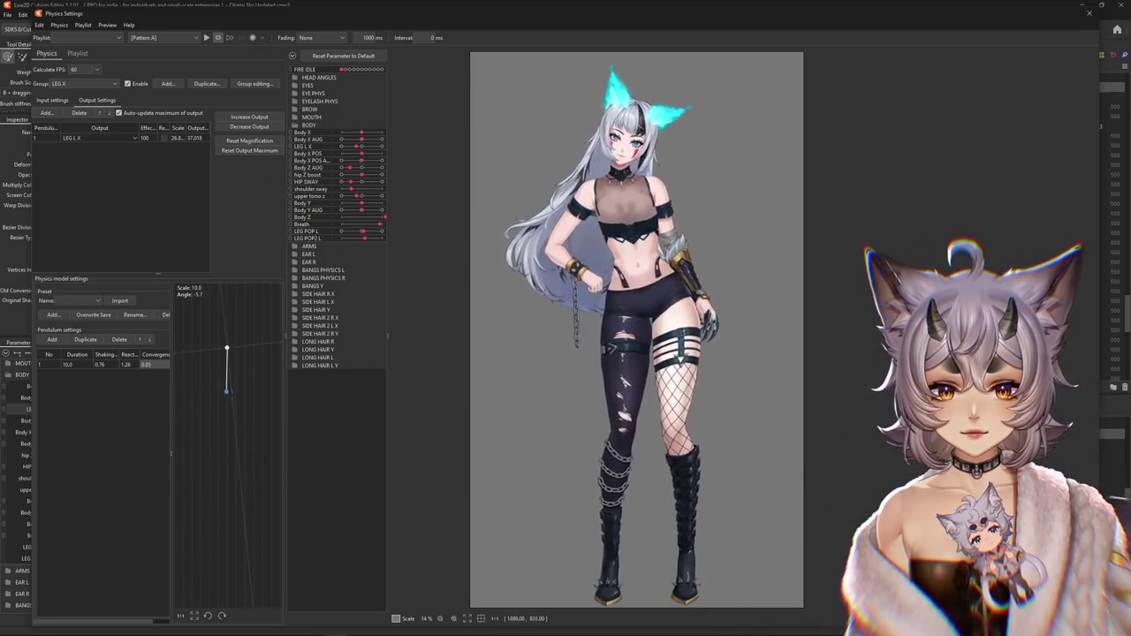
pyautogui.click(52, 100)
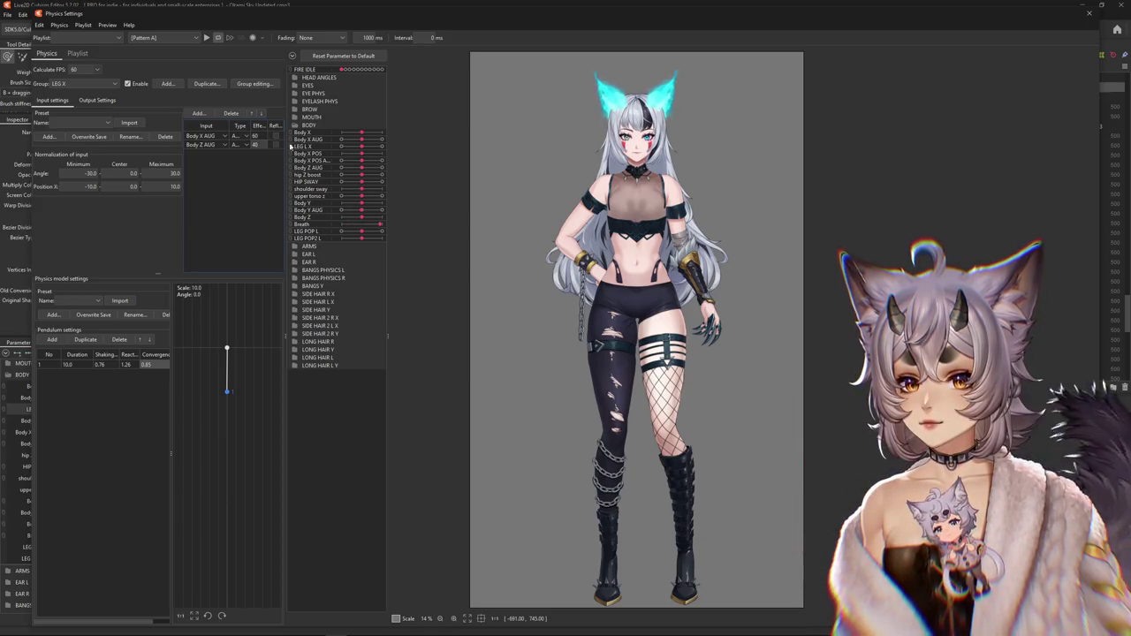
pyautogui.click(92, 101)
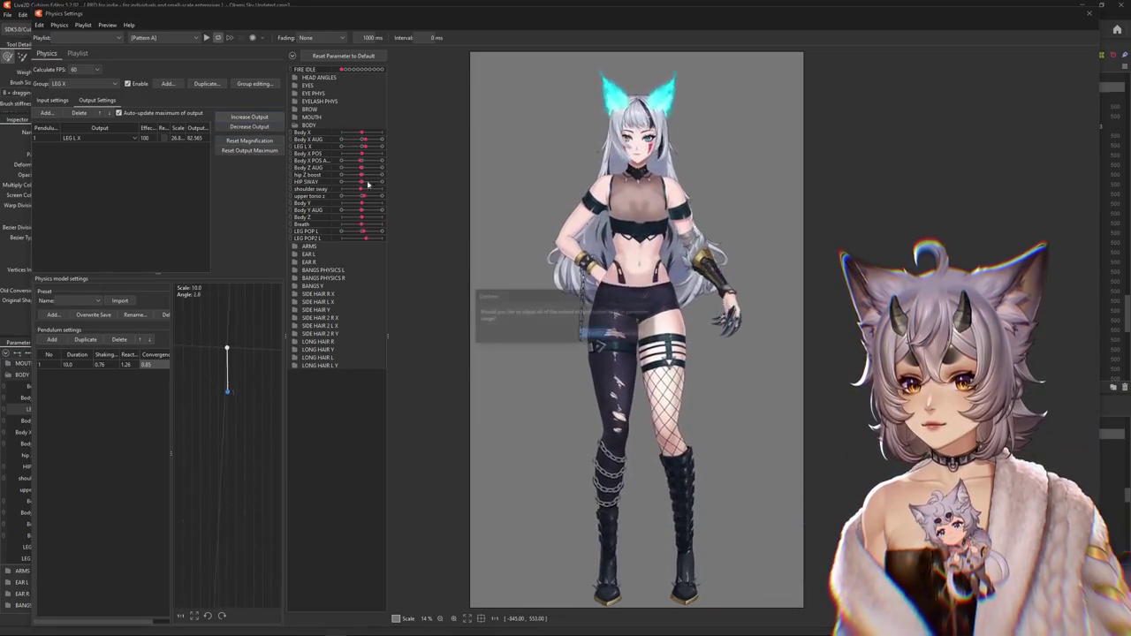
# - Accept the rescale so the LEG L X output reaches 100, at a scale of about 32.5
pyautogui.click(604, 336)
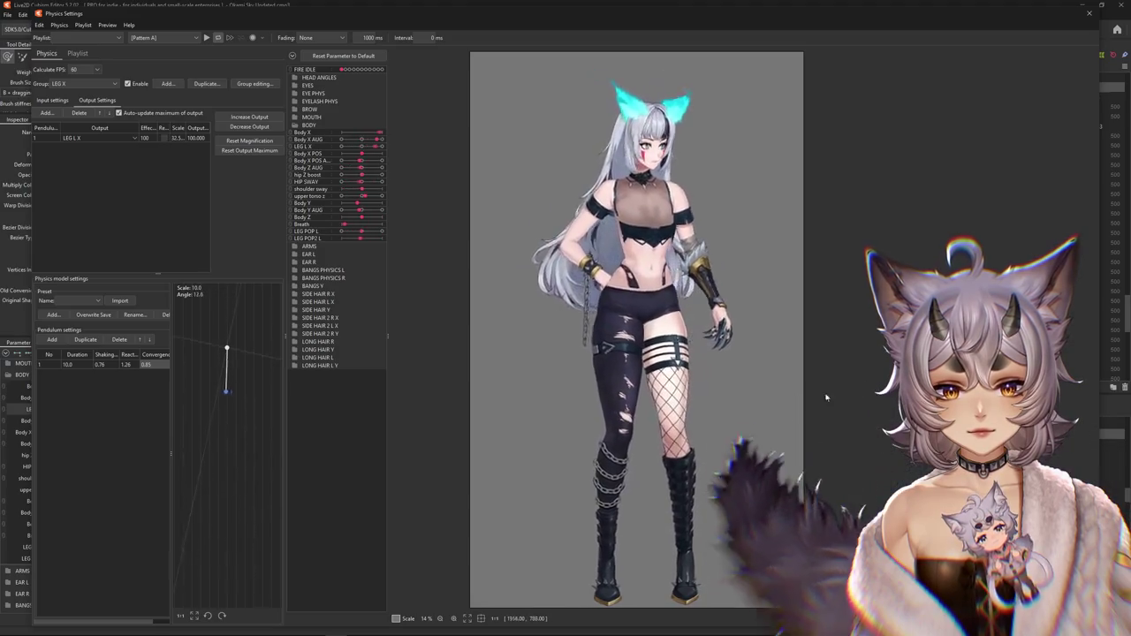
pyautogui.scroll(-2, 811, 393)
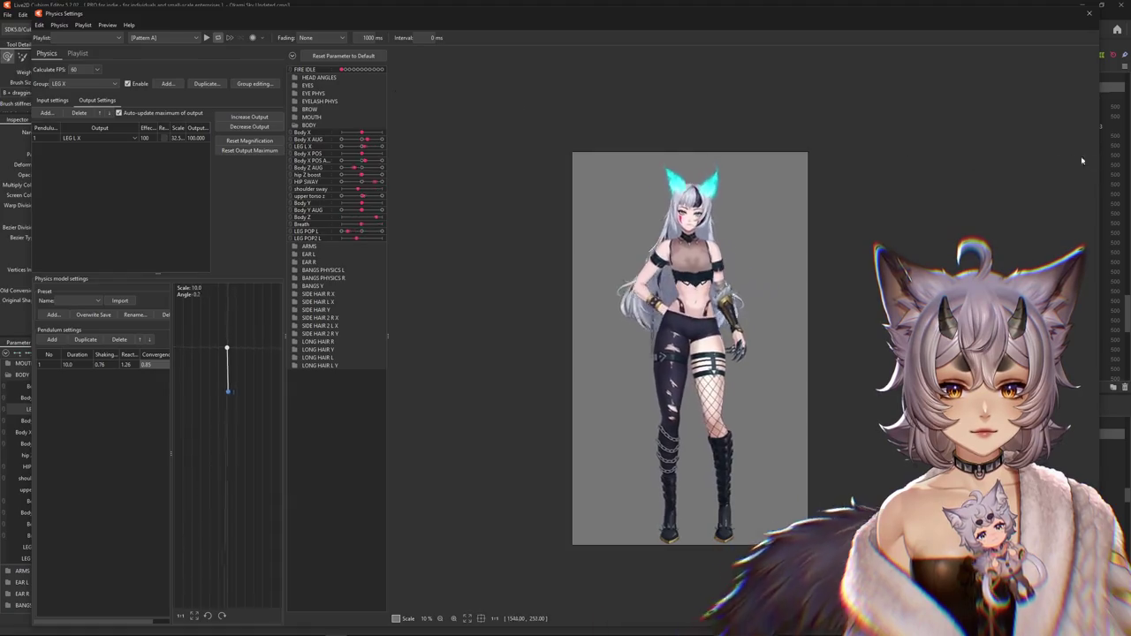
pyautogui.scroll(2, 799, 405)
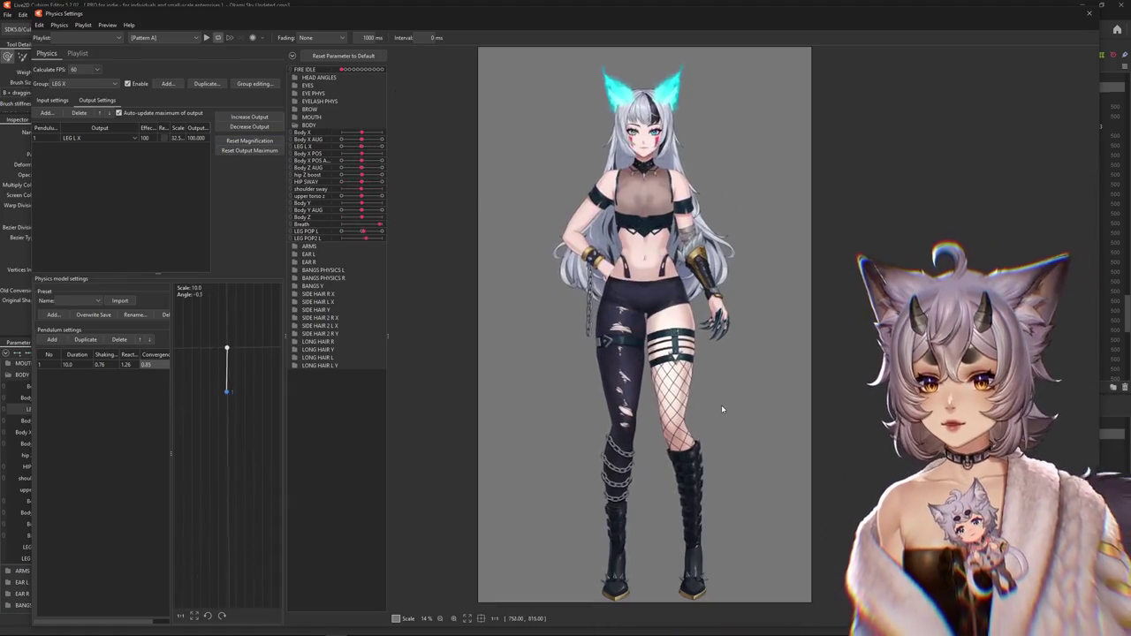
# - Review the full physics group list, then bring up the LEG X input settings
pyautogui.click(253, 83)
pyautogui.scroll(-10, 626, 334)
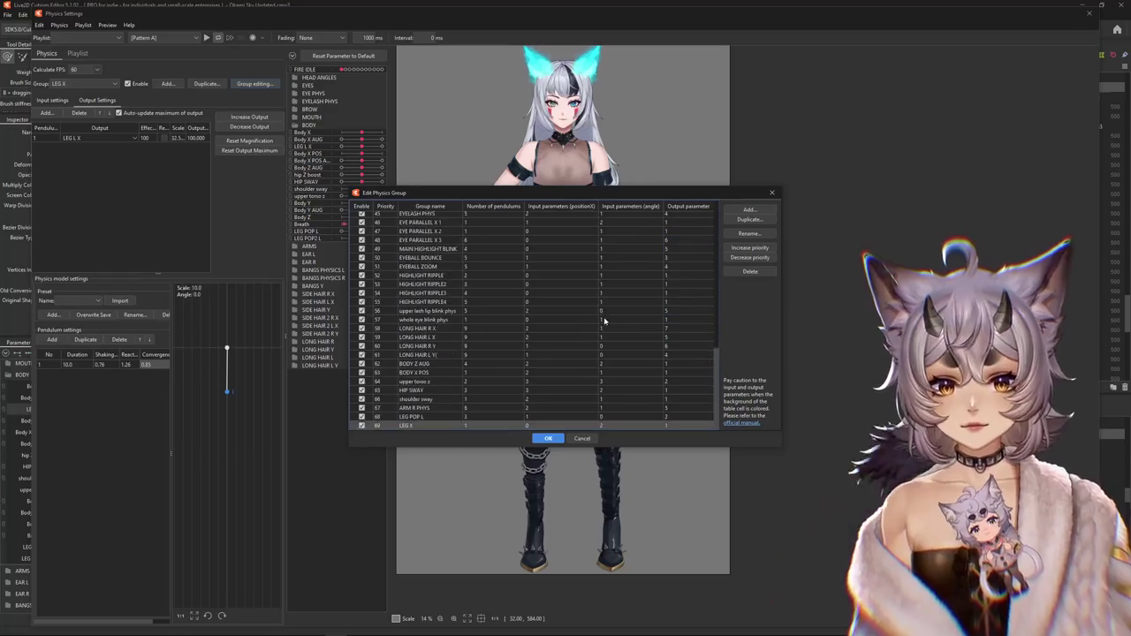
pyautogui.click(545, 438)
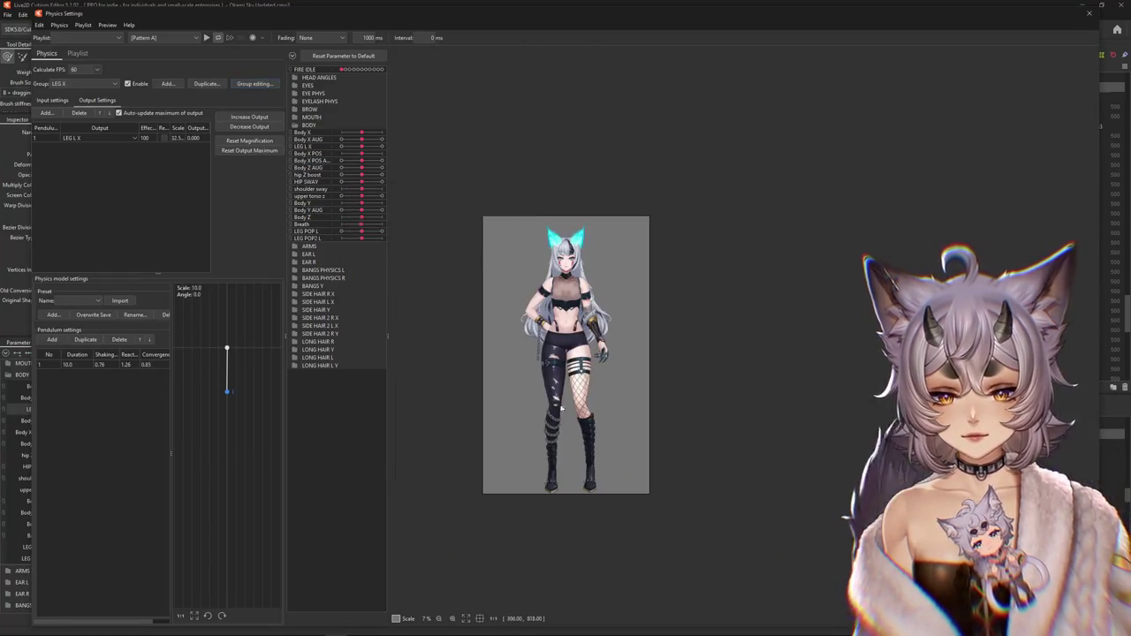
pyautogui.scroll(2, 541, 366)
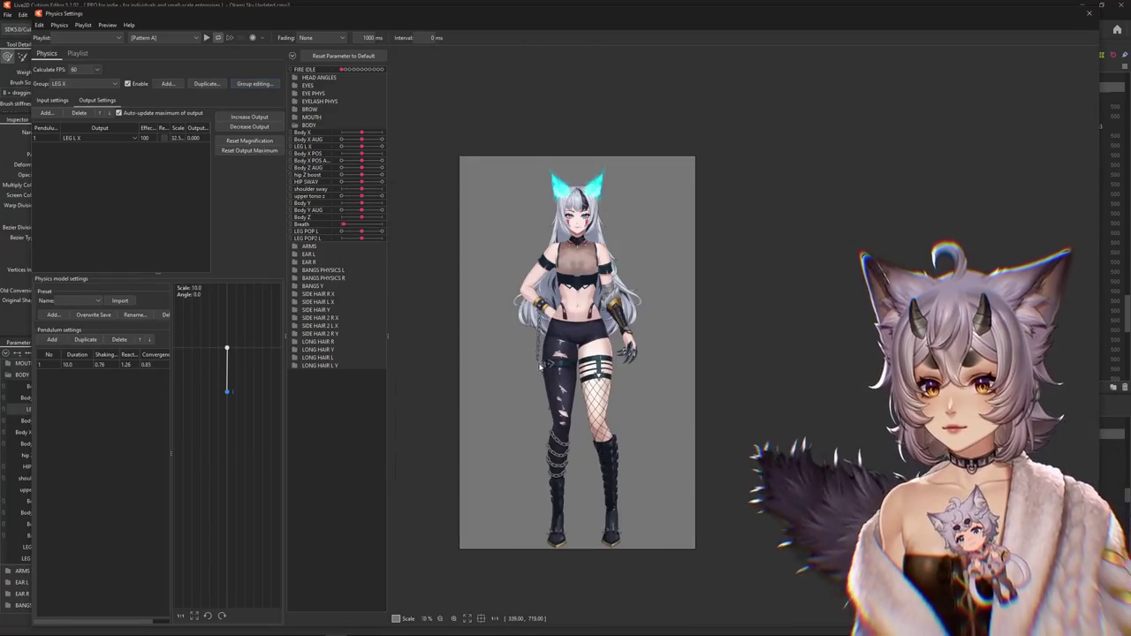
pyautogui.click(60, 100)
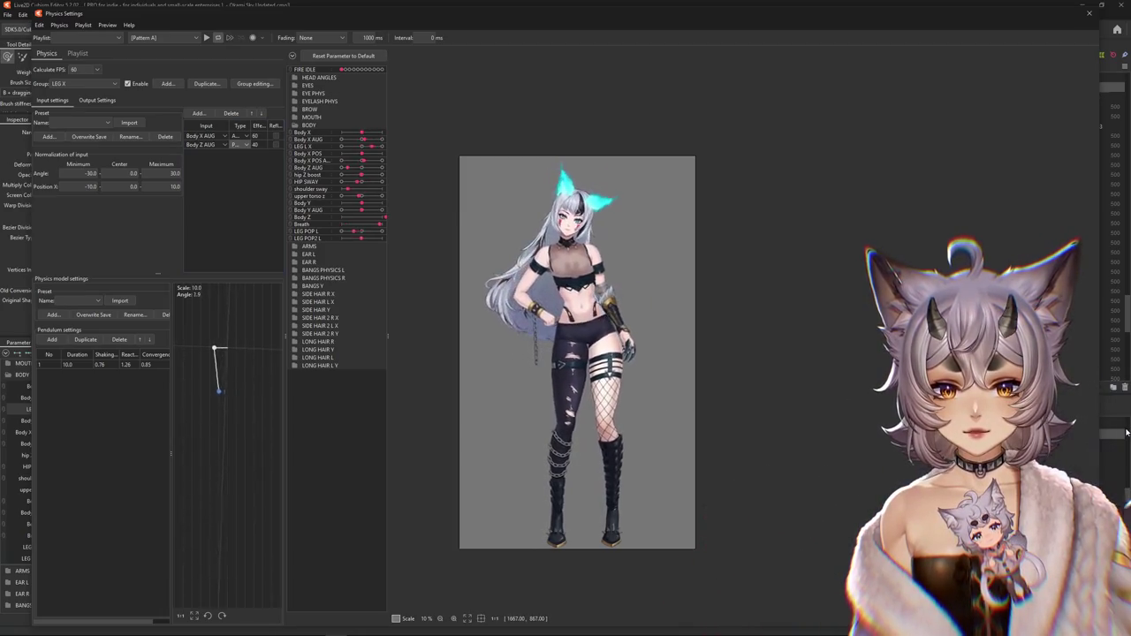
# - Enable Reflect on LEG X's Body Z AUG input and try changing its type, dismissing the notice
pyautogui.click(276, 144)
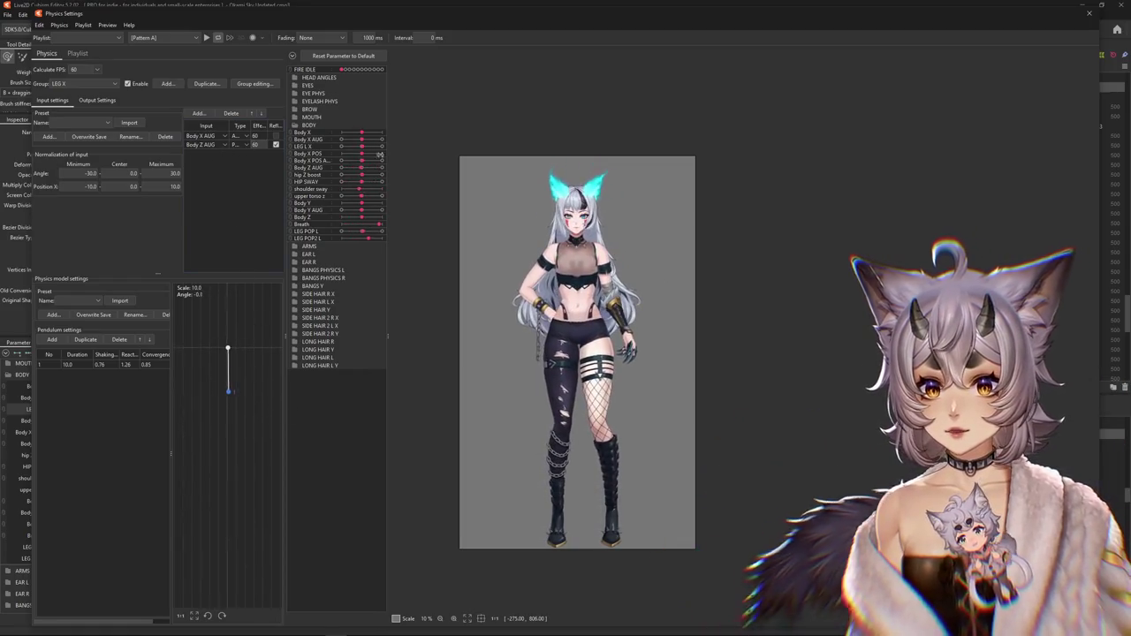
pyautogui.click(87, 103)
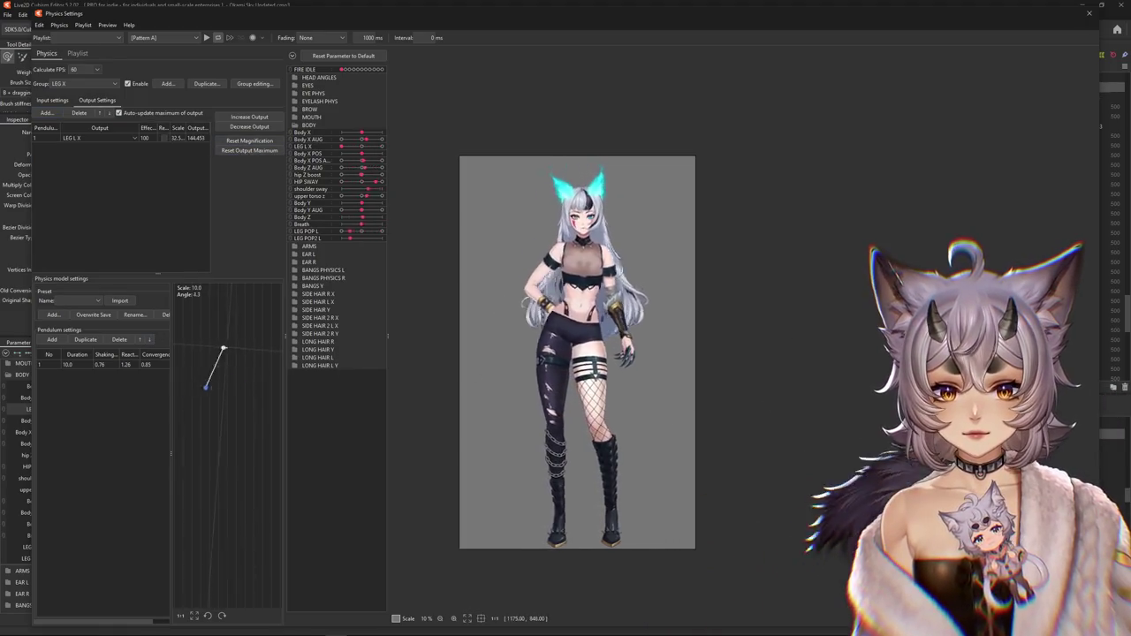
pyautogui.click(52, 100)
pyautogui.click(240, 164)
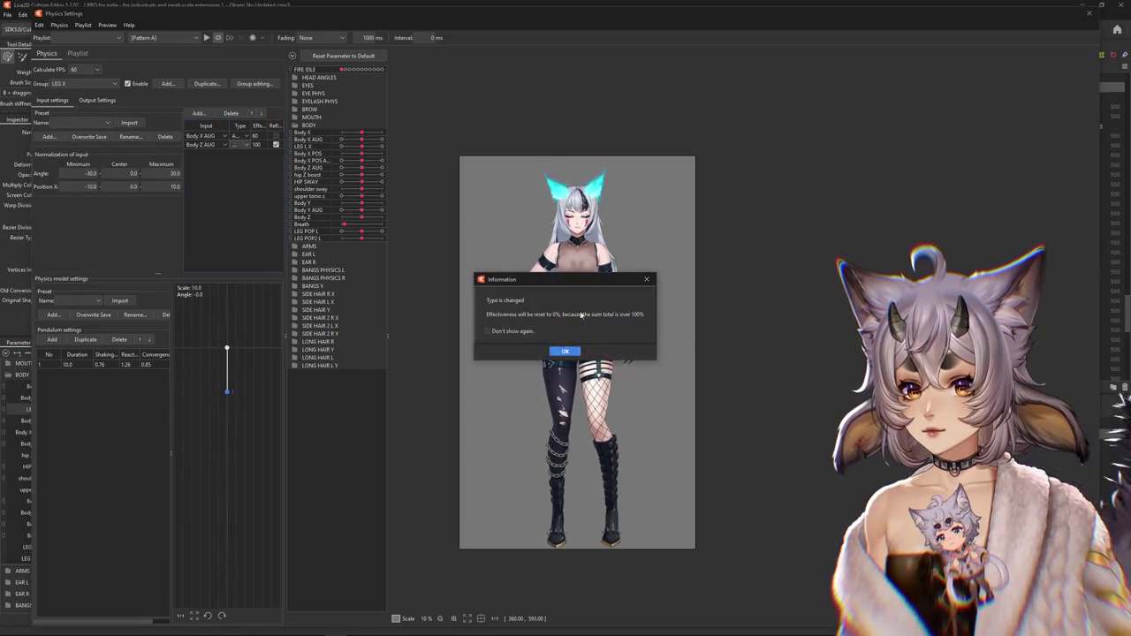
pyautogui.click(567, 351)
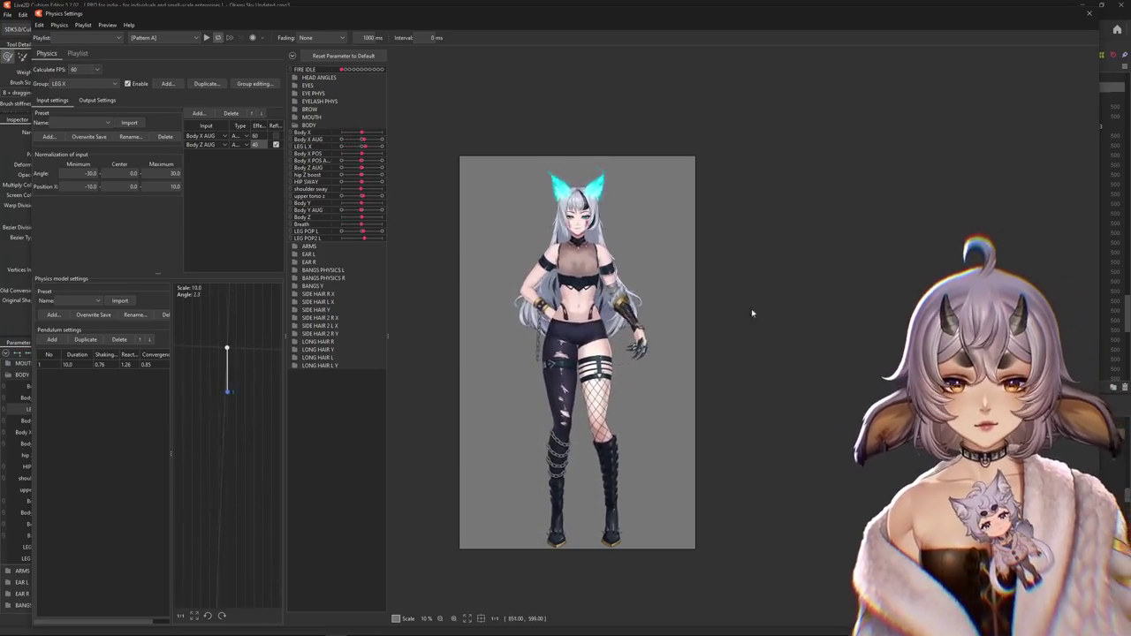
pyautogui.scroll(2, 698, 212)
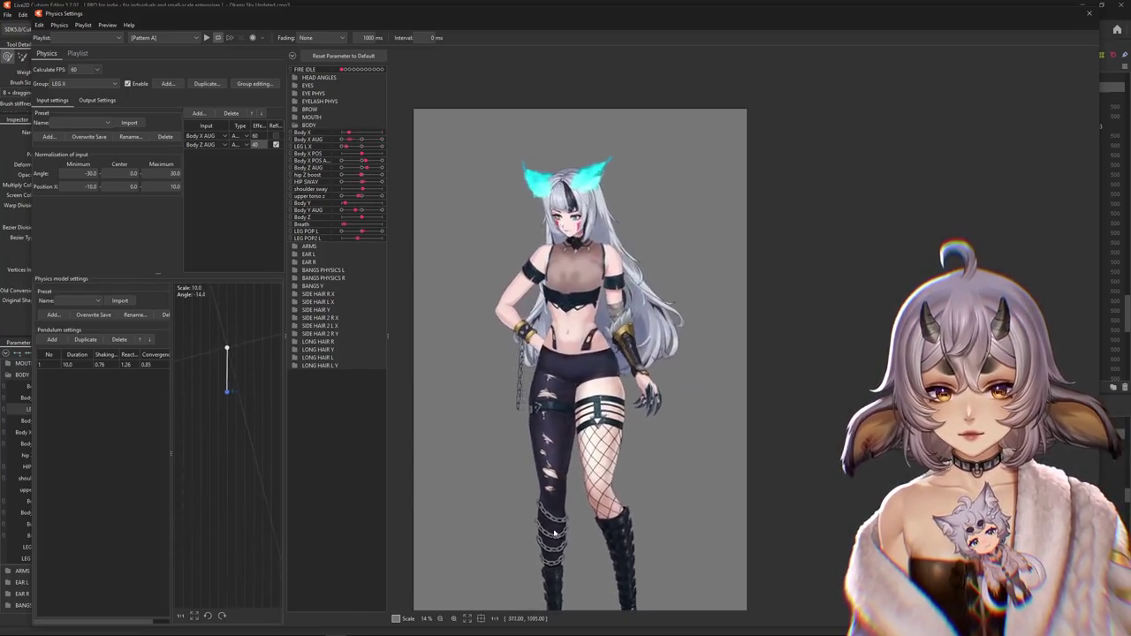
pyautogui.moveTo(565, 517); pyautogui.dragTo(566, 482)
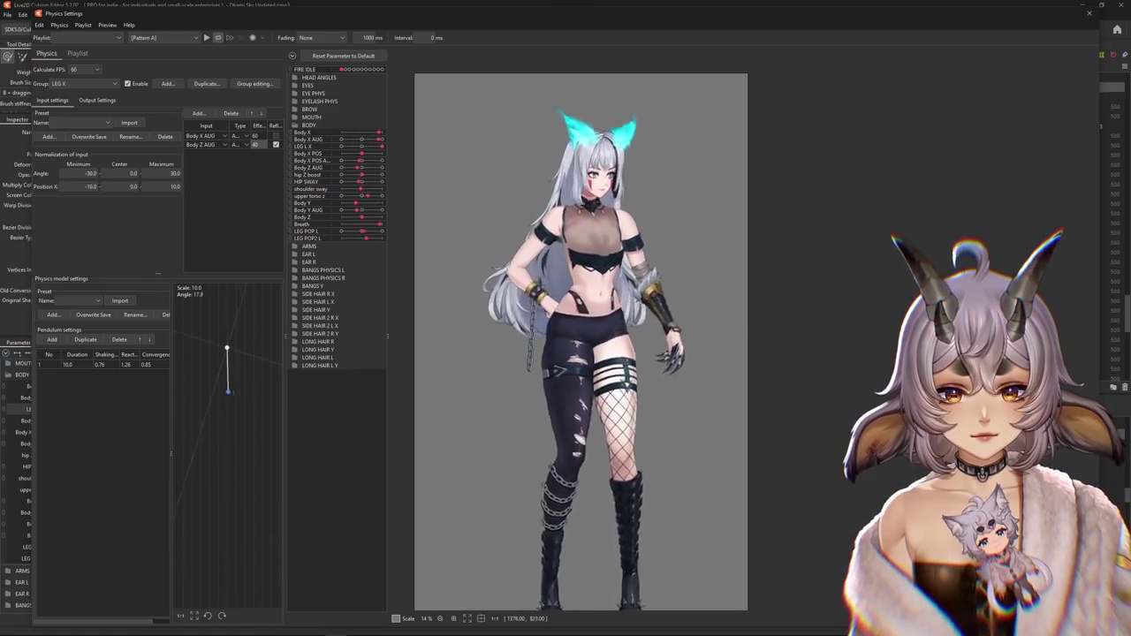
pyautogui.moveTo(442, 326)
pyautogui.mouseDown()
pyautogui.moveTo(484, 298)
pyautogui.moveTo(478, 285)
pyautogui.mouseUp()
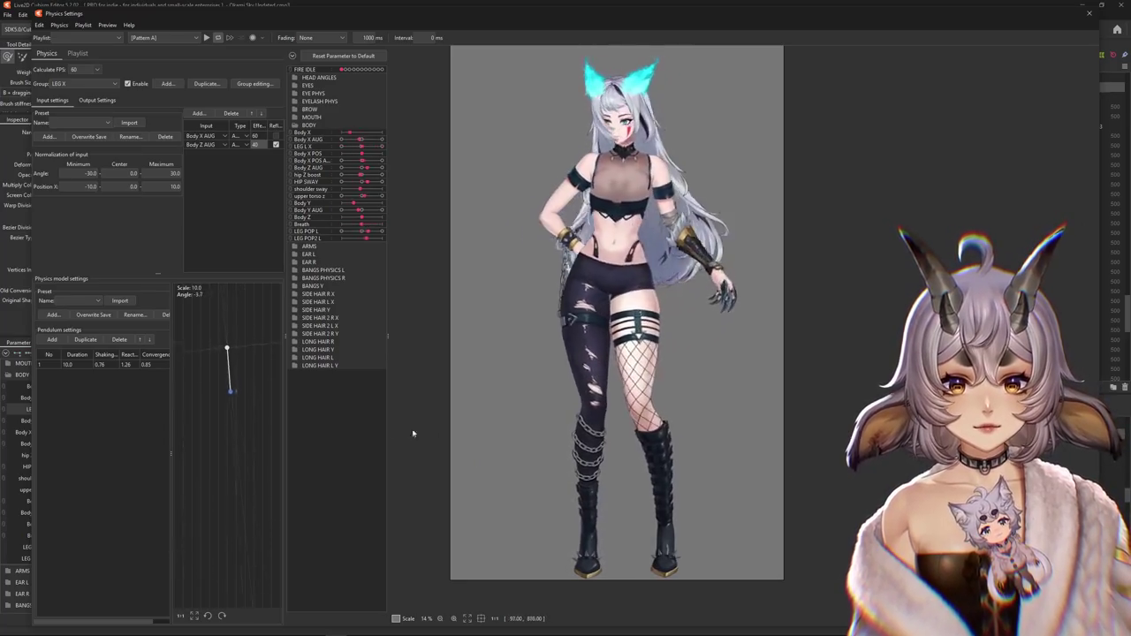
pyautogui.moveTo(673, 182); pyautogui.dragTo(649, 236)
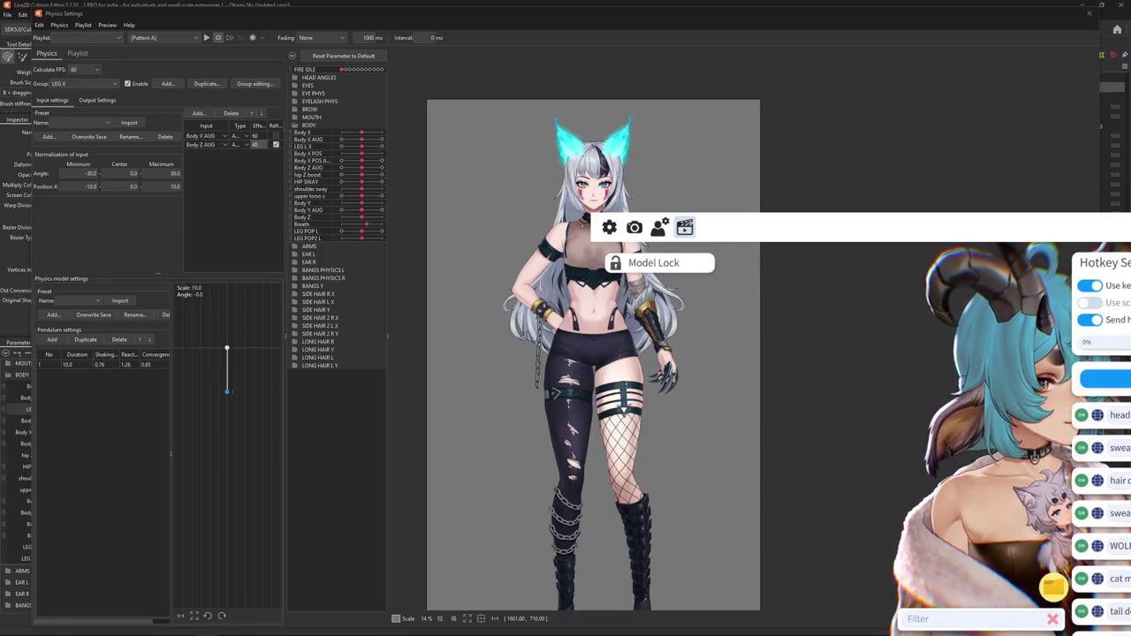
# - Pick hair color.exp3.json as the hotkey's expression and confirm the selection
pyautogui.scroll(-3, 903, 476)
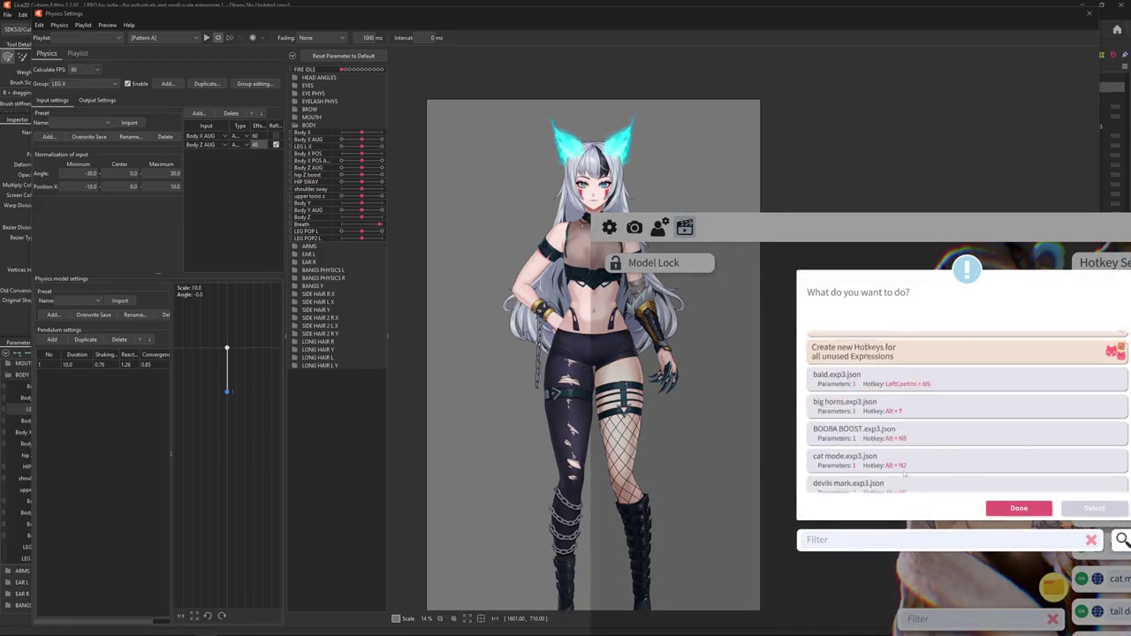
pyautogui.scroll(-1, 897, 386)
pyautogui.scroll(-2, 882, 455)
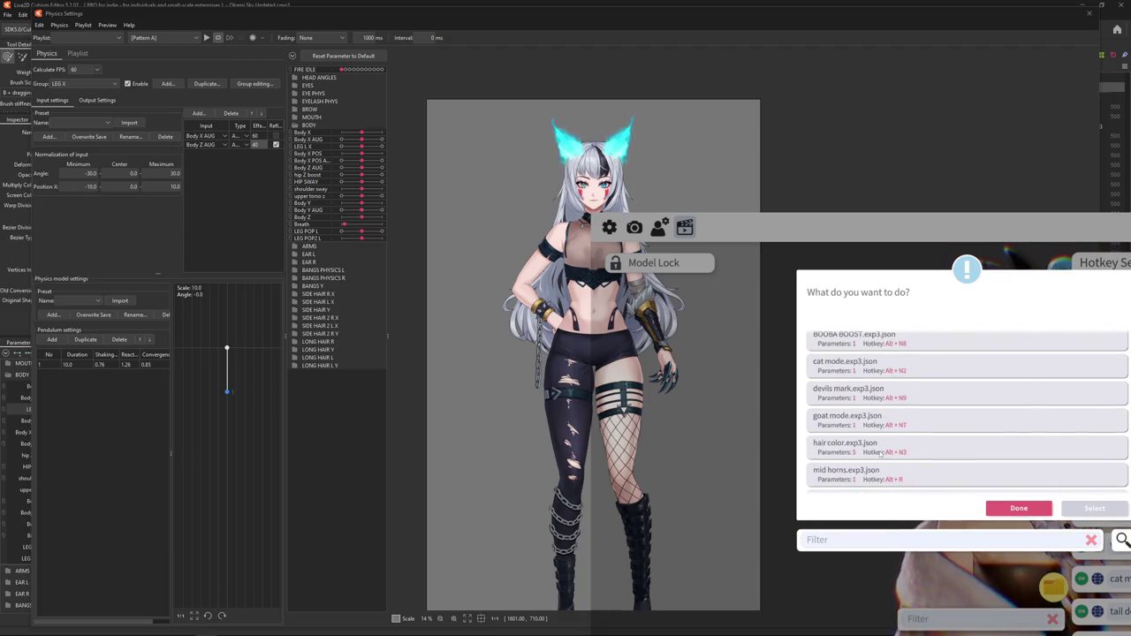
pyautogui.click(965, 451)
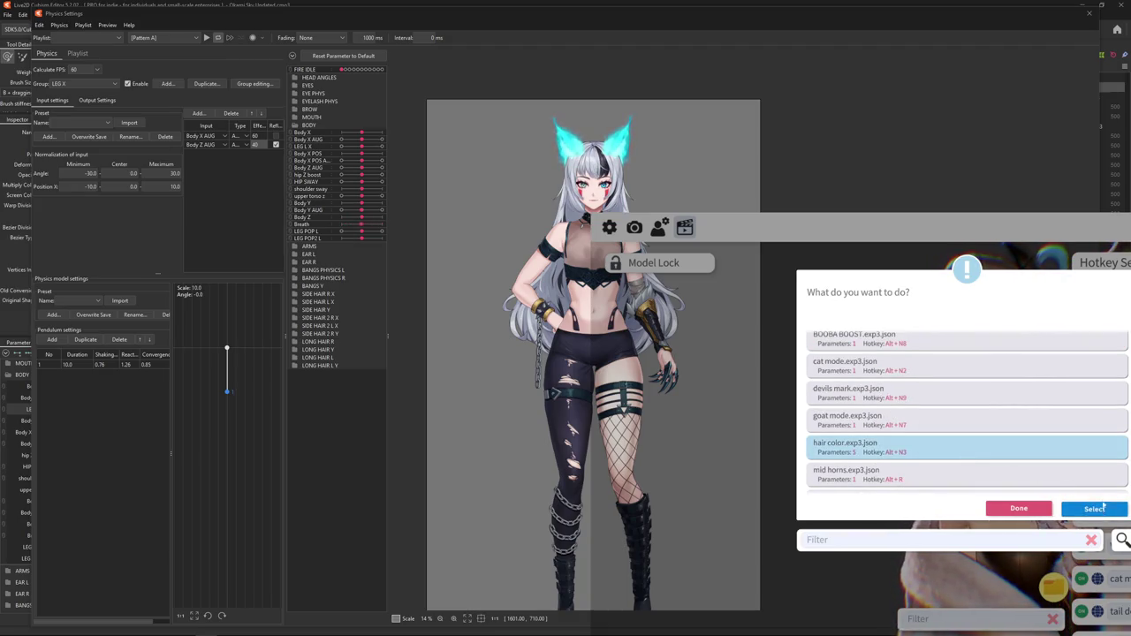
pyautogui.click(1096, 508)
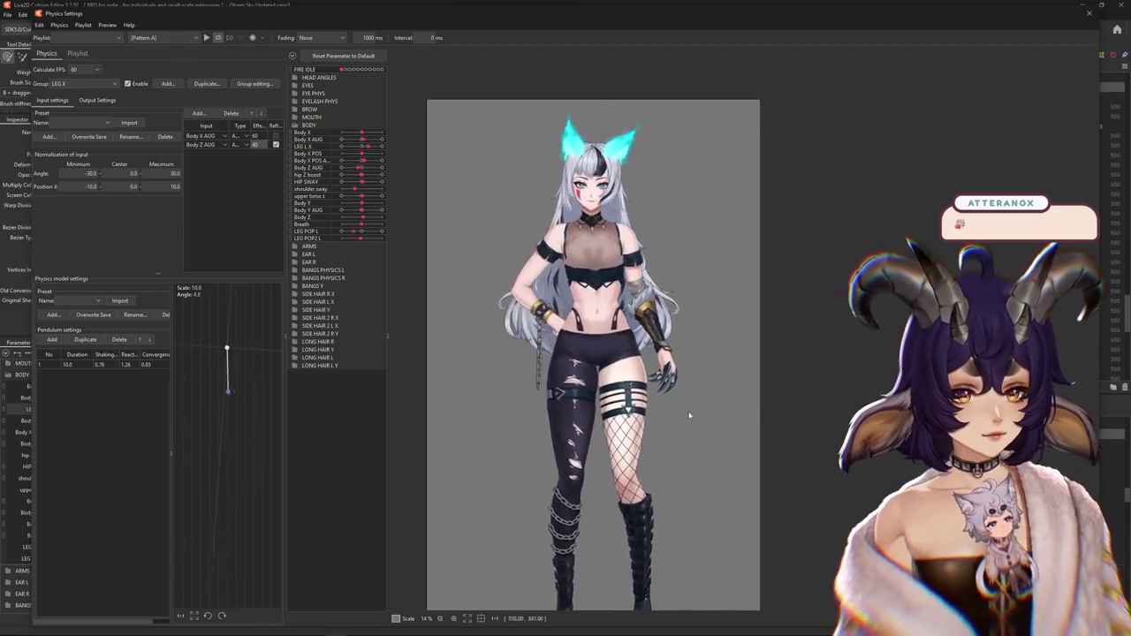
pyautogui.moveTo(733, 434)
pyautogui.mouseDown()
pyautogui.moveTo(766, 401)
pyautogui.moveTo(769, 380)
pyautogui.mouseUp()
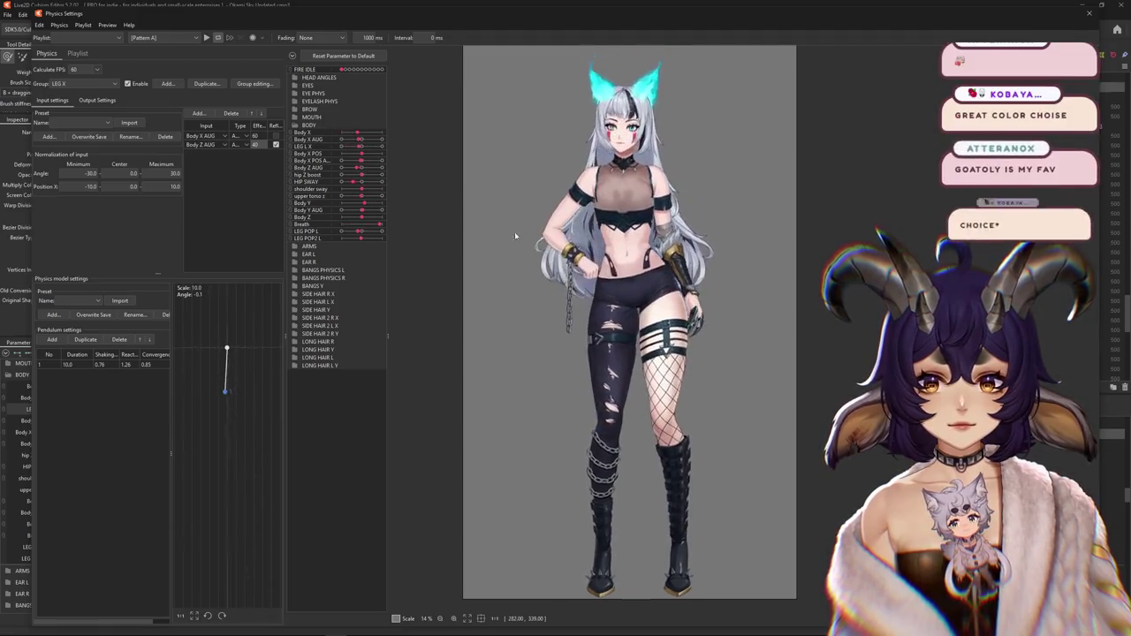
pyautogui.moveTo(515, 232); pyautogui.dragTo(513, 262)
pyautogui.click(97, 100)
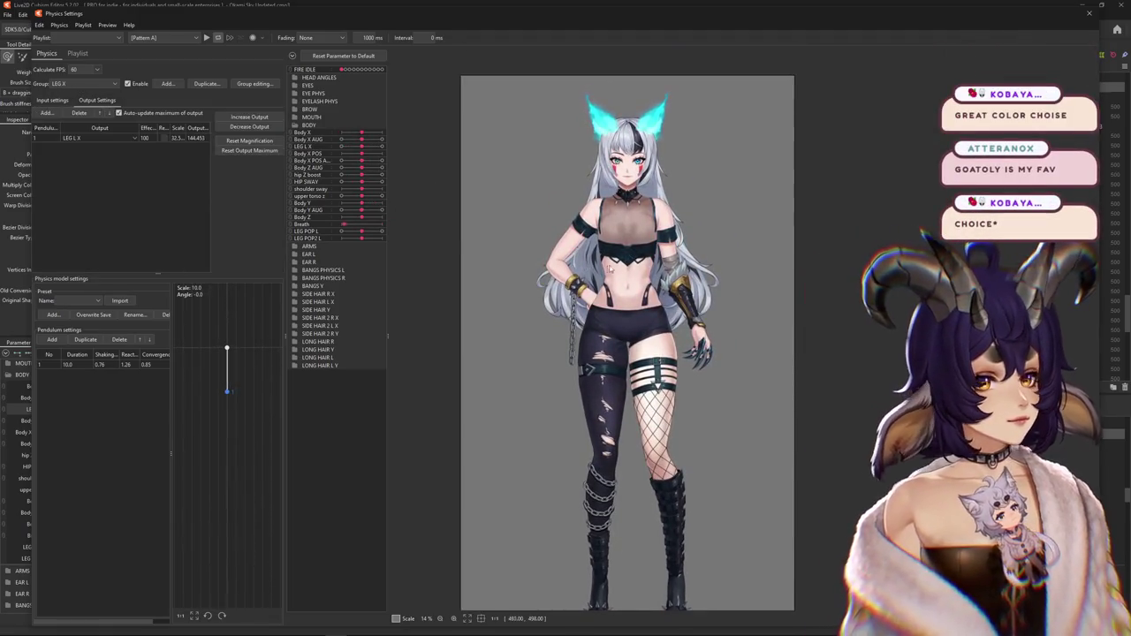
pyautogui.moveTo(759, 231); pyautogui.dragTo(750, 269)
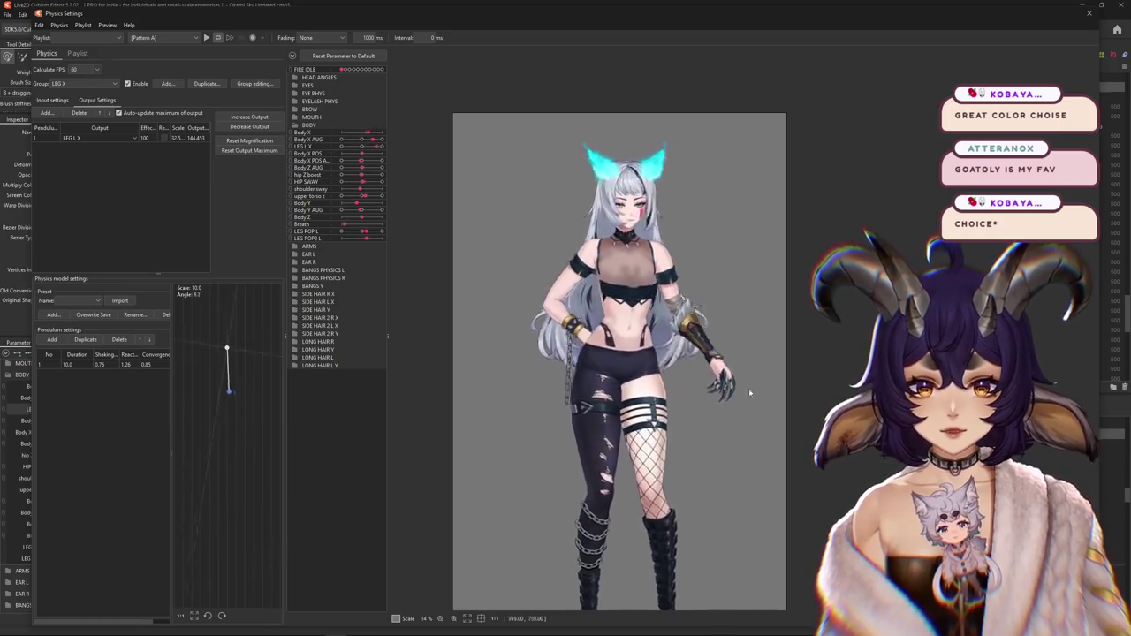
pyautogui.moveTo(734, 402)
pyautogui.mouseDown()
pyautogui.moveTo(756, 350)
pyautogui.moveTo(643, 334)
pyautogui.mouseUp()
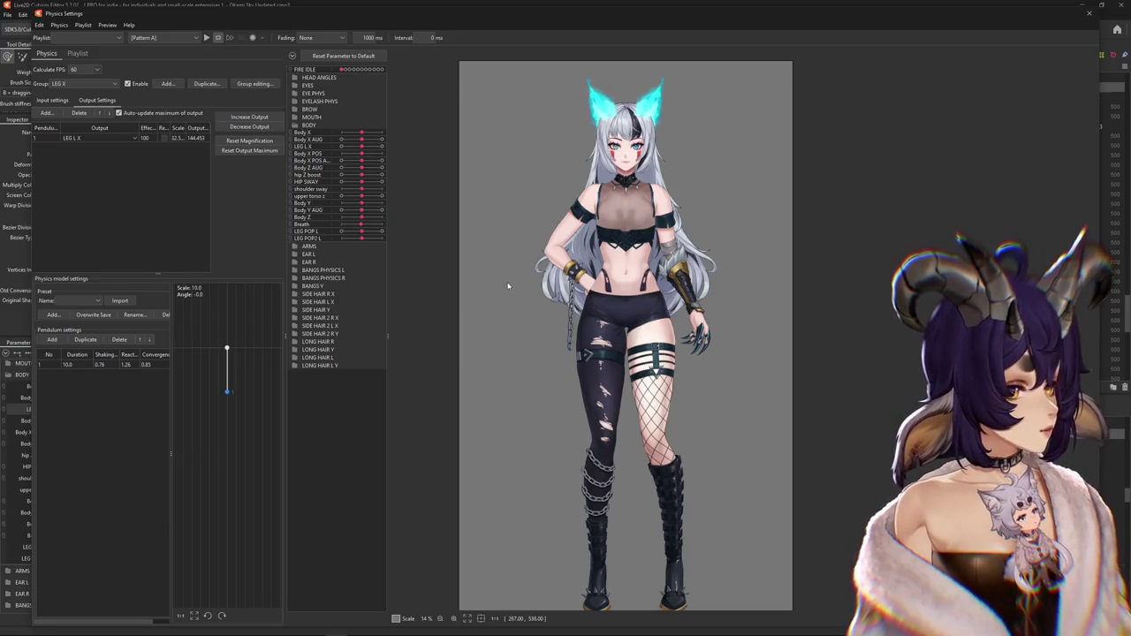
pyautogui.scroll(5, 554, 185)
pyautogui.moveTo(649, 351); pyautogui.dragTo(669, 355)
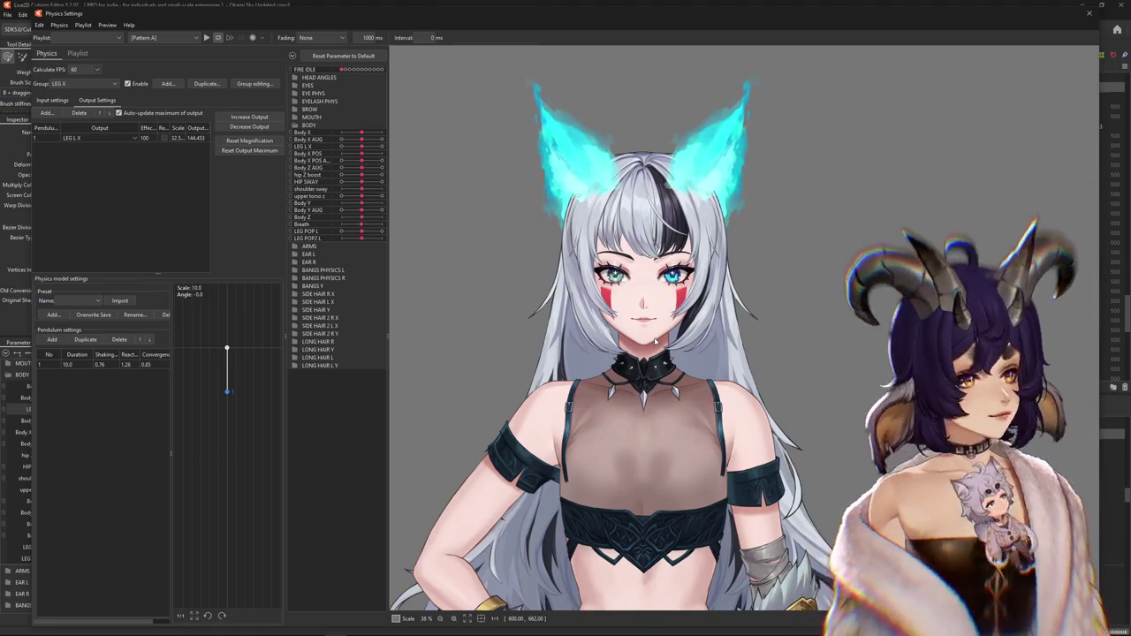
pyautogui.scroll(-2, 526, 390)
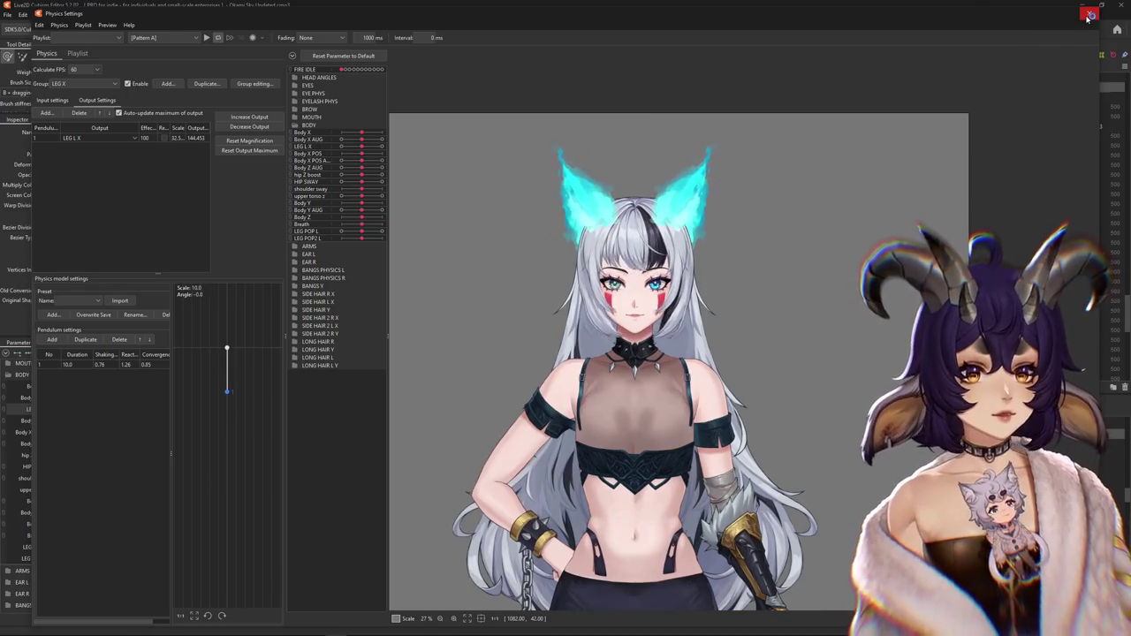
# - Close the physics settings and pan the canvas to the right
pyautogui.press('Escape')
pyautogui.rightClick(162, 349)
pyautogui.press('Escape')
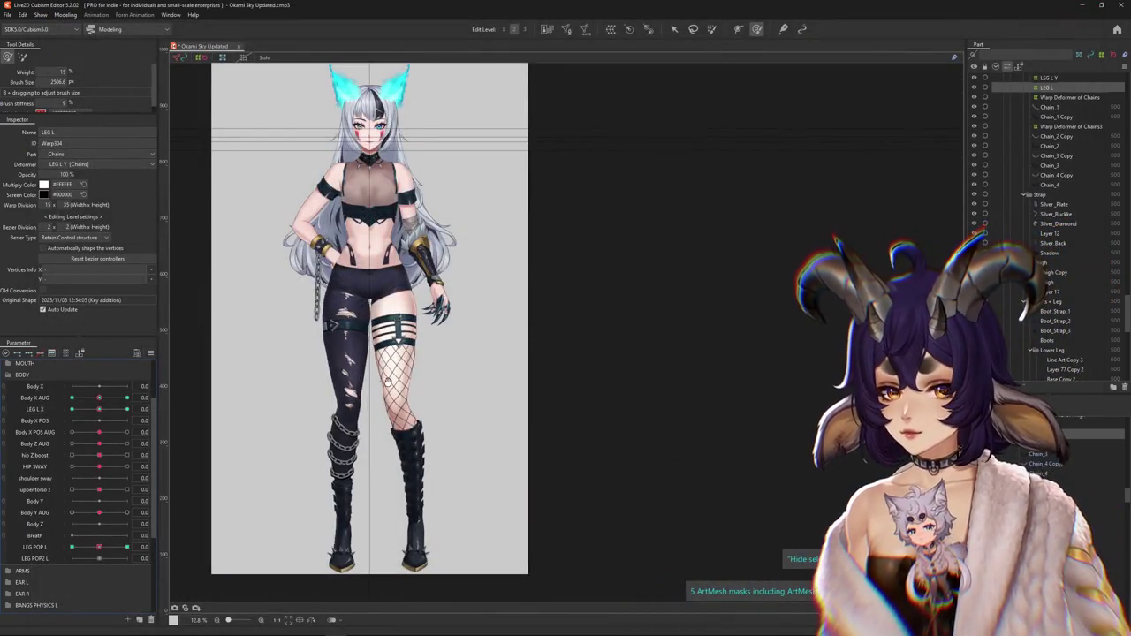
pyautogui.moveTo(190, 456); pyautogui.dragTo(255, 444)
# - Reopen Physics Settings on the LEG POP L group's output settings
pyautogui.click(65, 15)
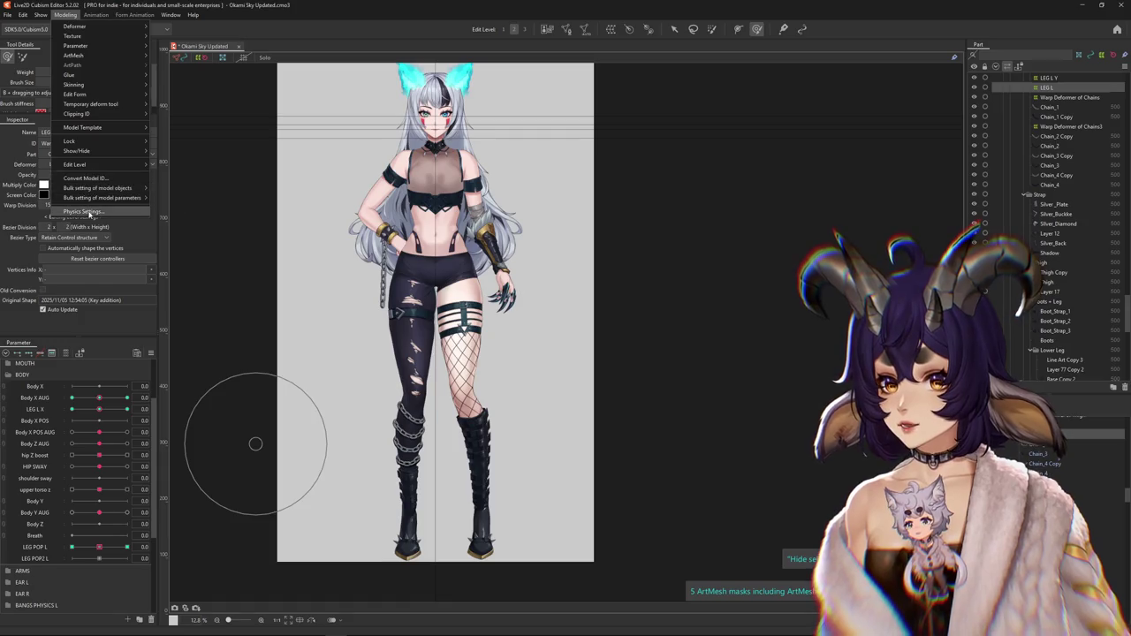
pyautogui.click(94, 210)
pyautogui.click(82, 84)
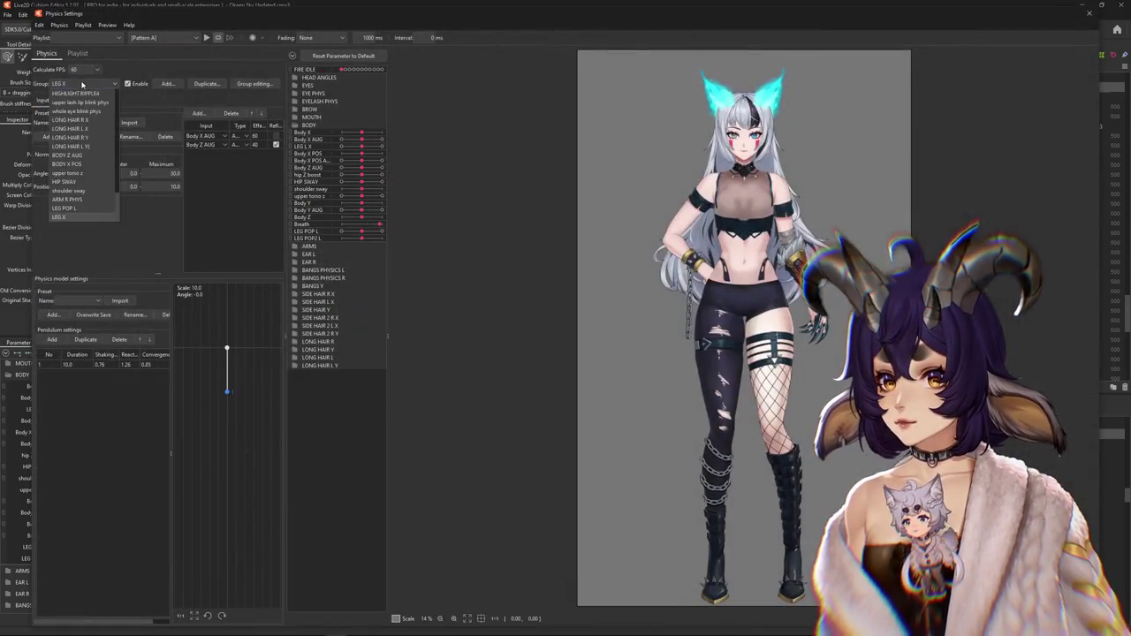
pyautogui.click(64, 207)
pyautogui.click(104, 101)
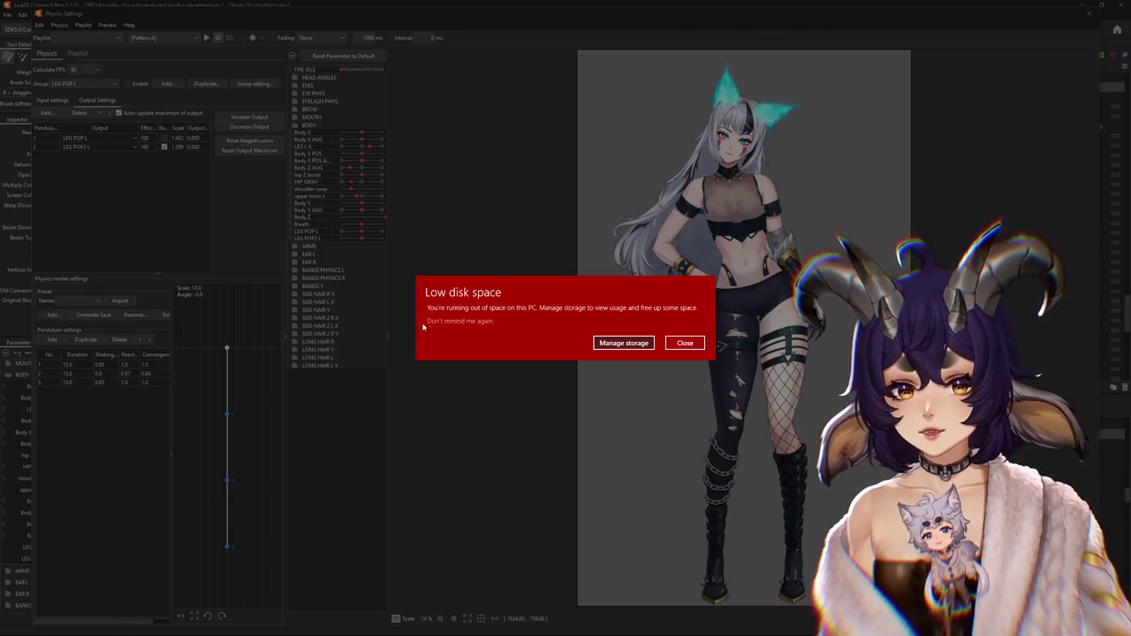
# - Dismiss the low disk space warning and open File Explorer at This PC
pyautogui.click(684, 342)
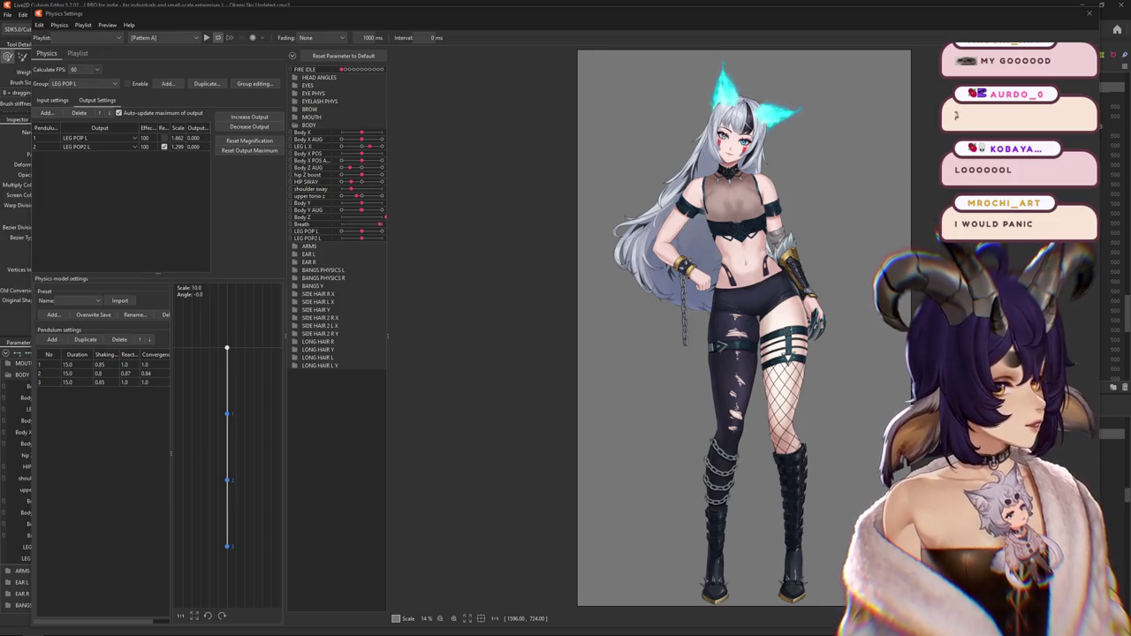
pyautogui.press('super+e')
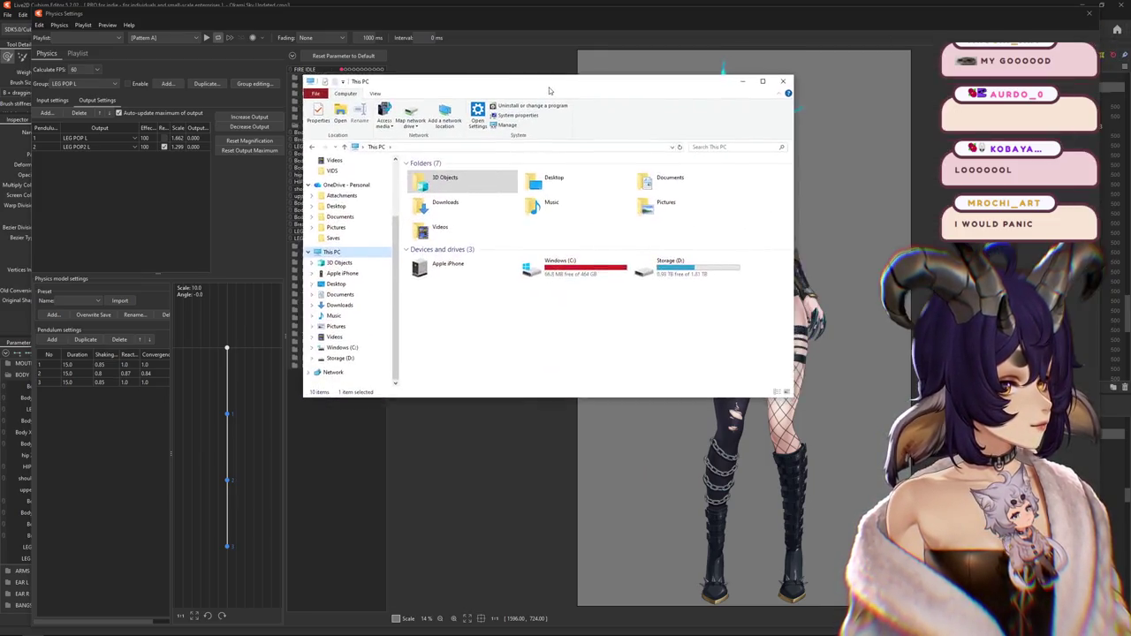
# - Check the nearly full Windows (C:) drive in This PC, then close File Explorer
pyautogui.moveTo(535, 87); pyautogui.dragTo(480, 105)
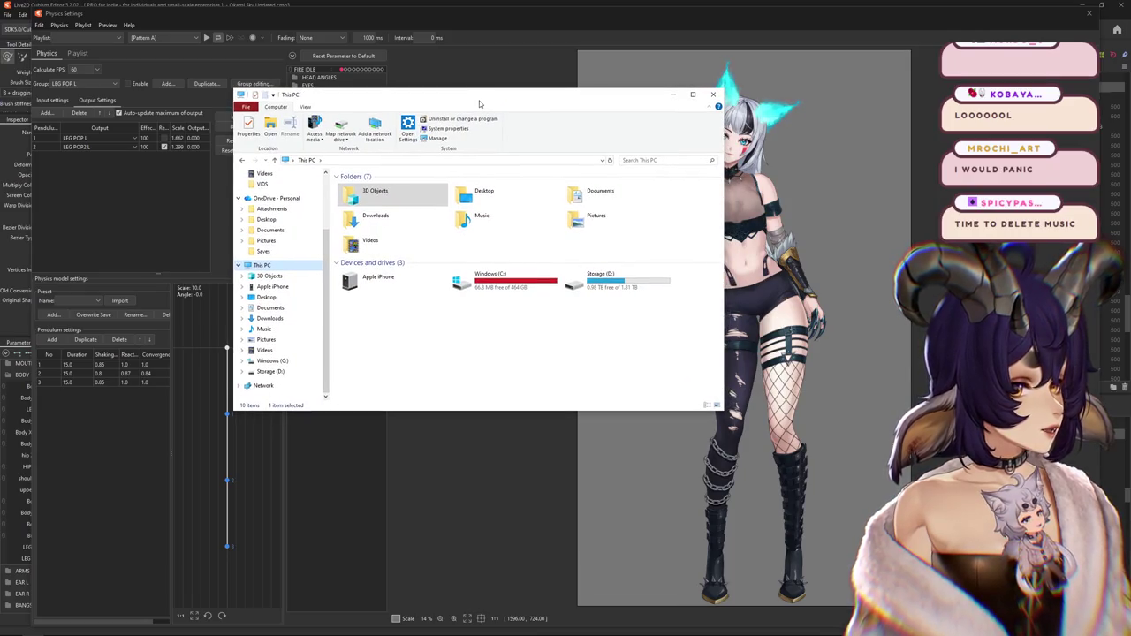
pyautogui.moveTo(480, 104); pyautogui.dragTo(501, 111)
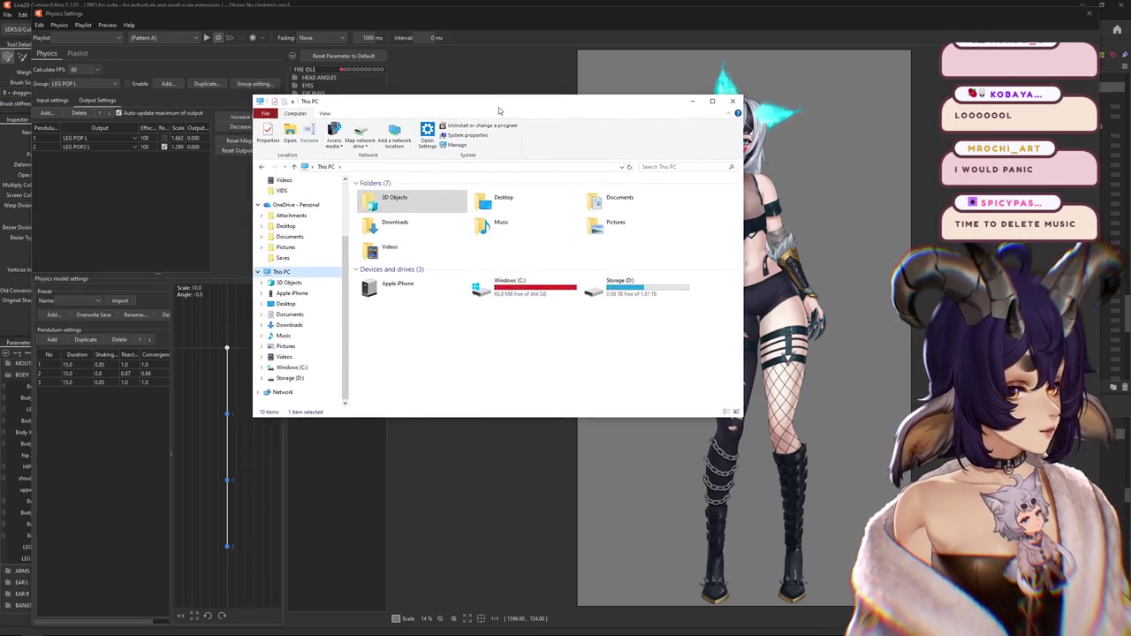
pyautogui.click(426, 336)
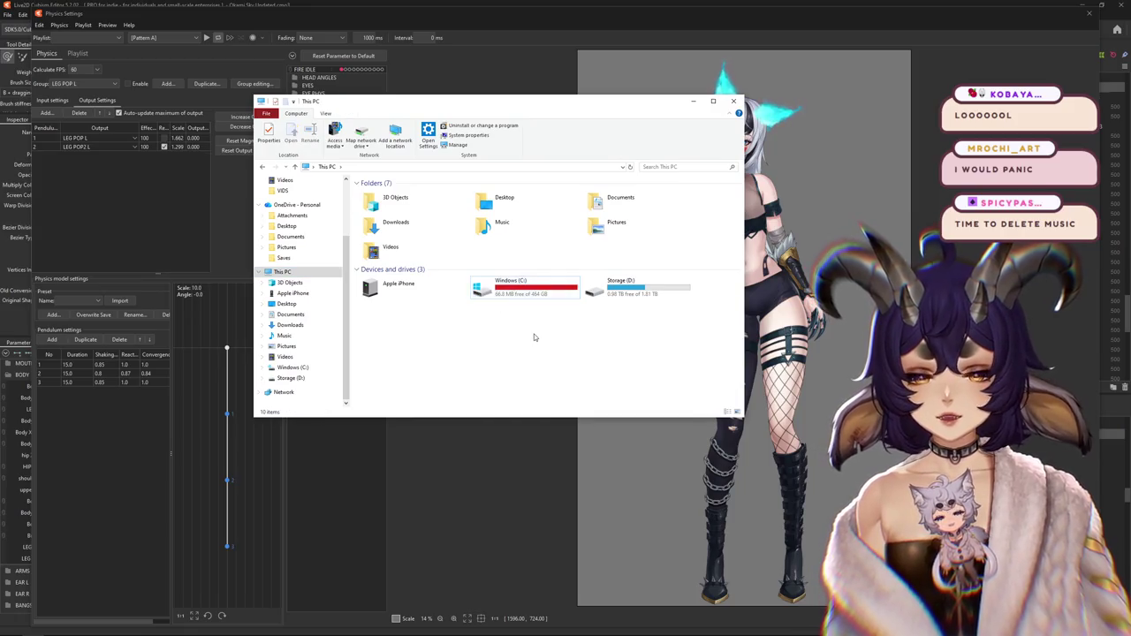
pyautogui.click(734, 101)
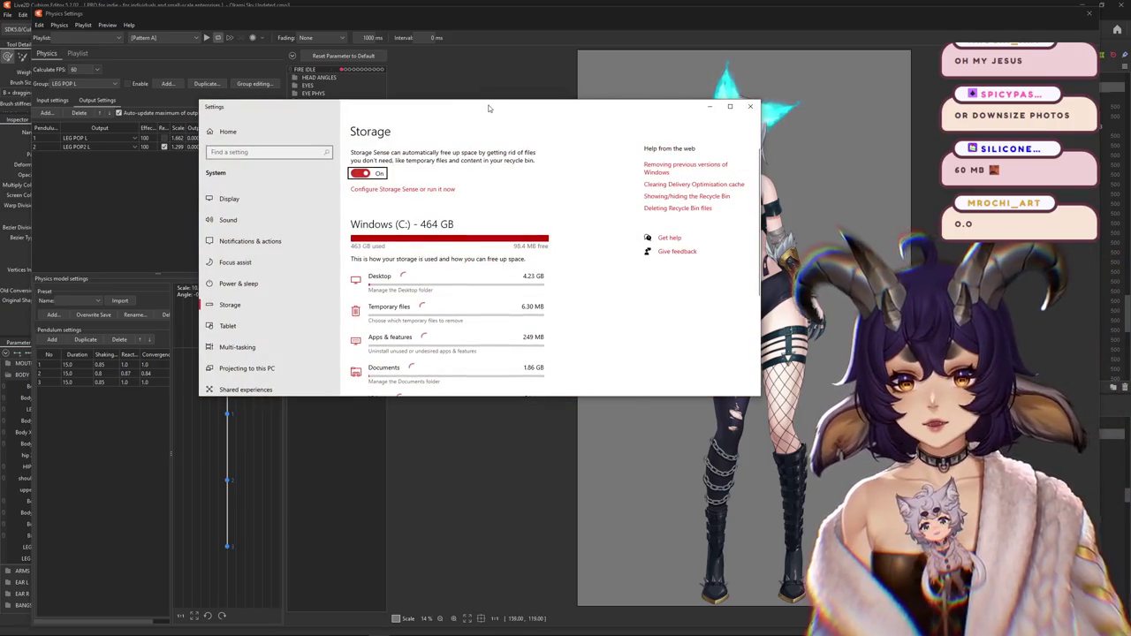
# - Look through the C: storage breakdown and open the 83.7 GB Temporary files details
pyautogui.moveTo(489, 108); pyautogui.dragTo(508, 97)
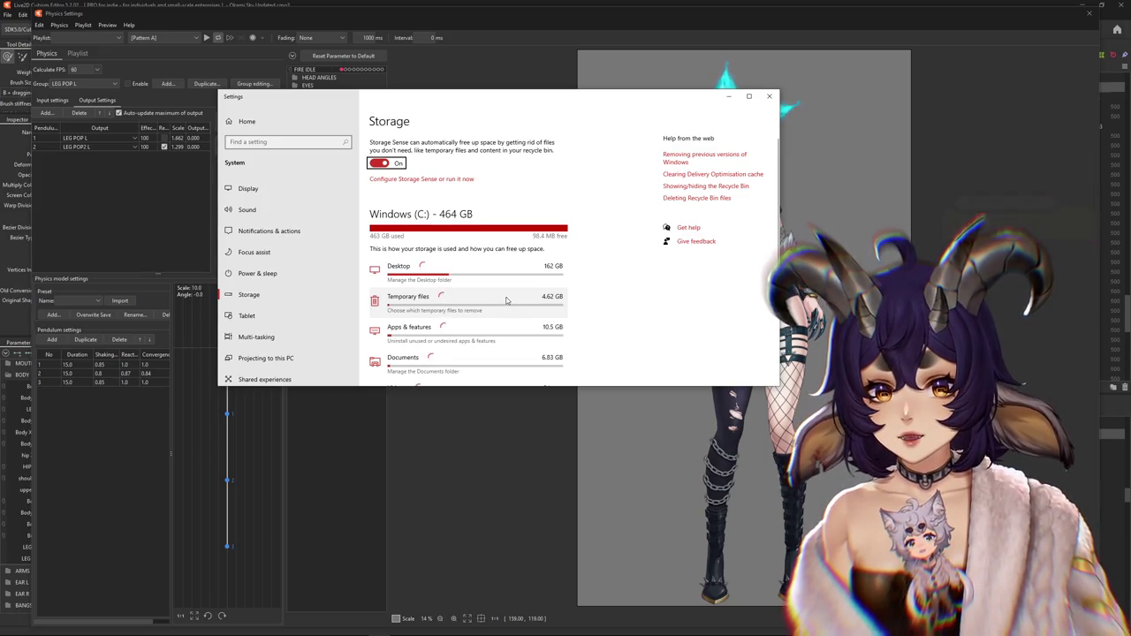
pyautogui.scroll(-1, 506, 307)
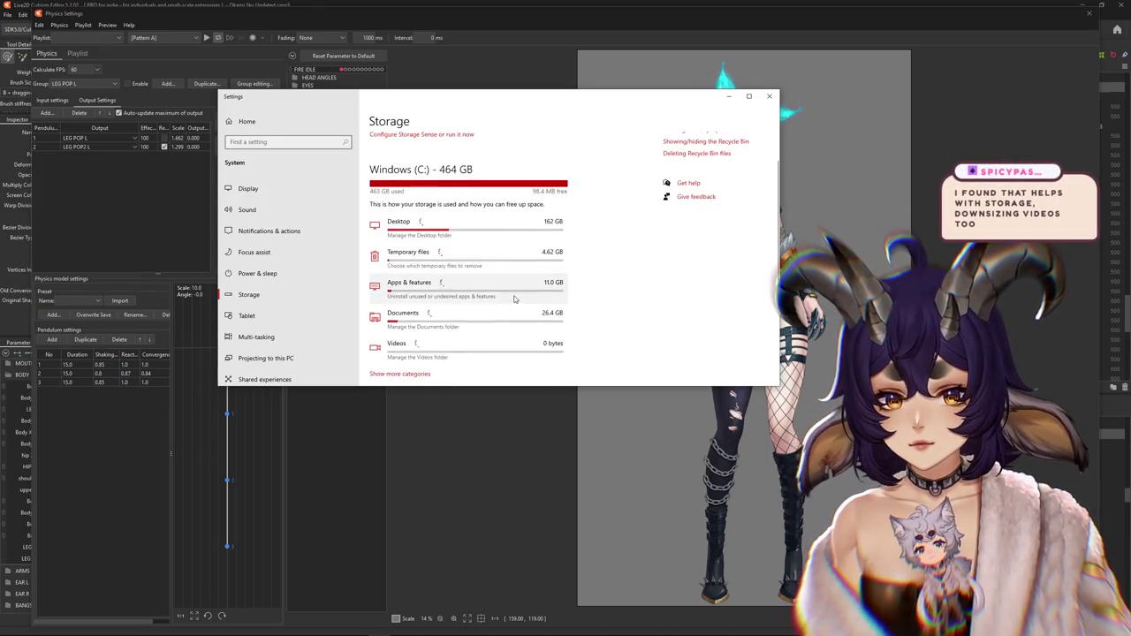
pyautogui.scroll(-1, 500, 320)
pyautogui.scroll(2, 503, 317)
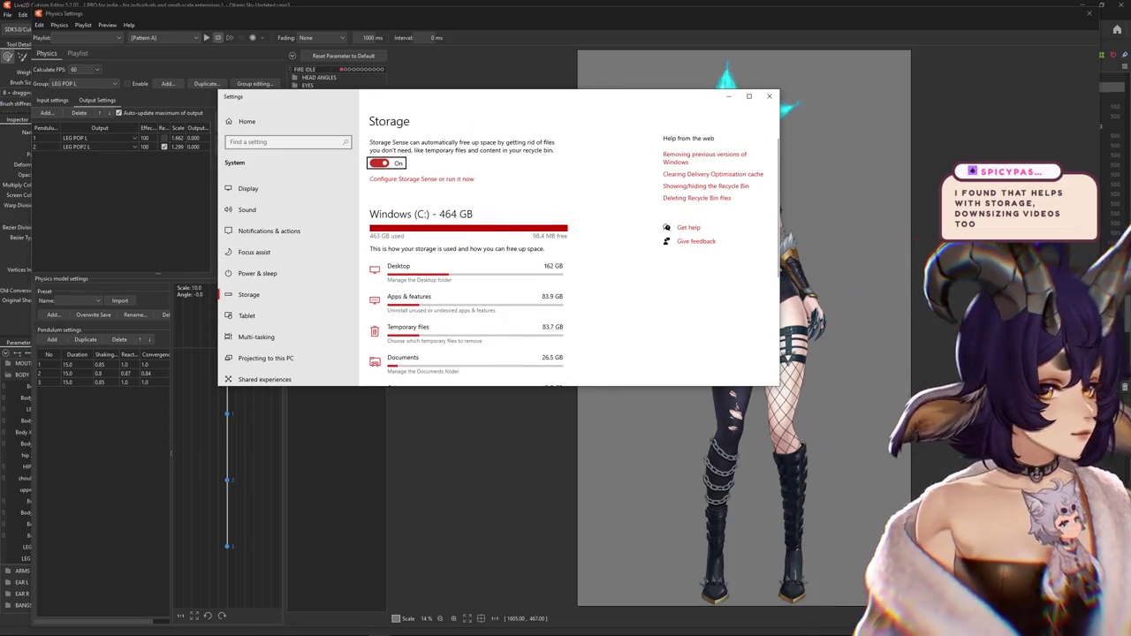
pyautogui.click(493, 333)
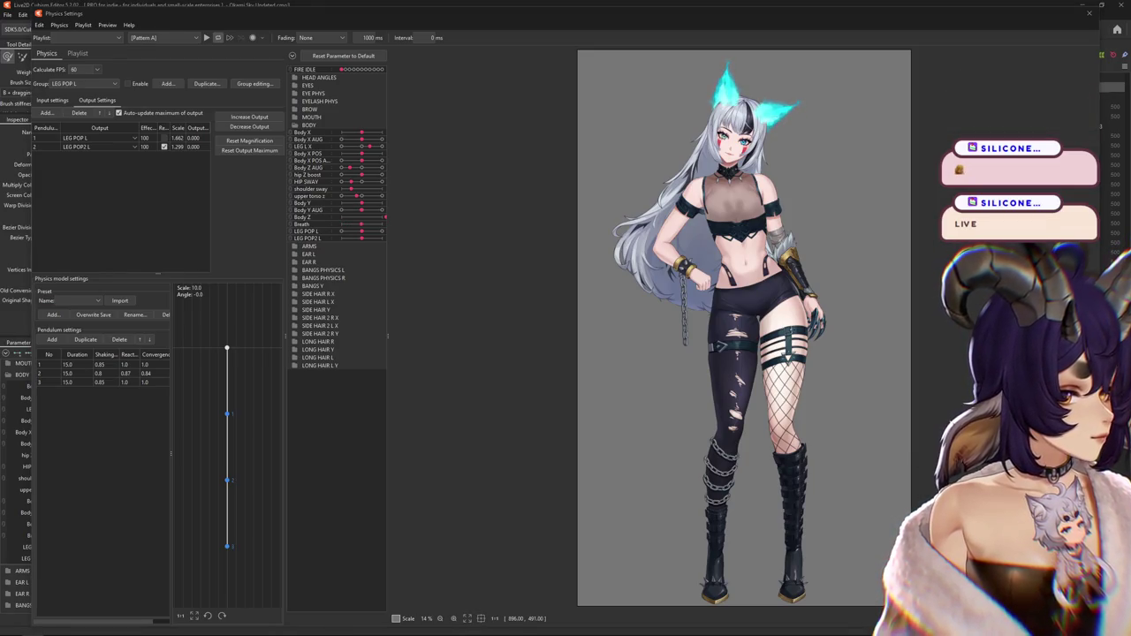
# - Open File Explorer at Quick access
pyautogui.press('super+e')
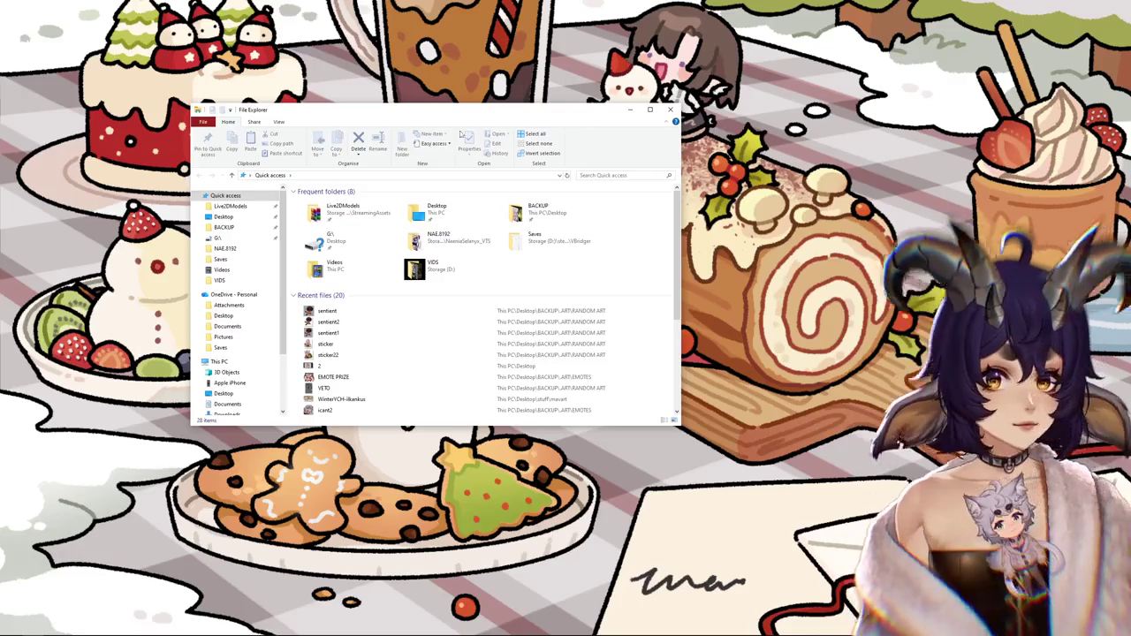
# - Show This PC and select the drives to recheck Windows (C:), now with 32.3 GB free
pyautogui.moveTo(398, 109); pyautogui.dragTo(446, 110)
pyautogui.click(267, 362)
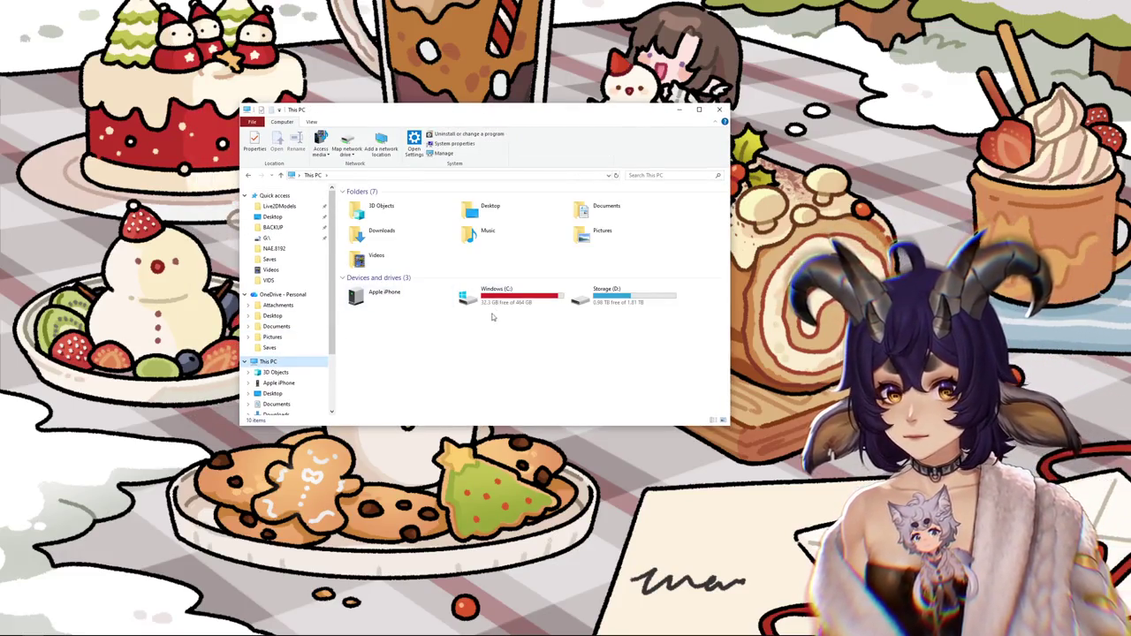
pyautogui.click(496, 305)
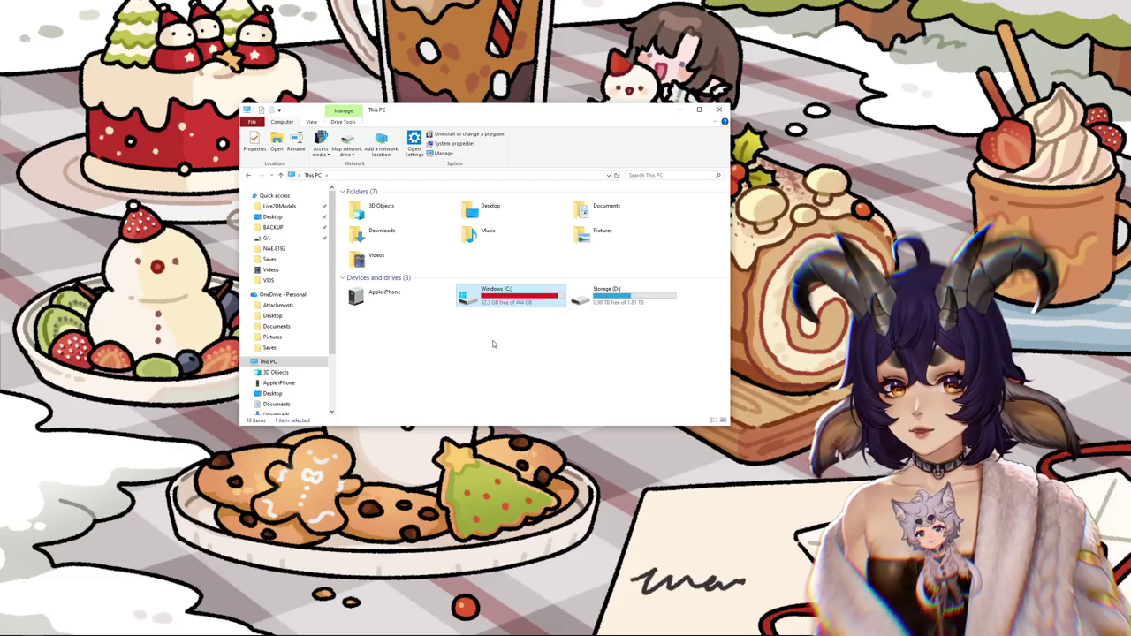
pyautogui.click(480, 363)
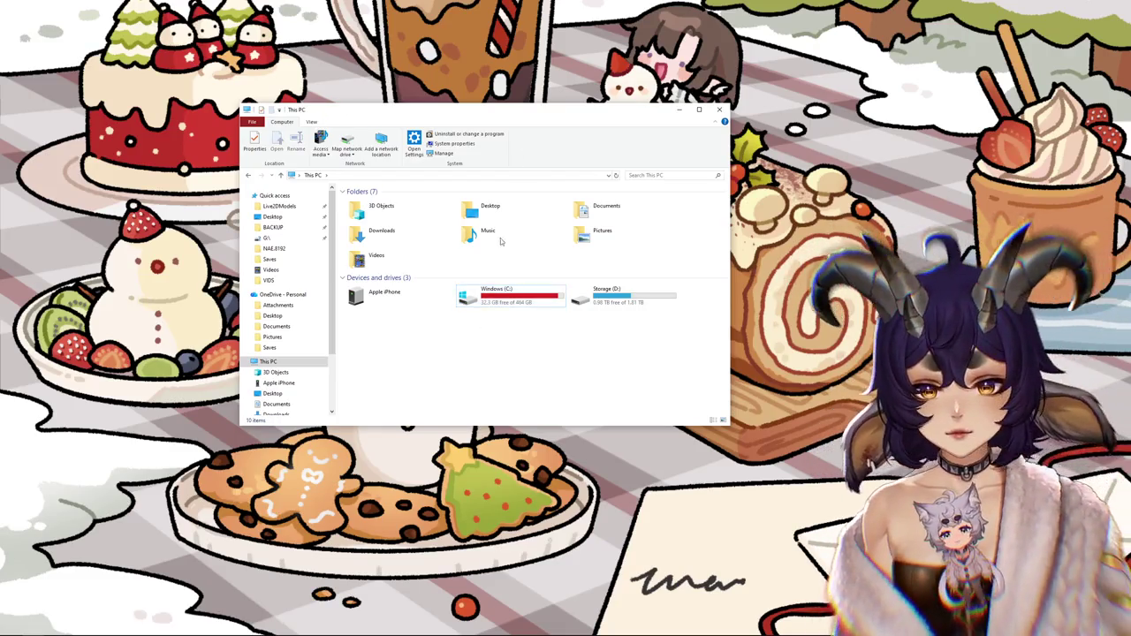
pyautogui.moveTo(427, 343); pyautogui.dragTo(508, 300)
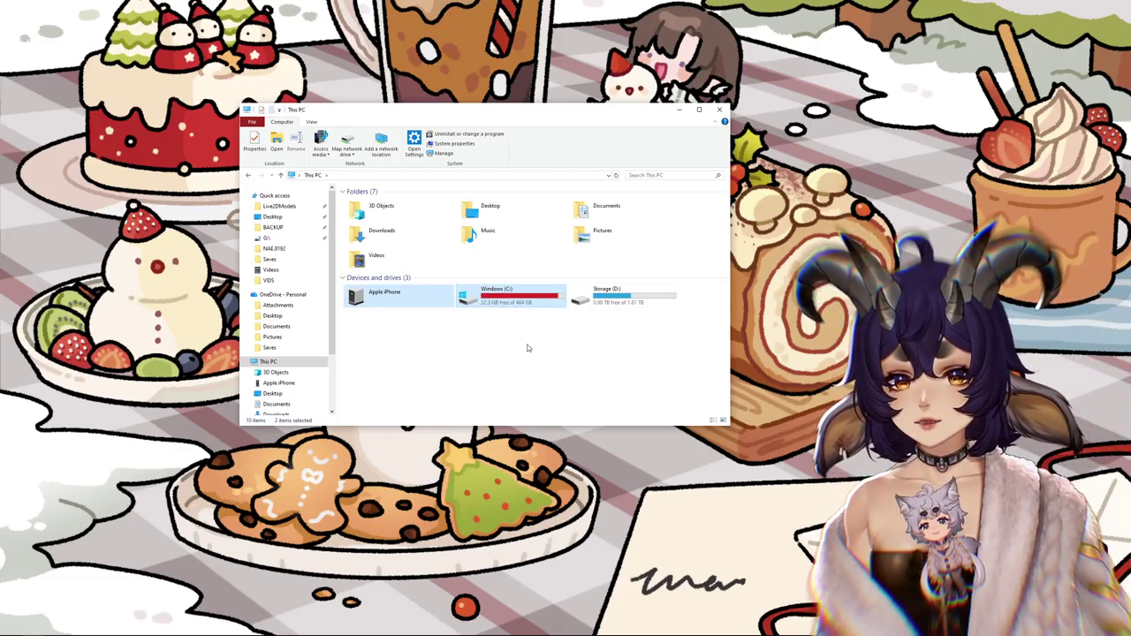
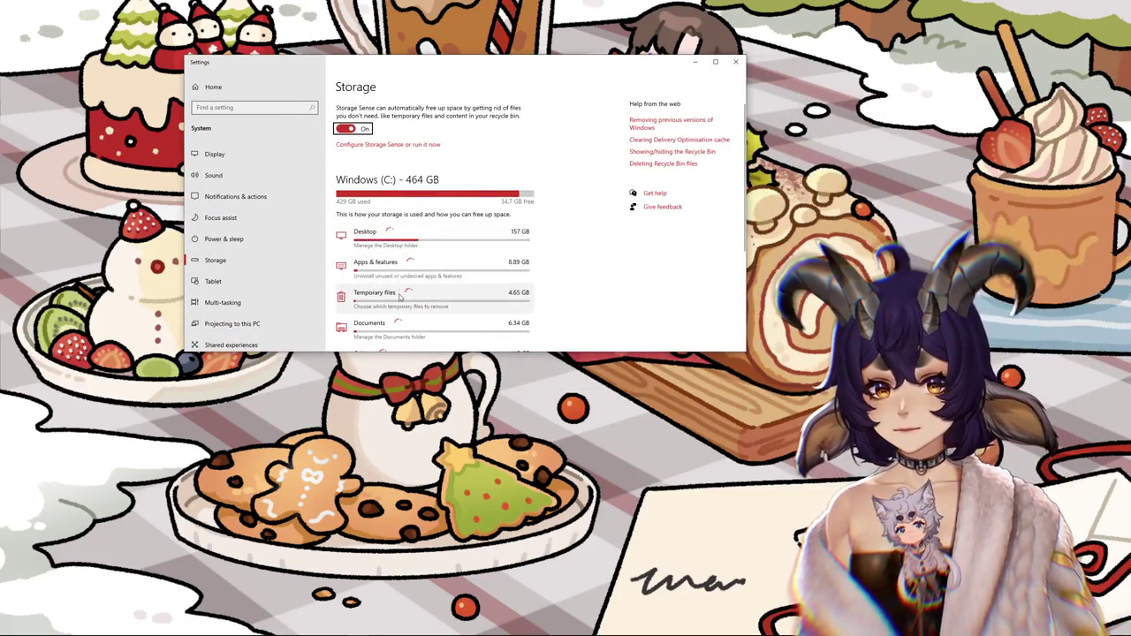
# - Delete the 41.2 GB Recycle Bin via Temporary files, leaving Thumbnails unticked, then close Settings
pyautogui.click(399, 293)
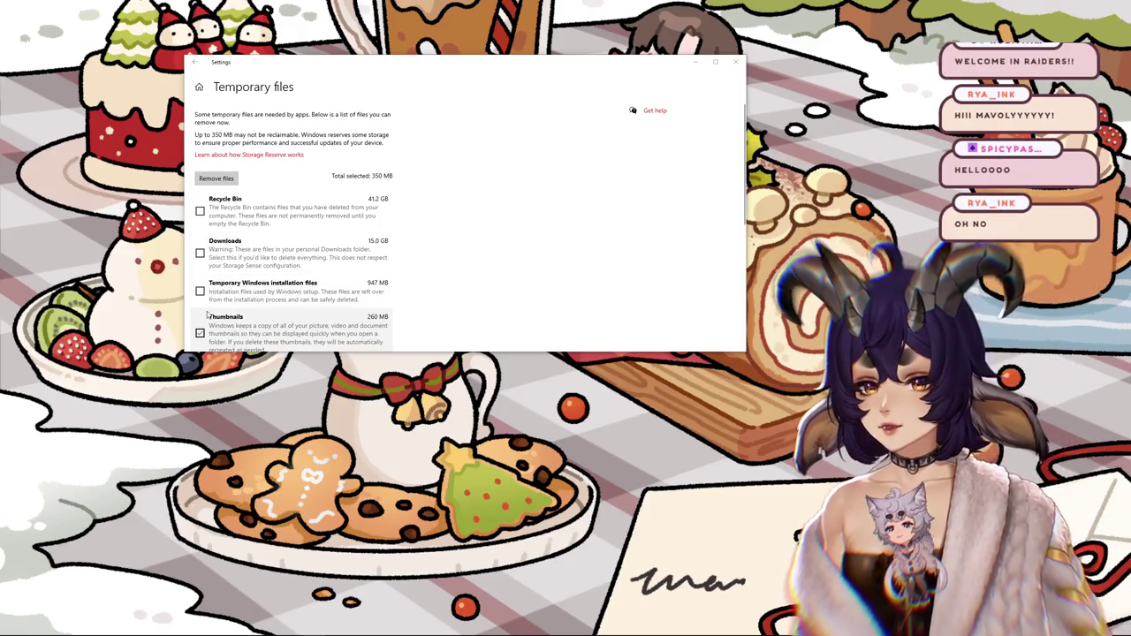
pyautogui.click(200, 212)
pyautogui.click(200, 333)
pyautogui.scroll(-2, 200, 327)
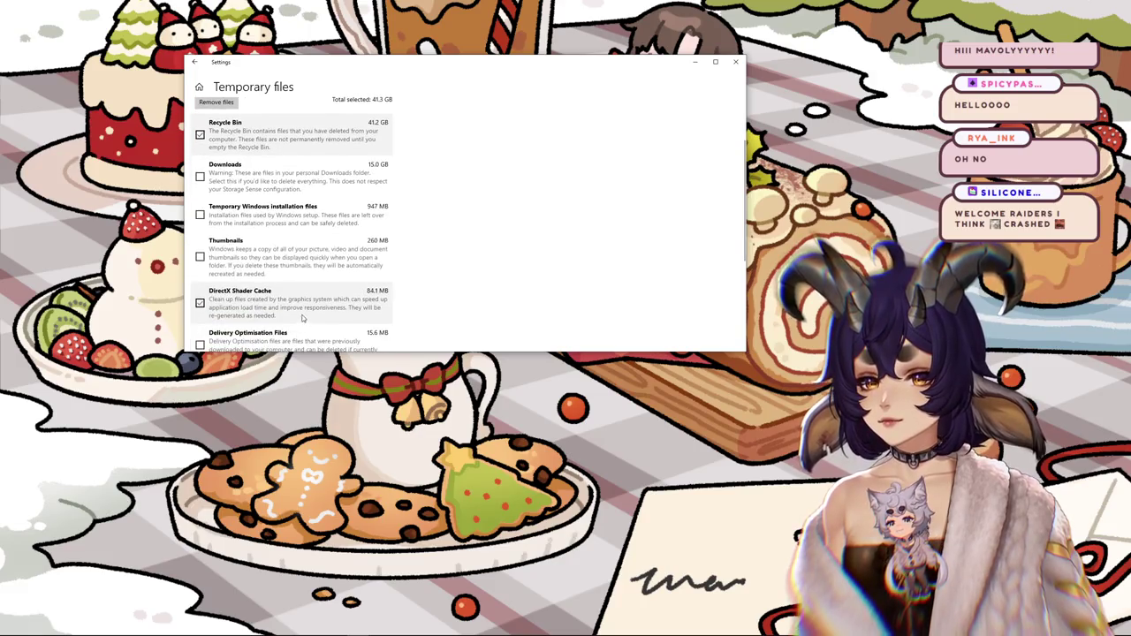
pyautogui.scroll(-3, 200, 303)
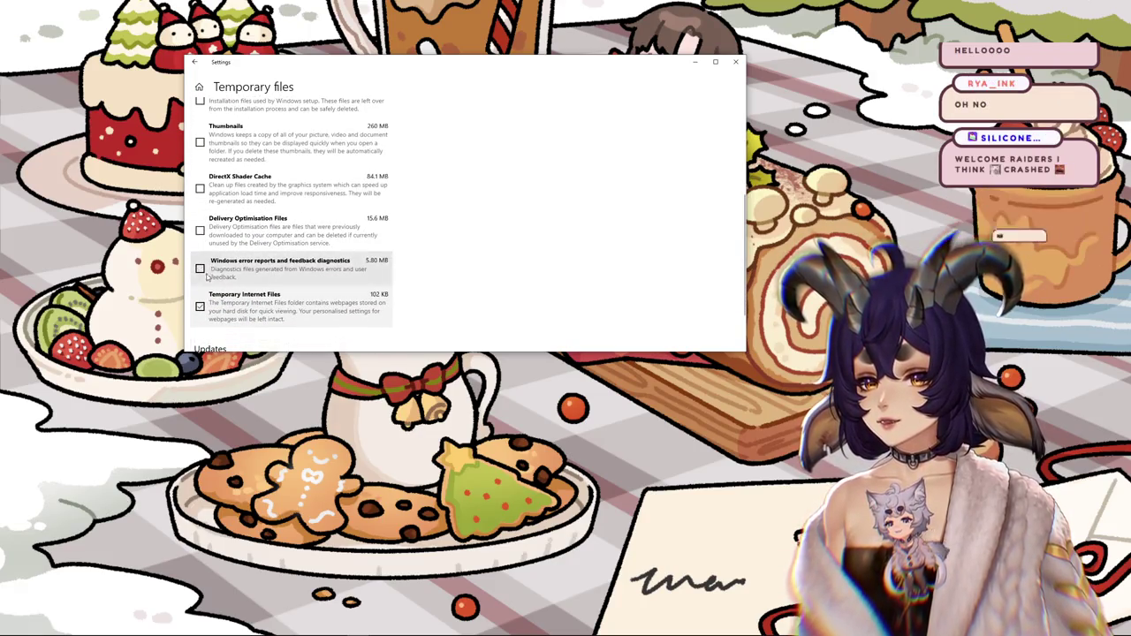
pyautogui.scroll(5, 226, 301)
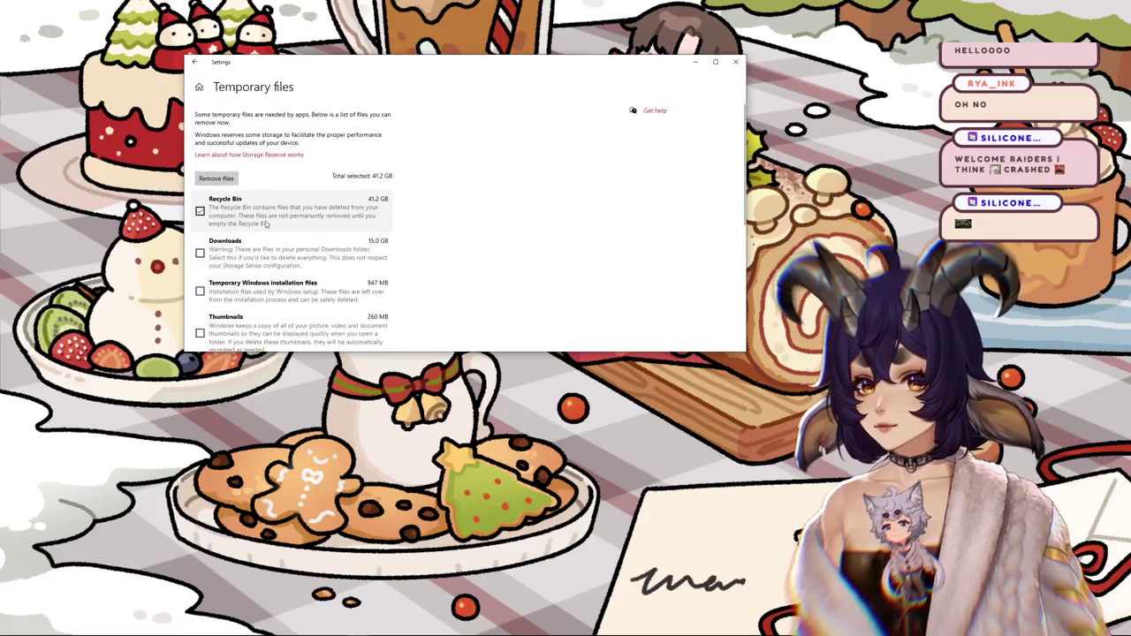
pyautogui.click(226, 178)
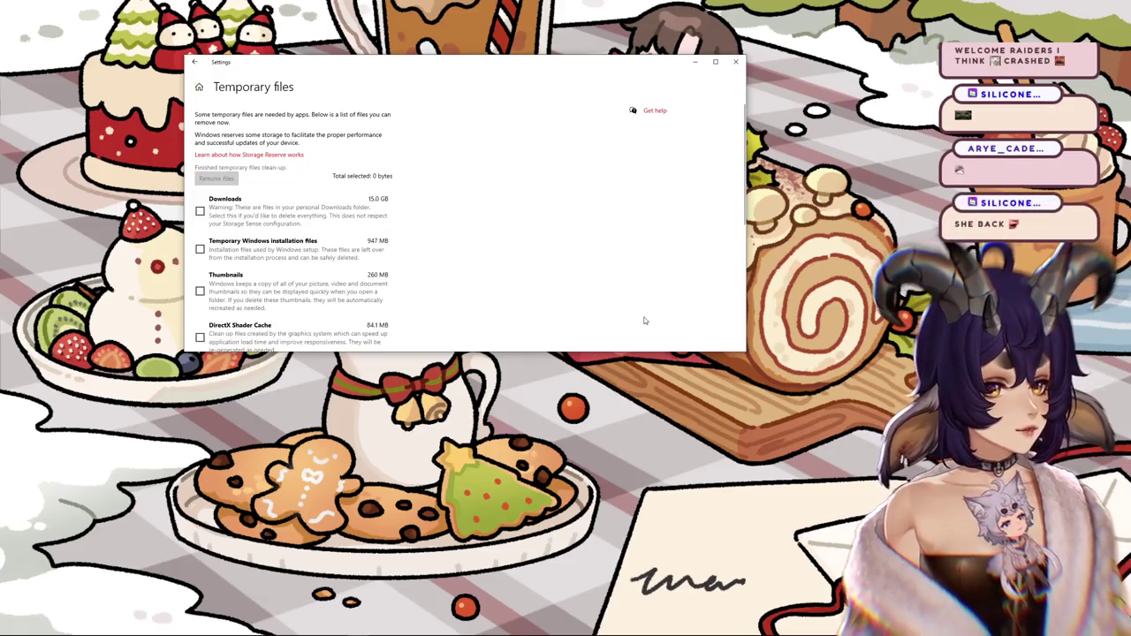
pyautogui.click(735, 61)
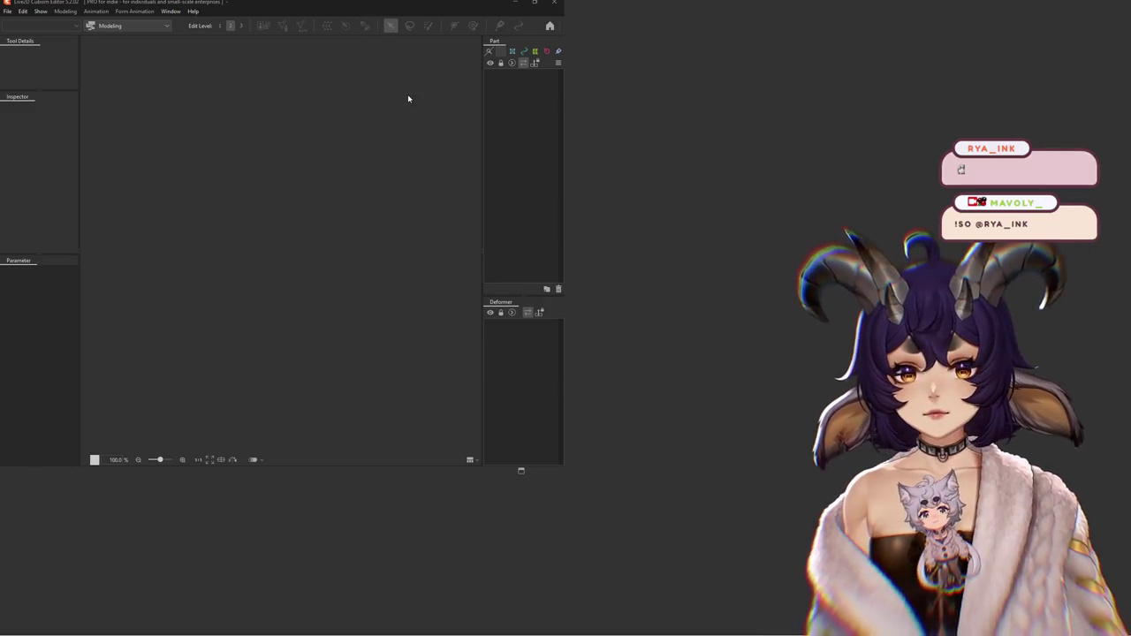
# - Maximise the empty Cubism Editor window with Win+Up
pyautogui.press('super+Up')
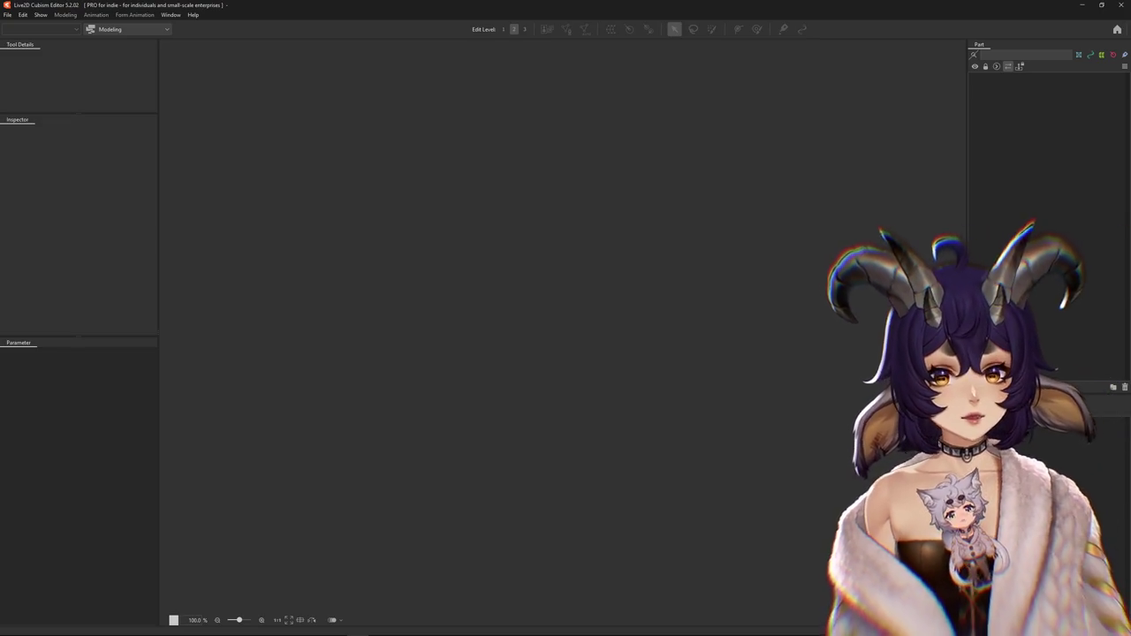
# - Open Okami Sky Updated.cmo3, shake-test it in Physics Settings, and show LEG POP L's outputs
pyautogui.click(8, 15)
pyautogui.moveTo(27, 55)
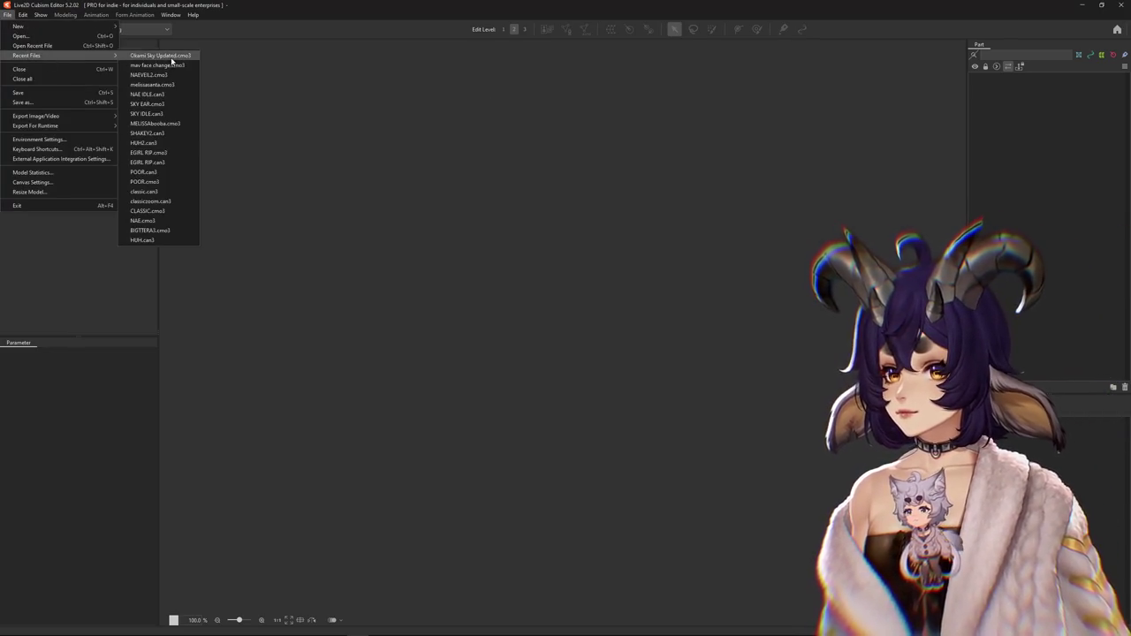
pyautogui.click(172, 55)
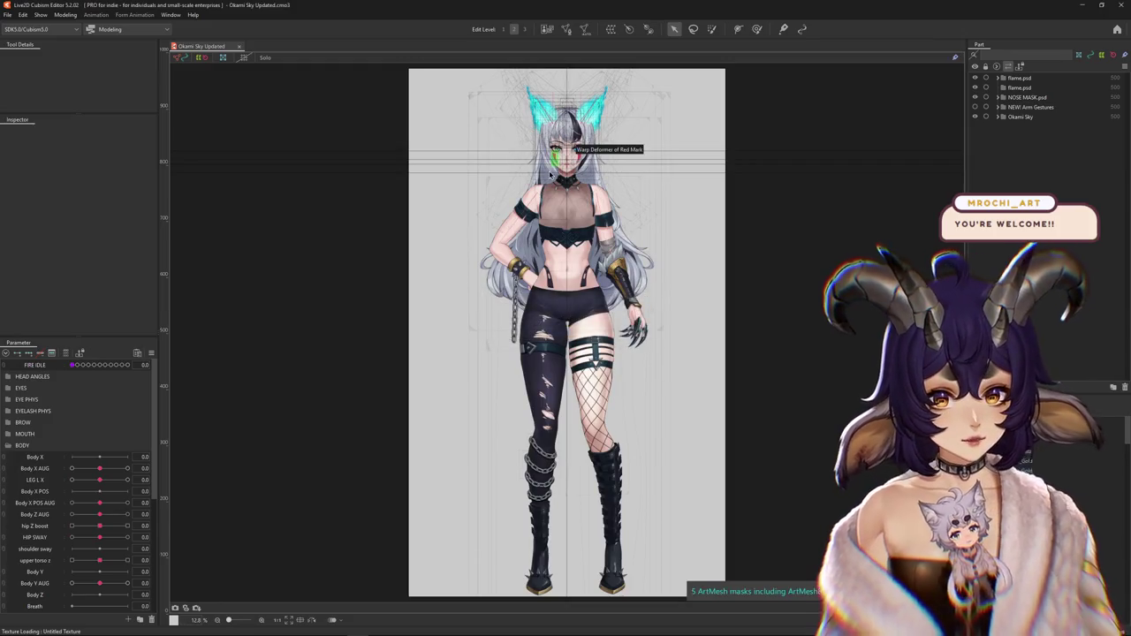
pyautogui.click(65, 15)
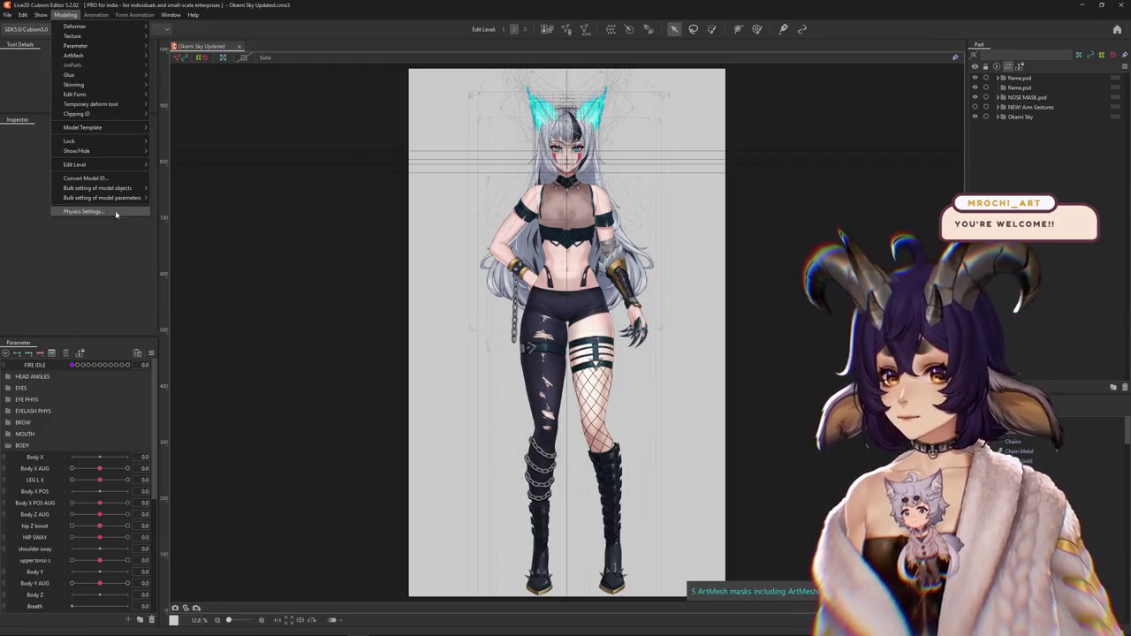
pyautogui.click(115, 213)
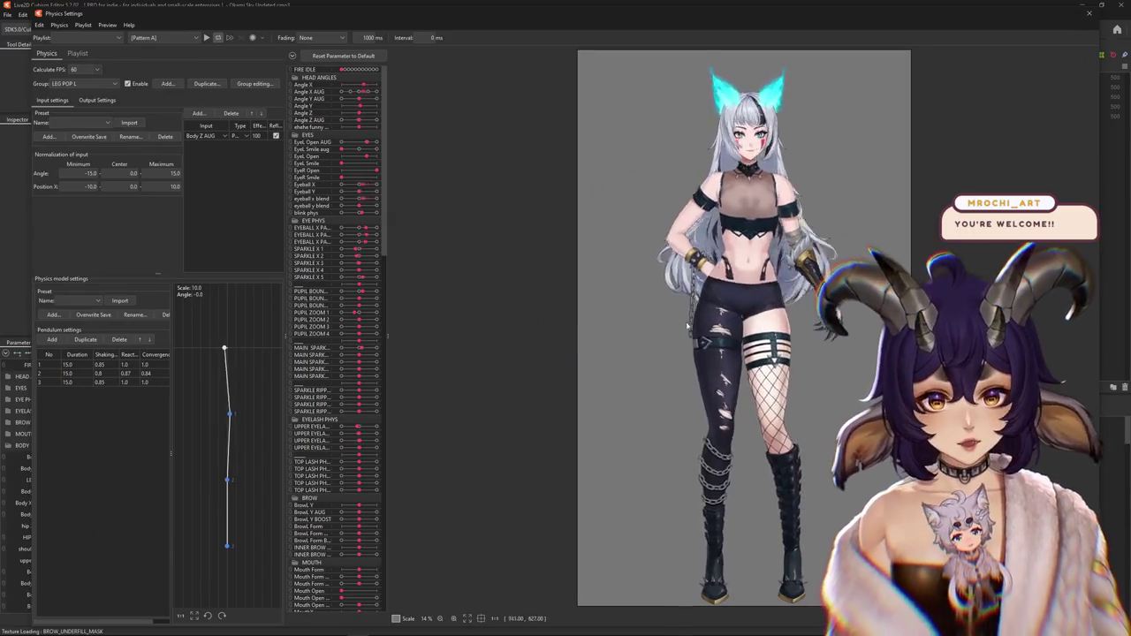
pyautogui.moveTo(687, 327); pyautogui.dragTo(704, 371)
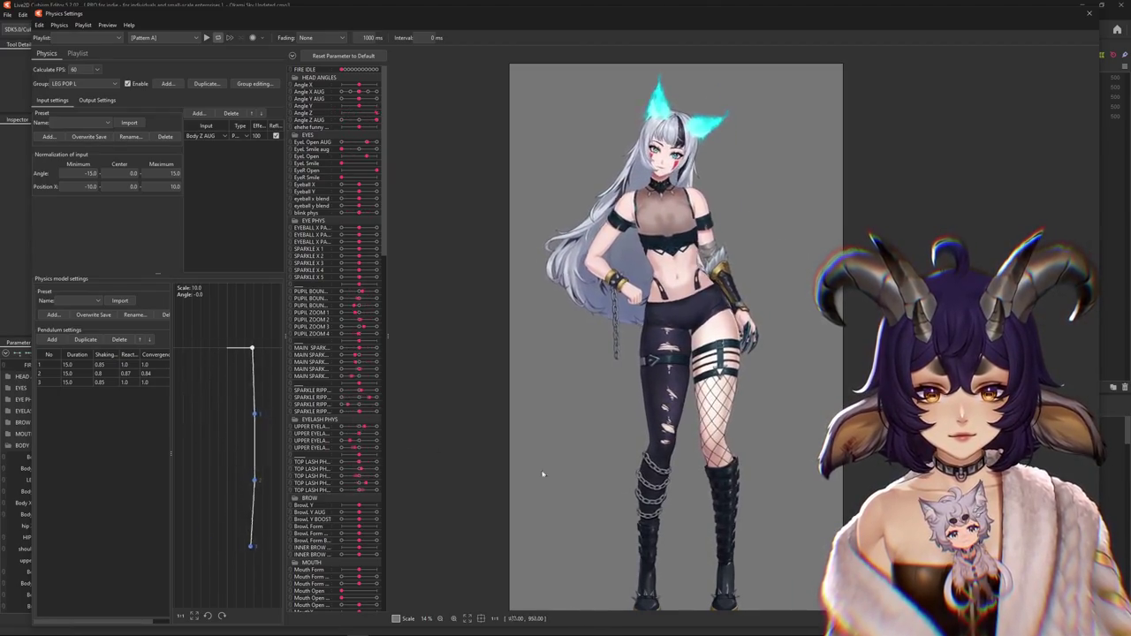
pyautogui.moveTo(543, 475); pyautogui.dragTo(644, 429)
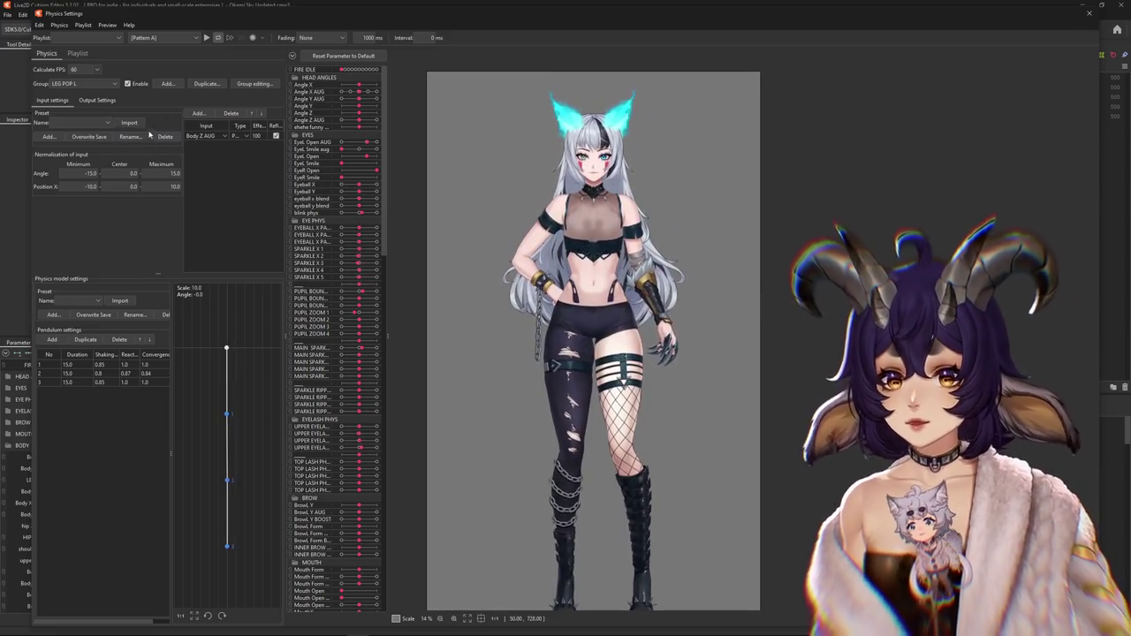
pyautogui.click(97, 100)
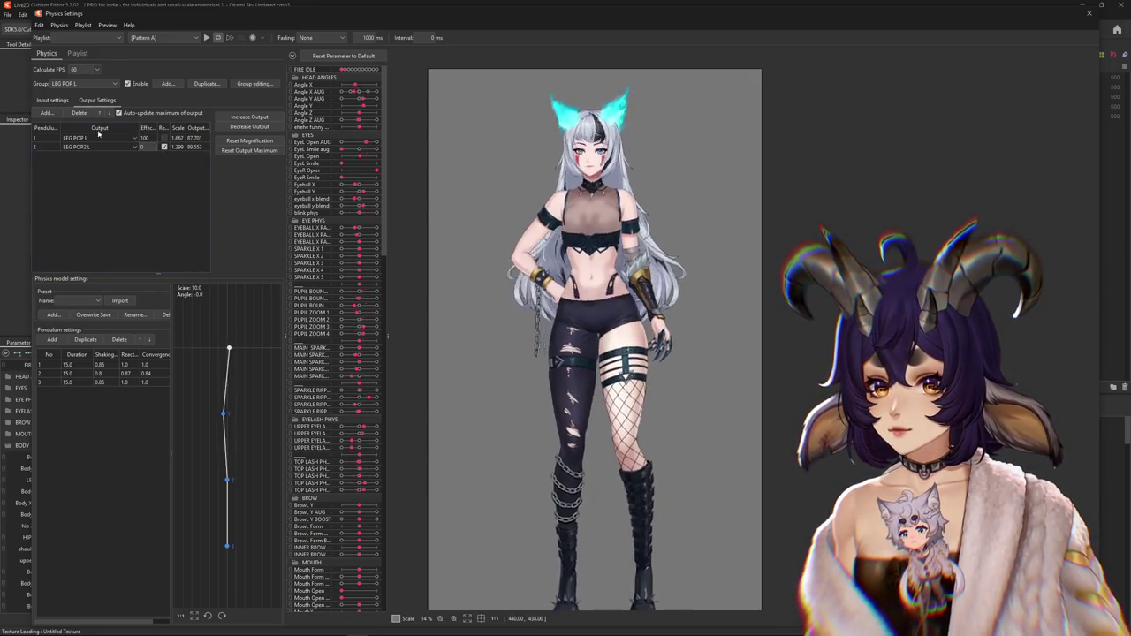
# - Raise LEG POP L's output scales with Increase Output and confirm
pyautogui.click(53, 100)
pyautogui.click(291, 55)
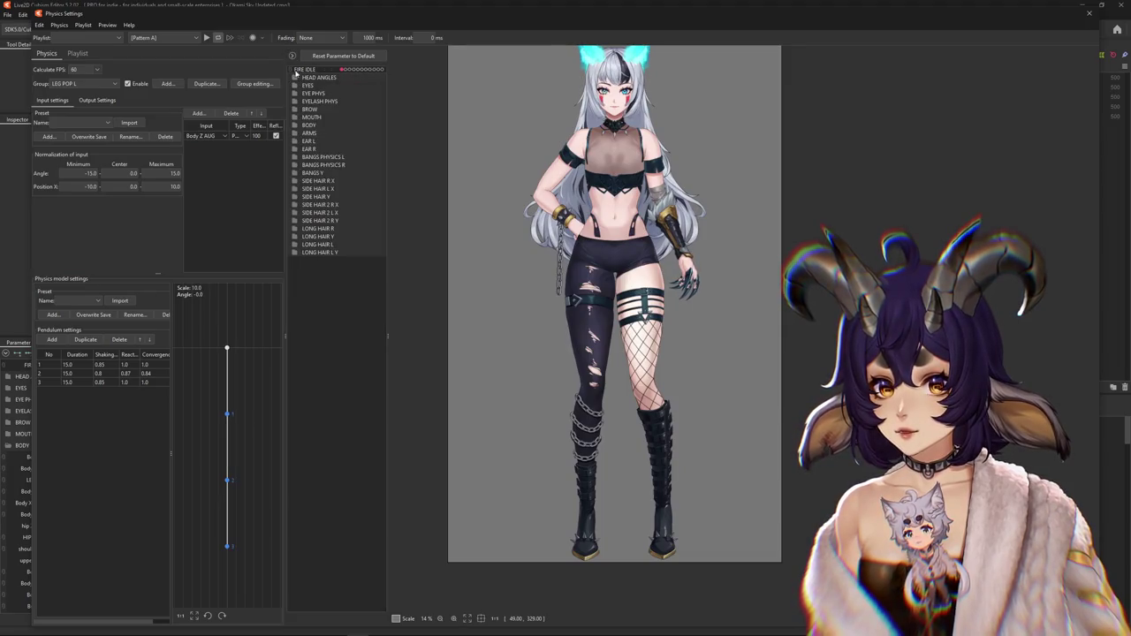
pyautogui.click(295, 126)
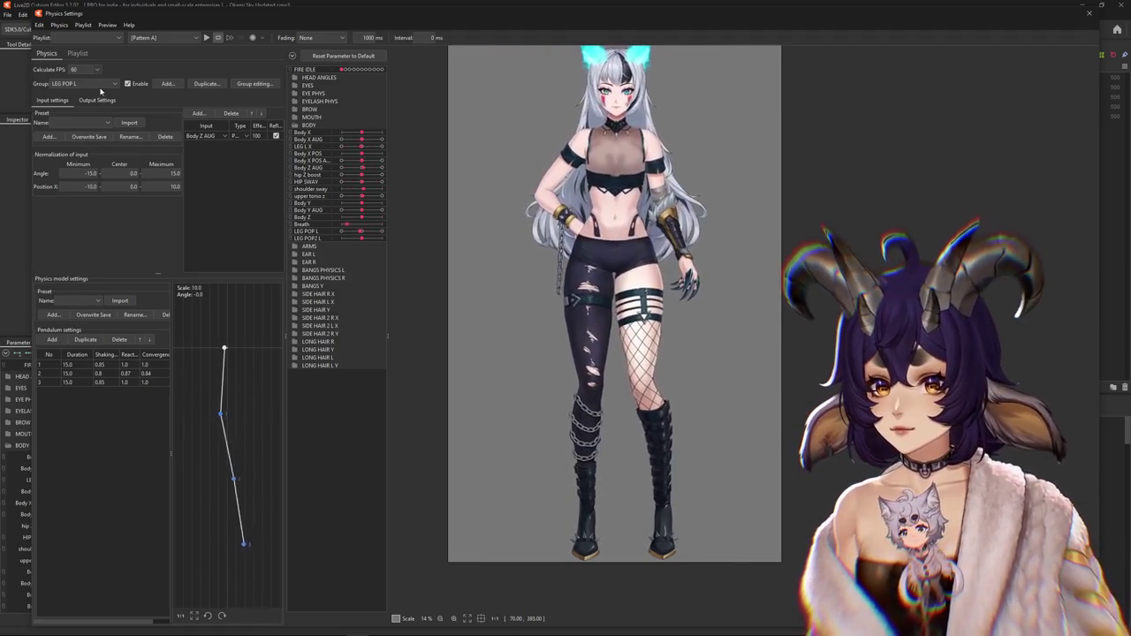
pyautogui.click(97, 100)
pyautogui.click(254, 120)
pyautogui.click(593, 331)
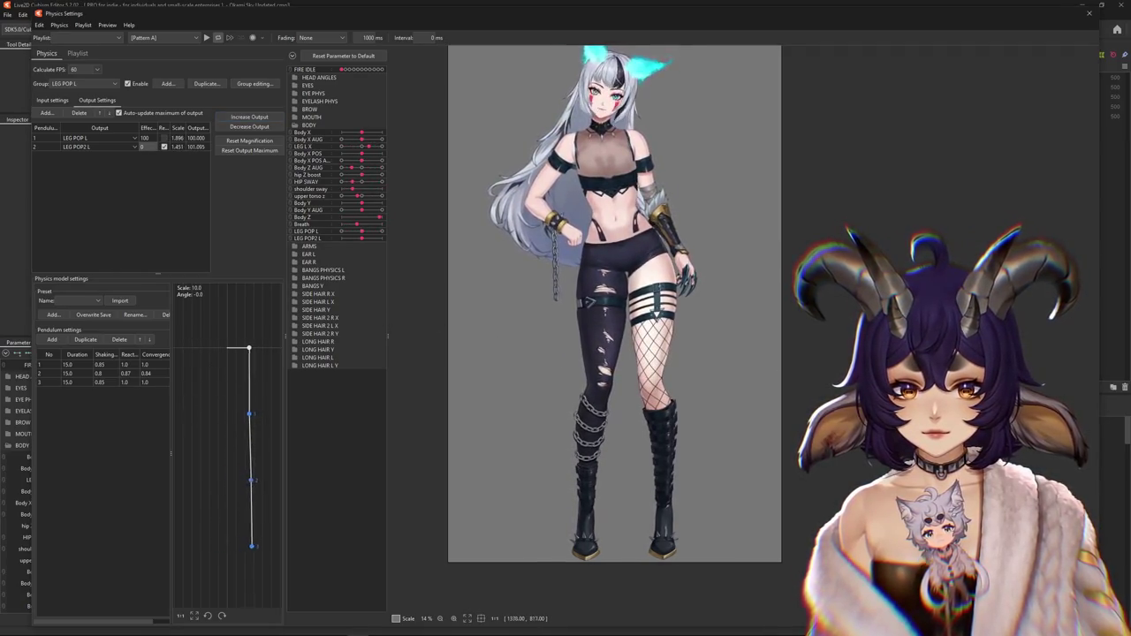
# - Compare LEG POP L's input and output settings to check the new output values
pyautogui.click(42, 98)
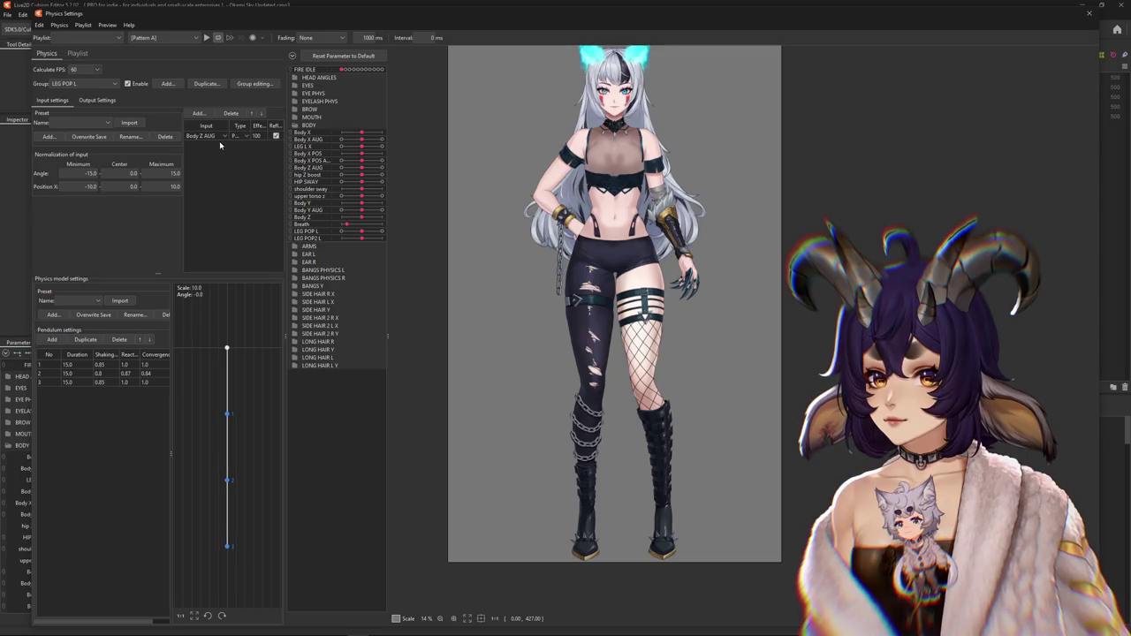
pyautogui.click(97, 100)
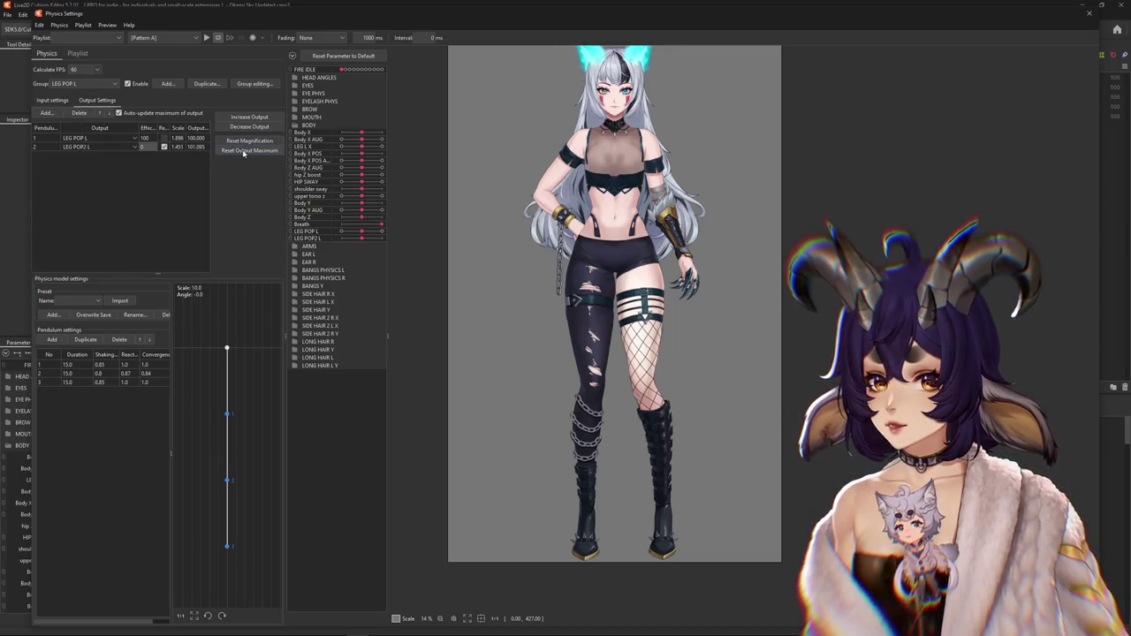
pyautogui.click(53, 99)
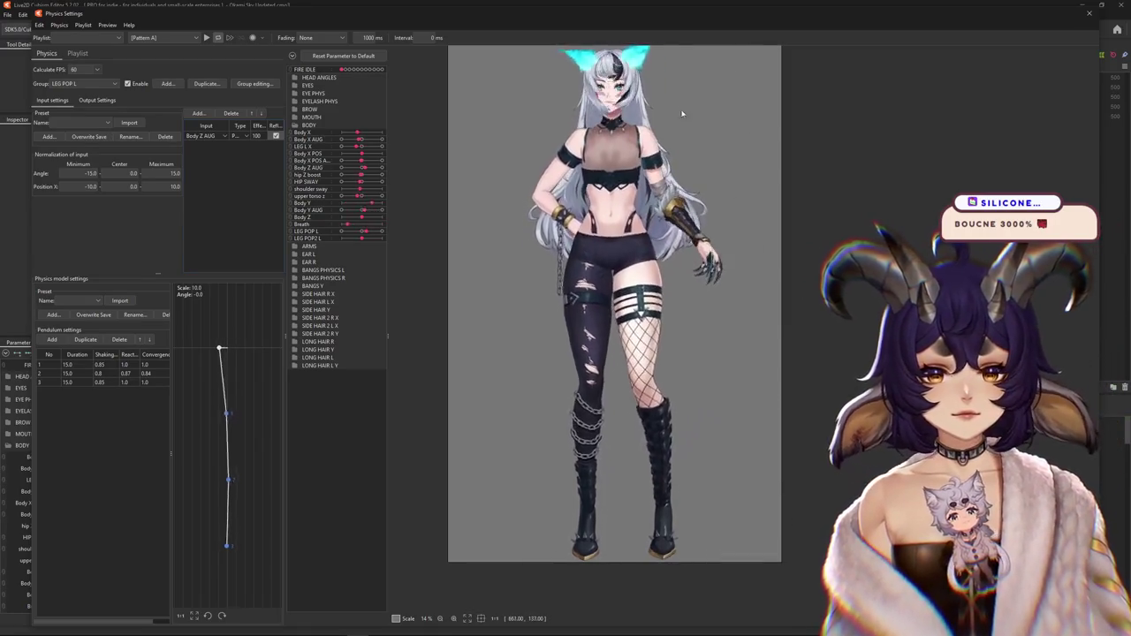
pyautogui.click(97, 100)
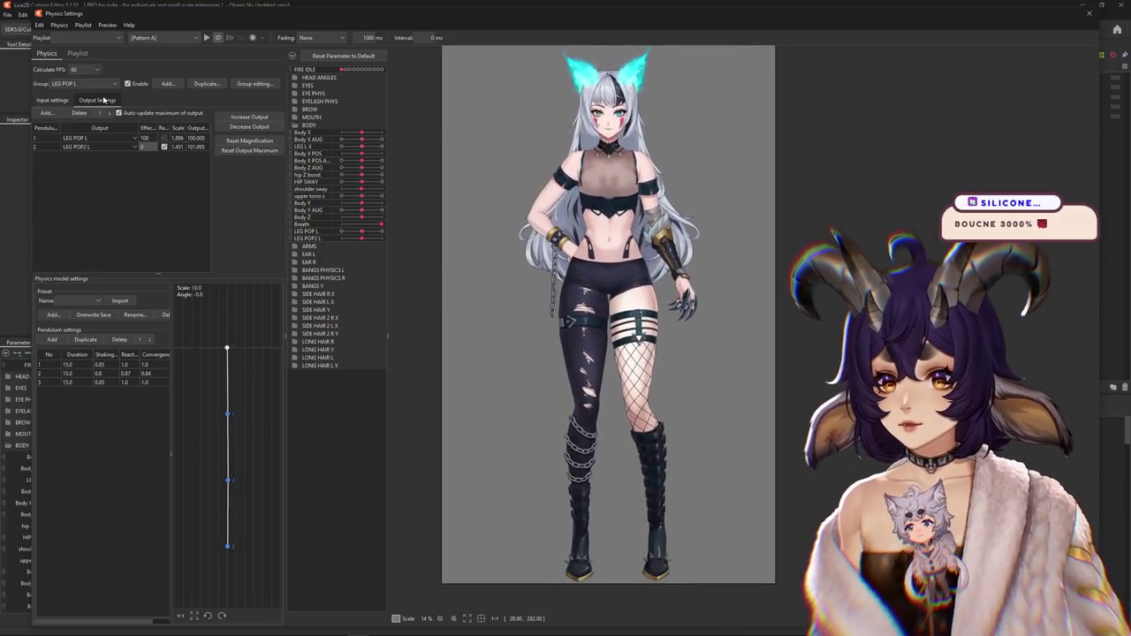
pyautogui.click(50, 101)
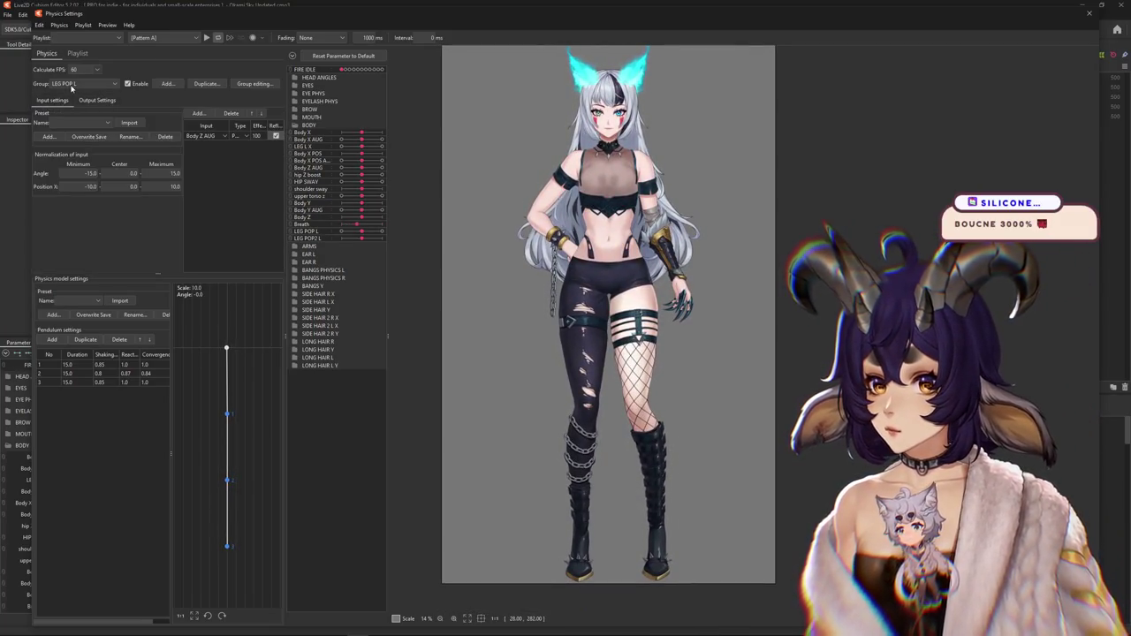
# - Replace LEG POP L's Body Z AUG input with LEG L X
pyautogui.click(72, 84)
pyautogui.click(73, 86)
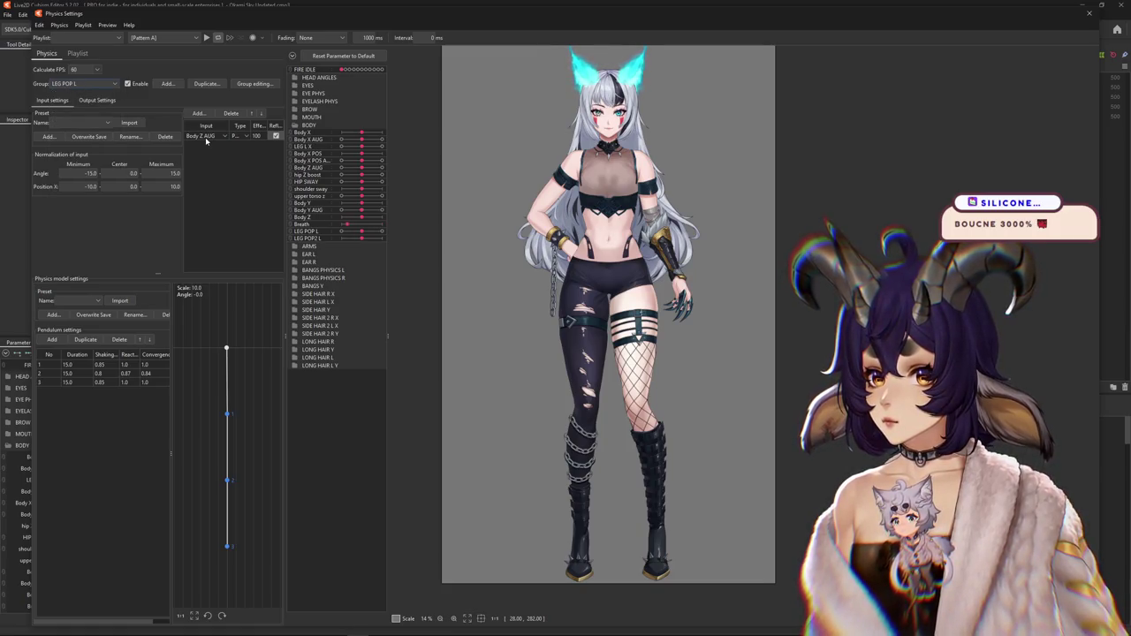
pyautogui.click(206, 137)
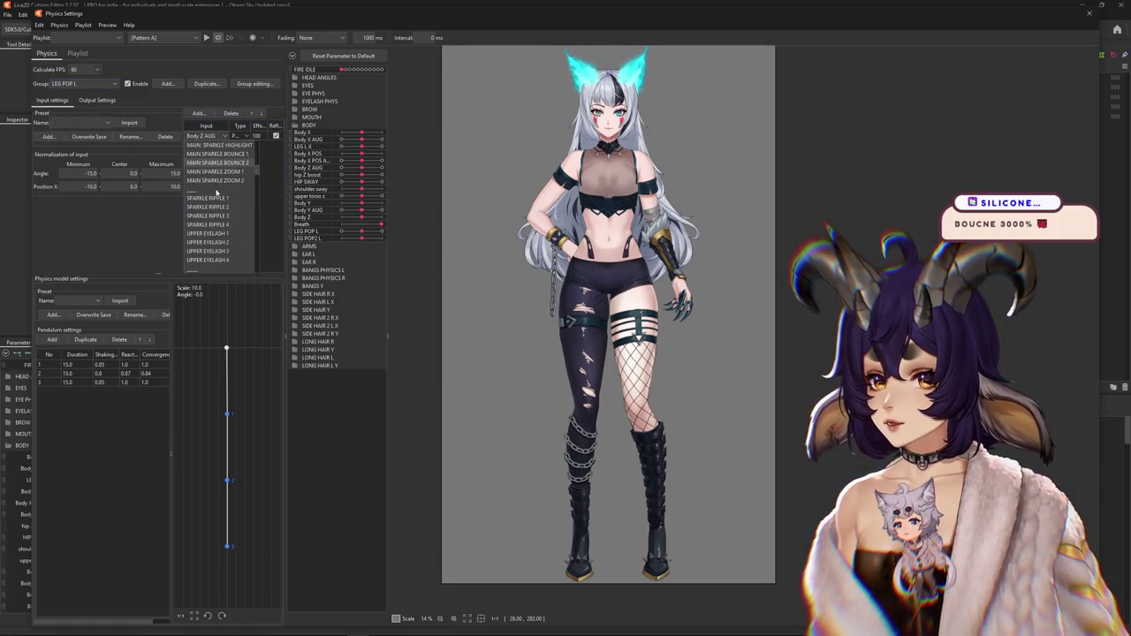
pyautogui.scroll(-5, 216, 193)
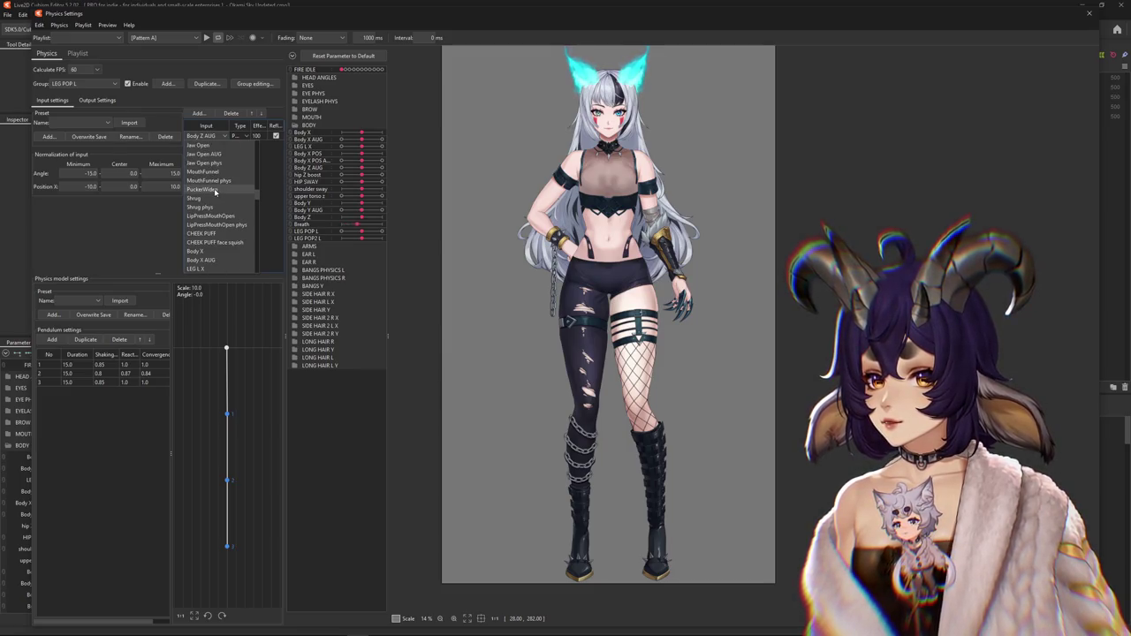
pyautogui.click(209, 272)
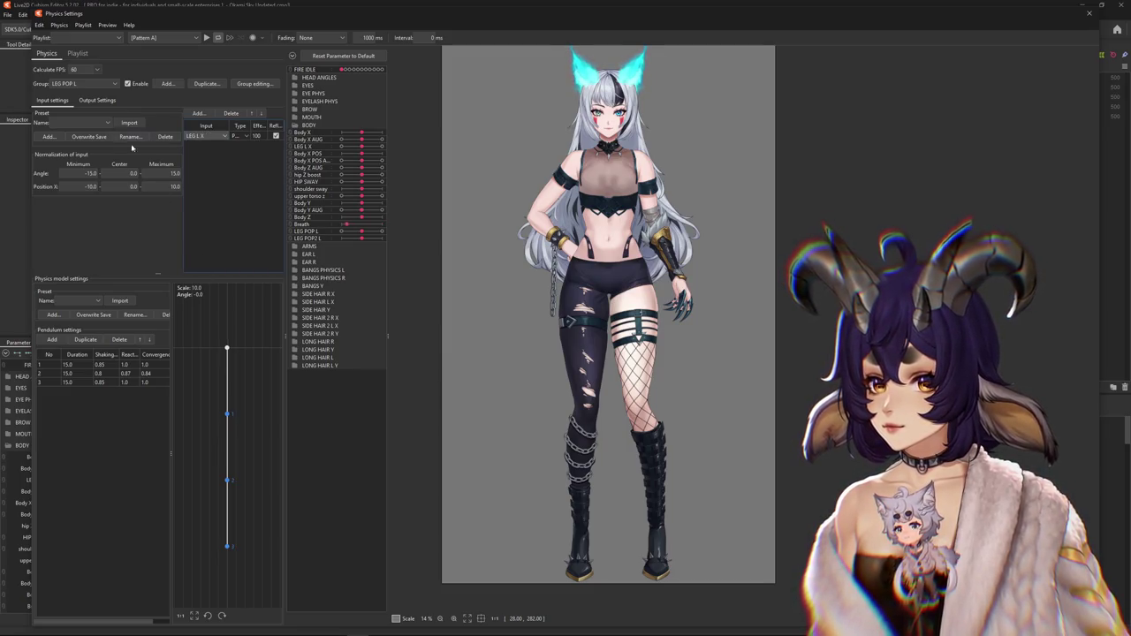
pyautogui.click(97, 100)
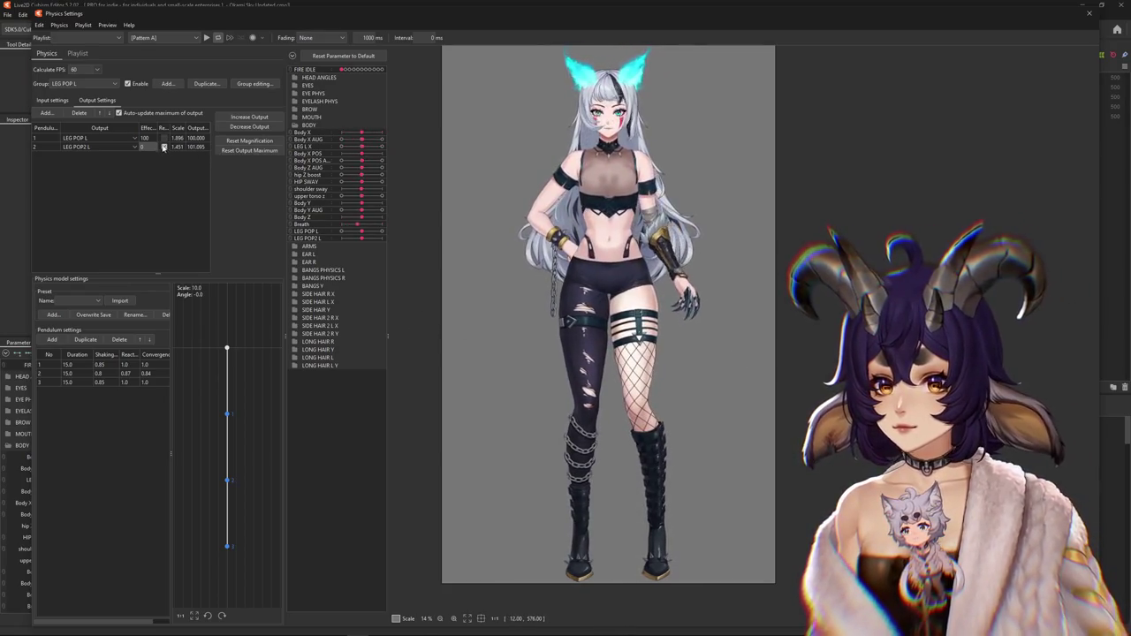
pyautogui.click(55, 100)
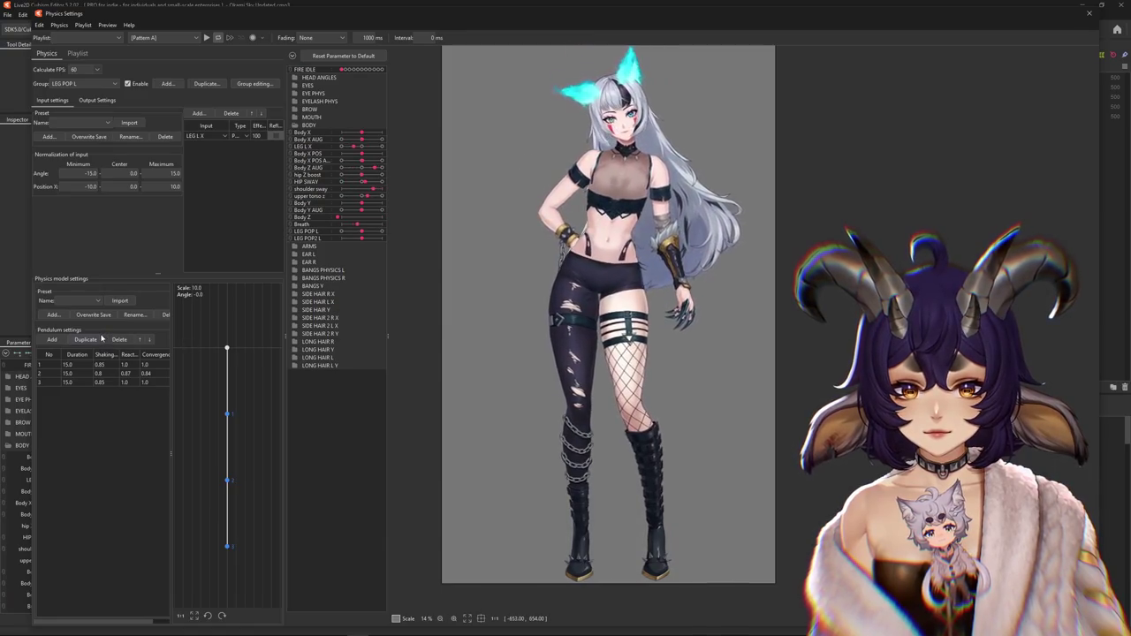
# - Set pendulum Shaking to 0.87, React to 1.2, and Convergence to 0.9 for all pendulums
pyautogui.write('0.87')
pyautogui.press('Return')
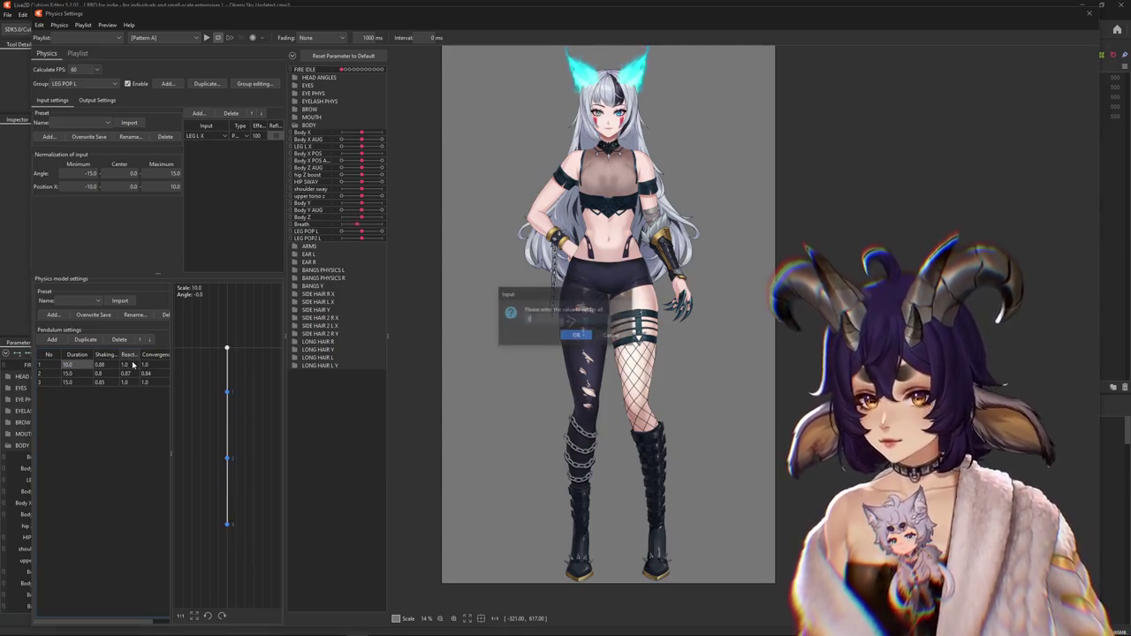
pyautogui.press('Return')
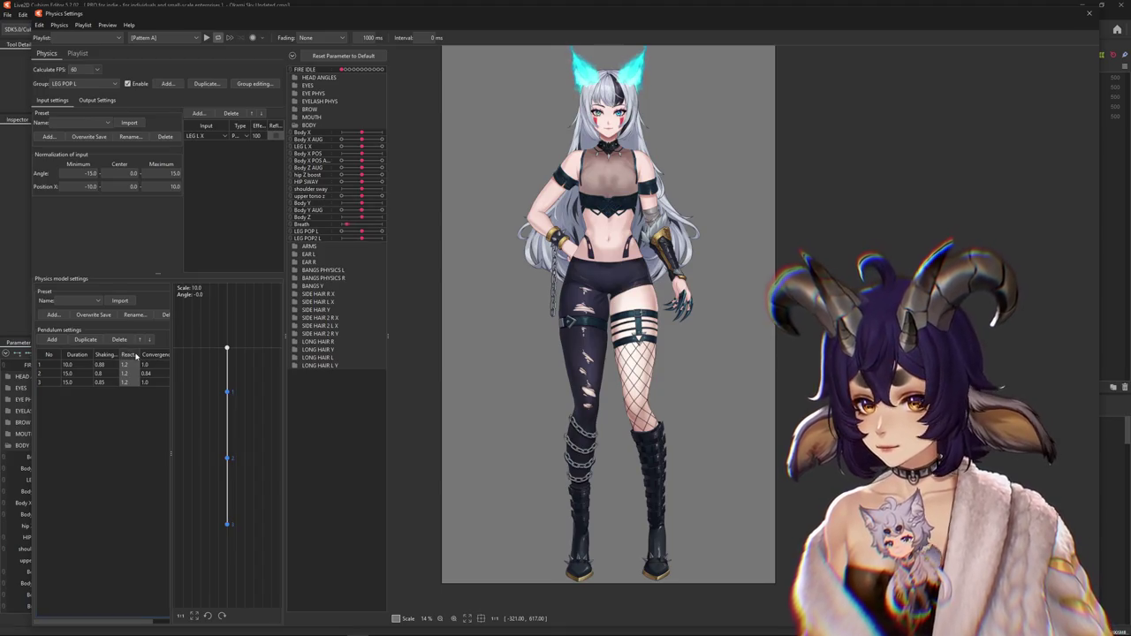
pyautogui.click(155, 357)
pyautogui.write('0.9')
pyautogui.press('Return')
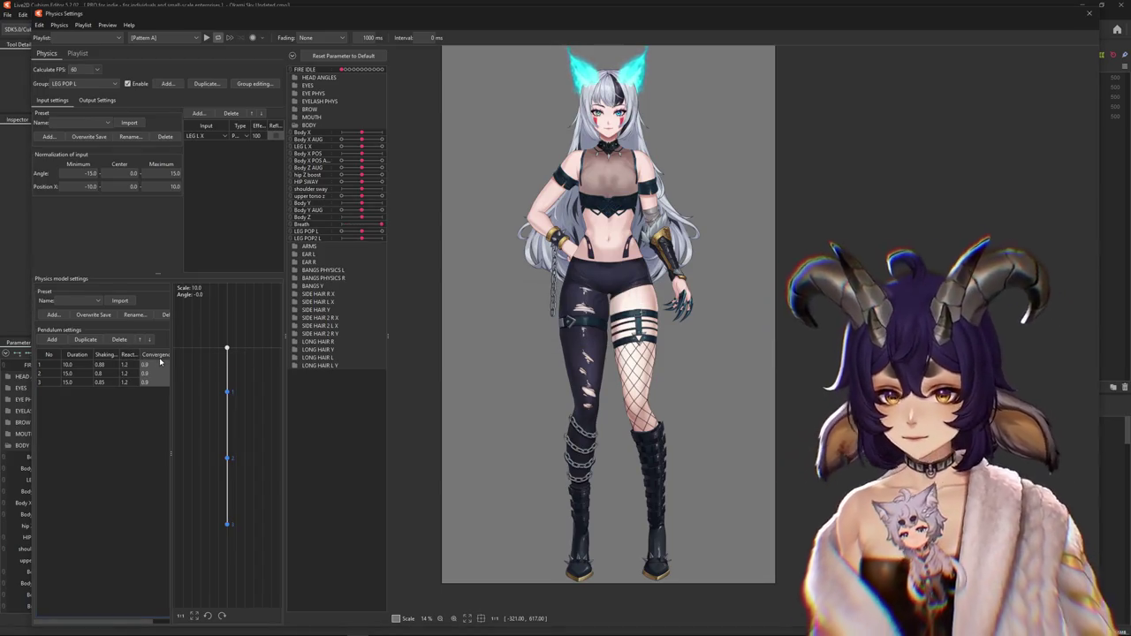
# - Reset LEG POP L's output magnification to scales 1.377 and 1.108, then close Physics Settings
pyautogui.click(98, 100)
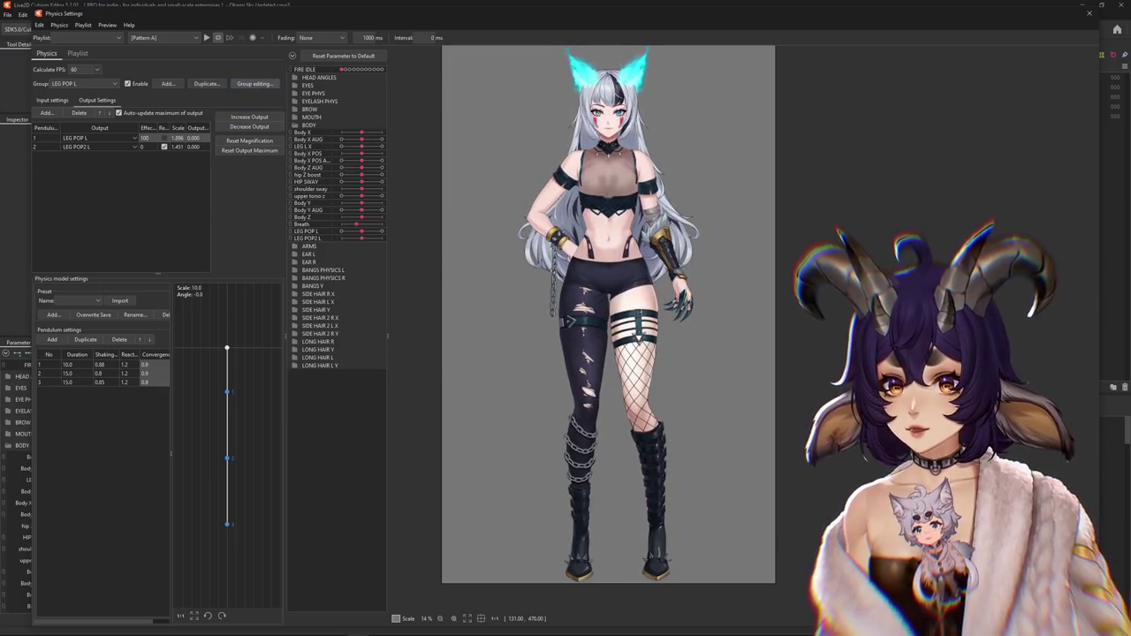
pyautogui.click(255, 83)
pyautogui.scroll(-5, 590, 340)
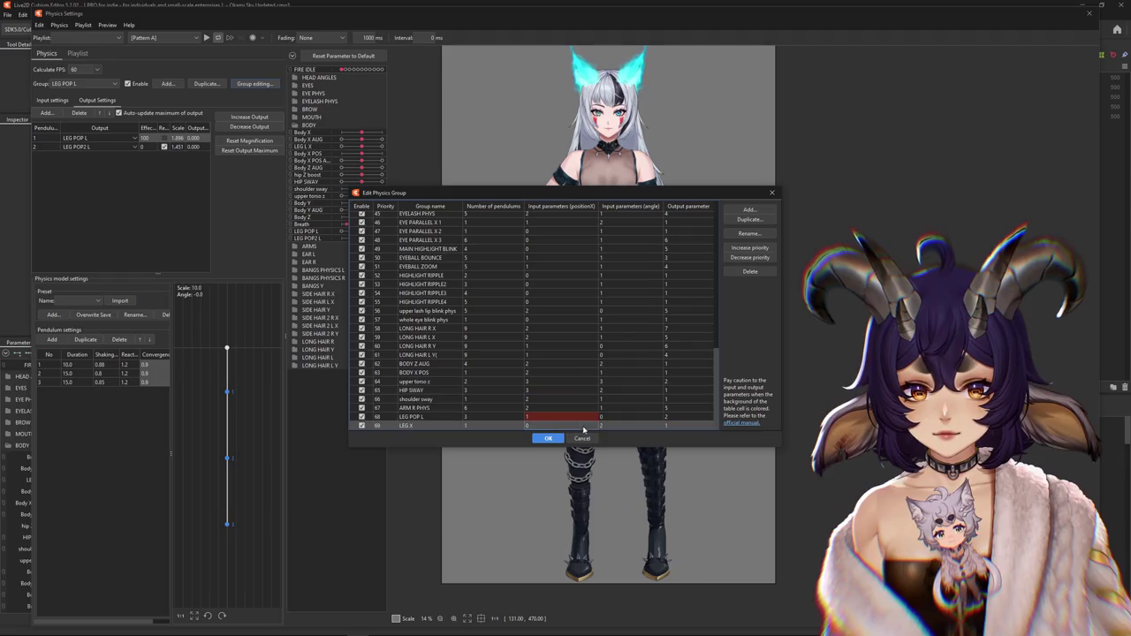
pyautogui.click(757, 256)
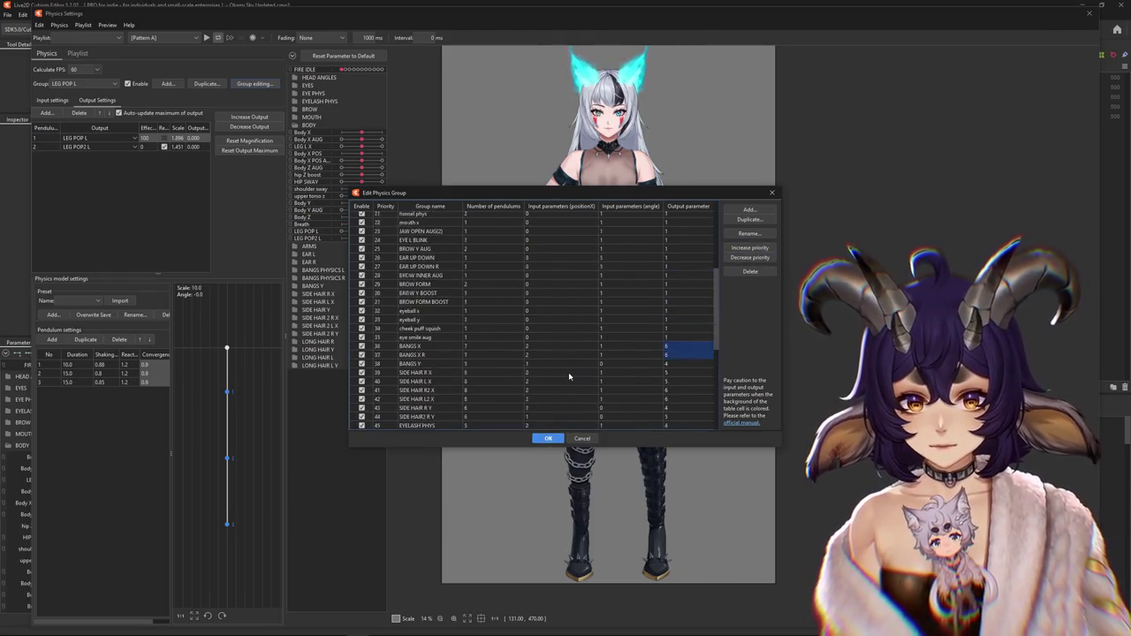
pyautogui.scroll(10, 569, 372)
pyautogui.press('Escape')
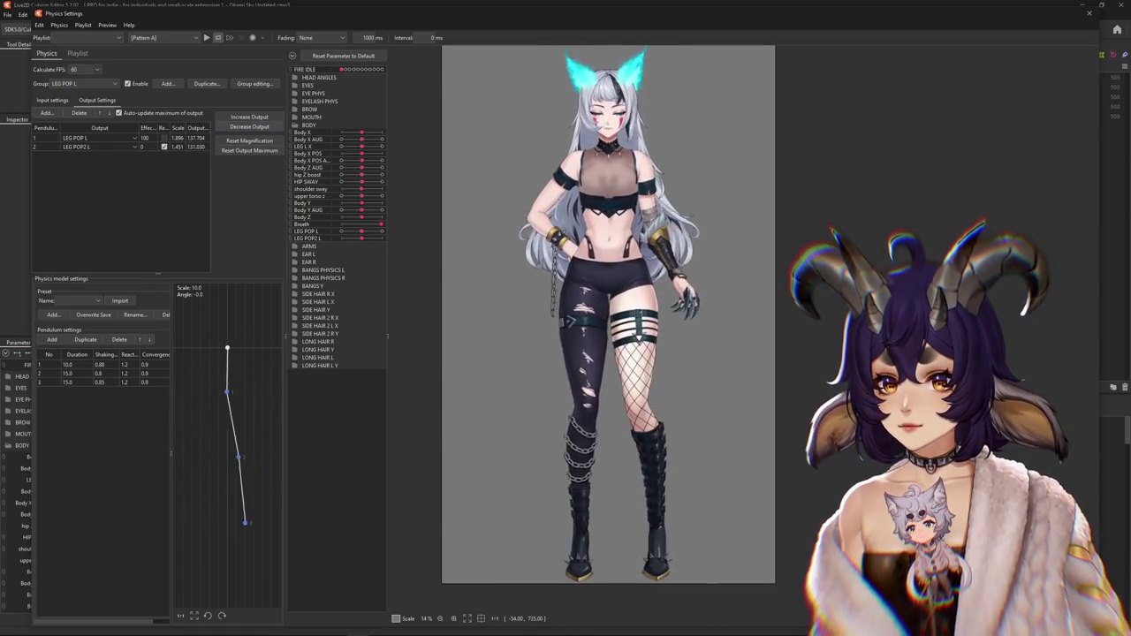
pyautogui.click(249, 140)
pyautogui.click(586, 333)
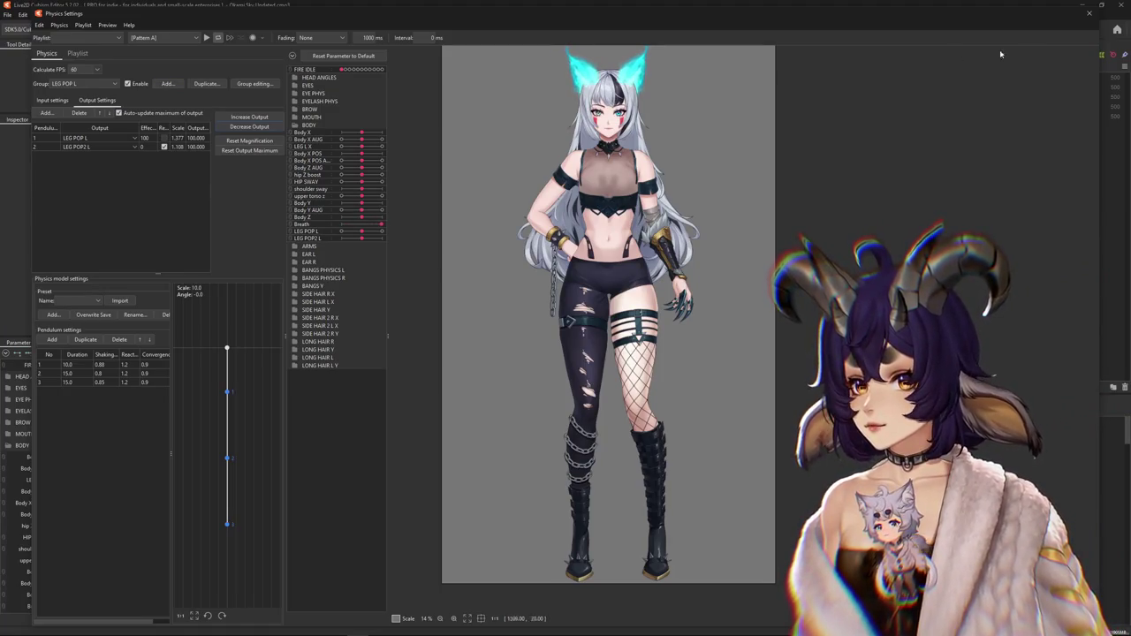
pyautogui.click(1090, 14)
# - Reopen Physics Settings and reset output maximums, giving LEG POP L scales 1.321 and 1.048
pyautogui.click(65, 14)
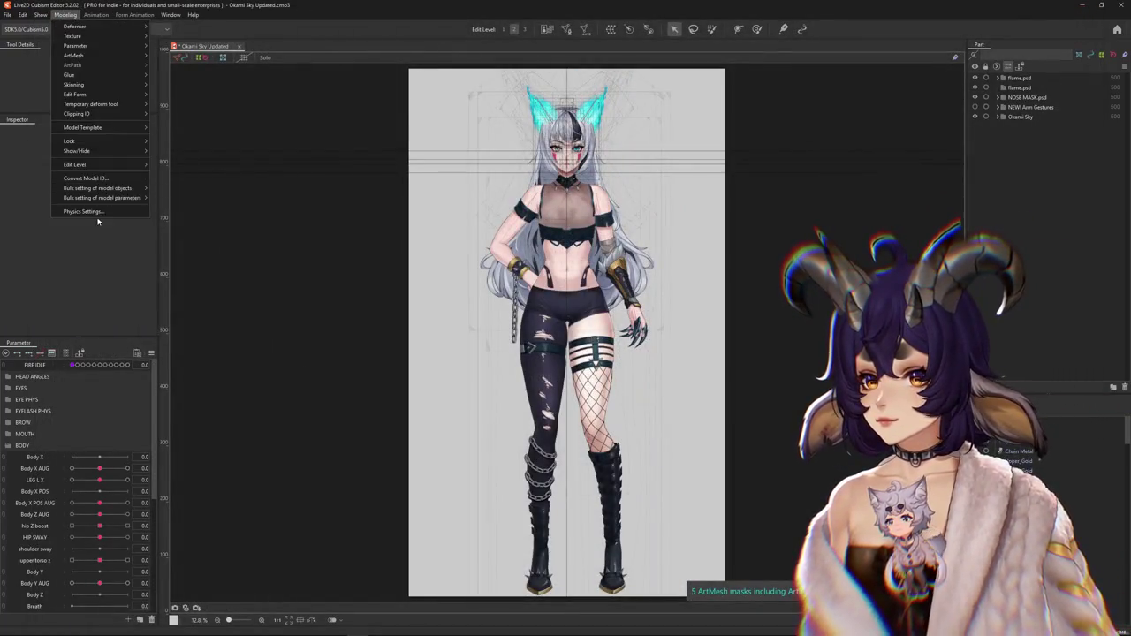
pyautogui.click(65, 14)
pyautogui.click(65, 14)
pyautogui.click(82, 211)
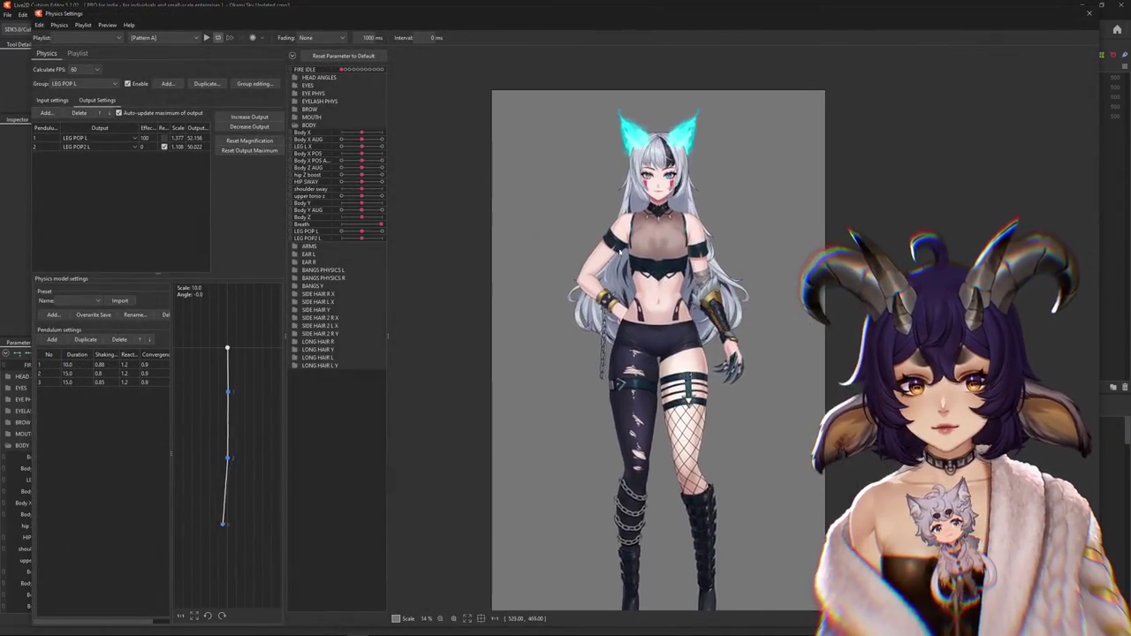
pyautogui.moveTo(767, 258); pyautogui.dragTo(606, 258)
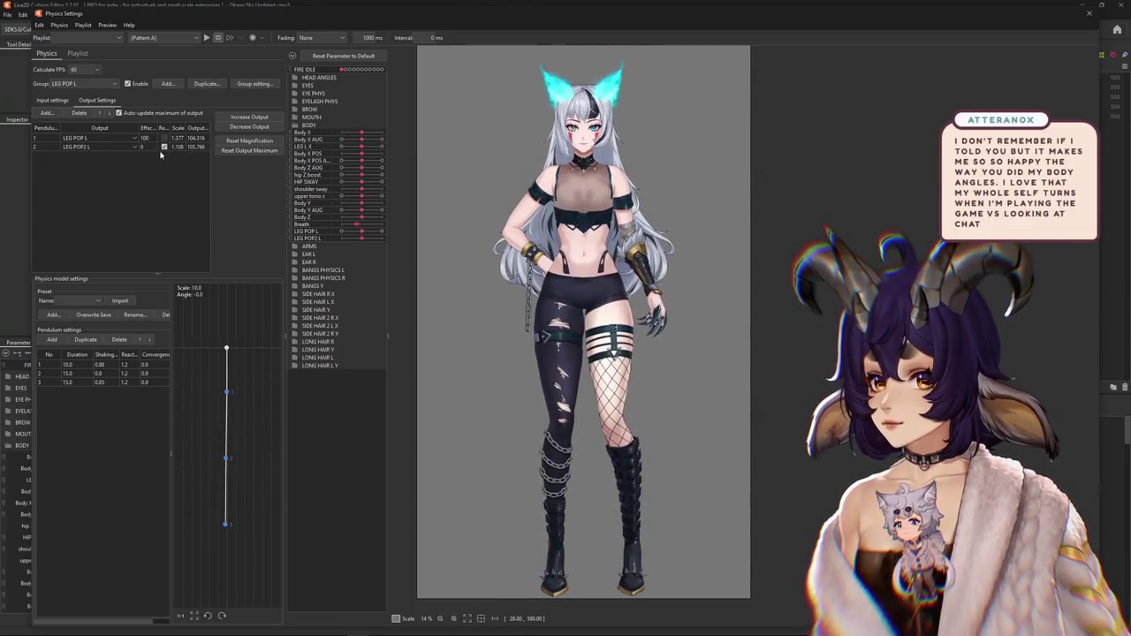
pyautogui.click(249, 150)
pyautogui.click(662, 331)
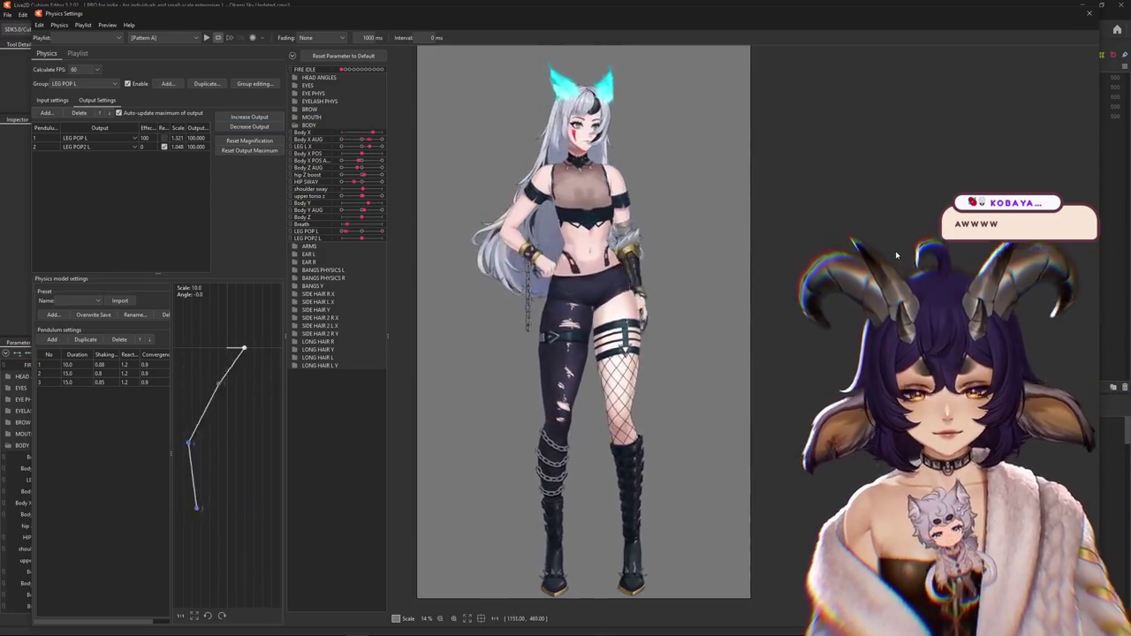
pyautogui.scroll(3, 597, 202)
pyautogui.scroll(-2, 596, 201)
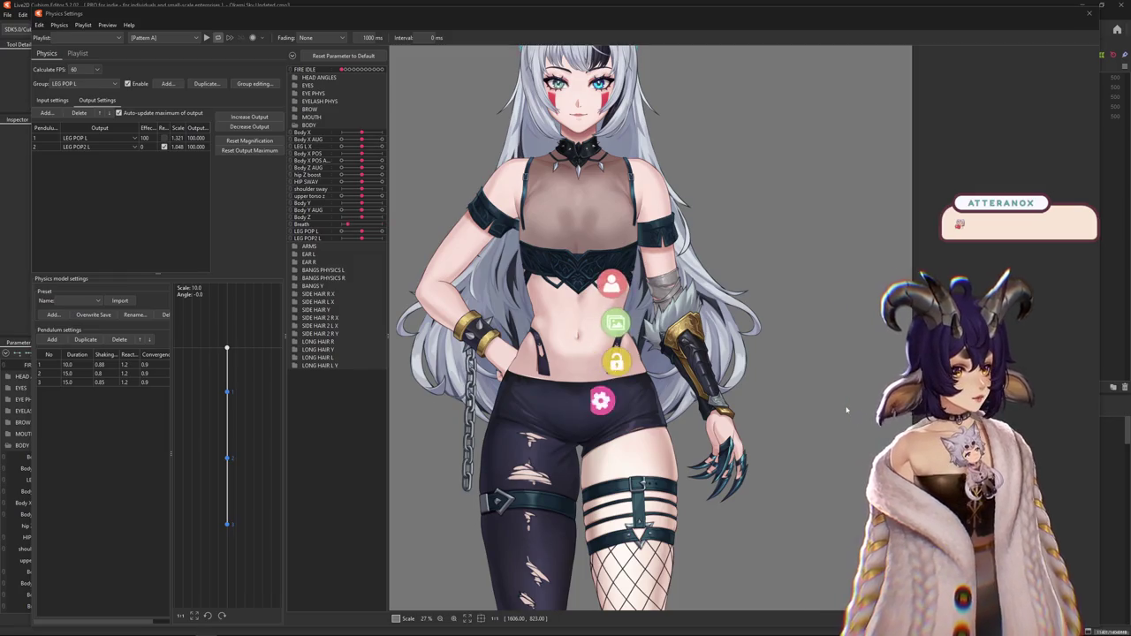
# - Start the new POSE X expression in the Expression Editor, keeping BALD TOGGLE on overwrite
pyautogui.click(612, 400)
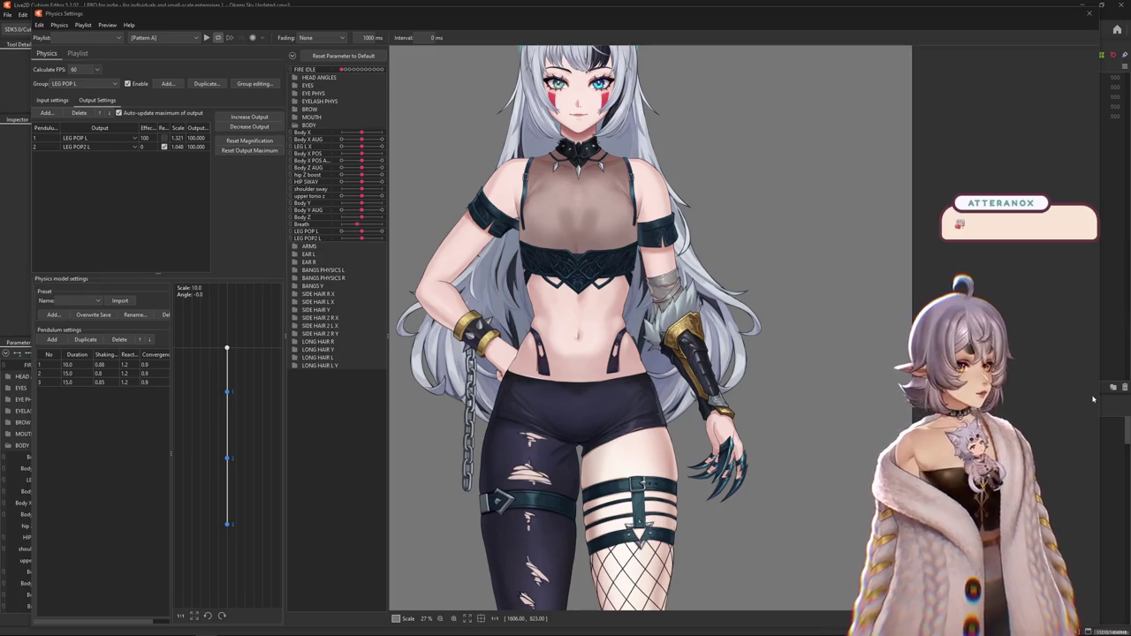
pyautogui.click(616, 401)
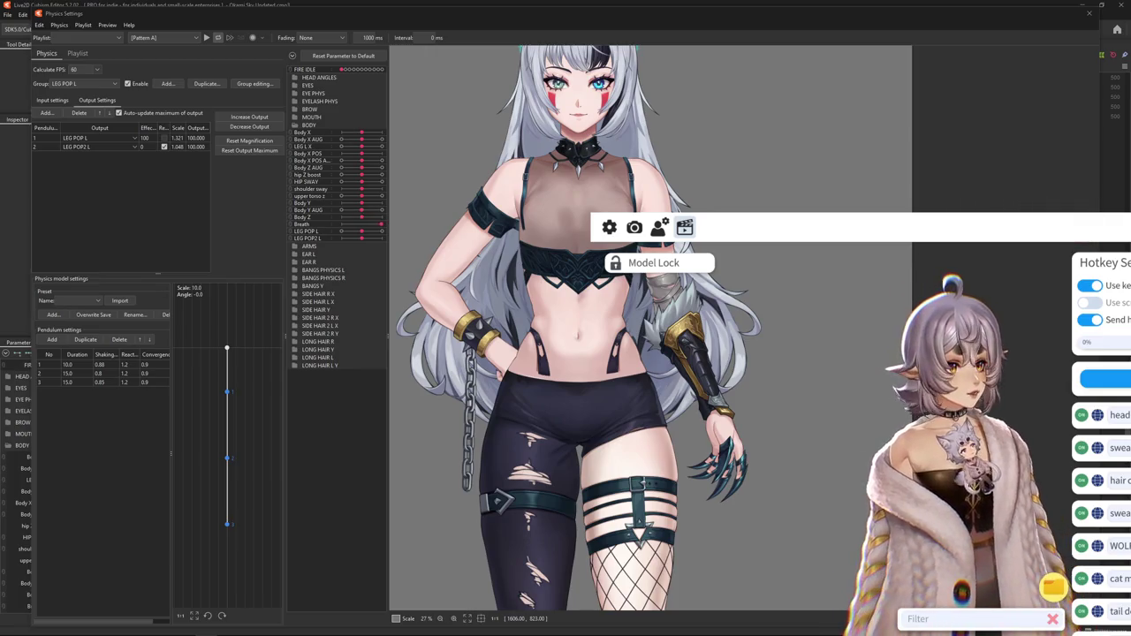
pyautogui.click(1106, 491)
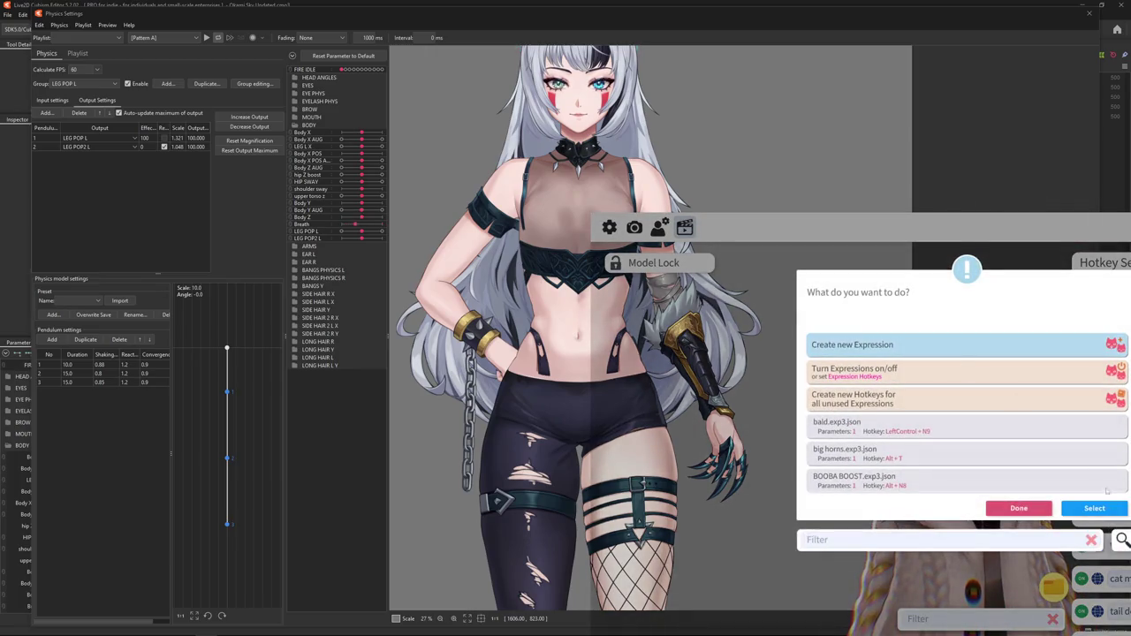
pyautogui.click(1100, 508)
pyautogui.write('POSE X')
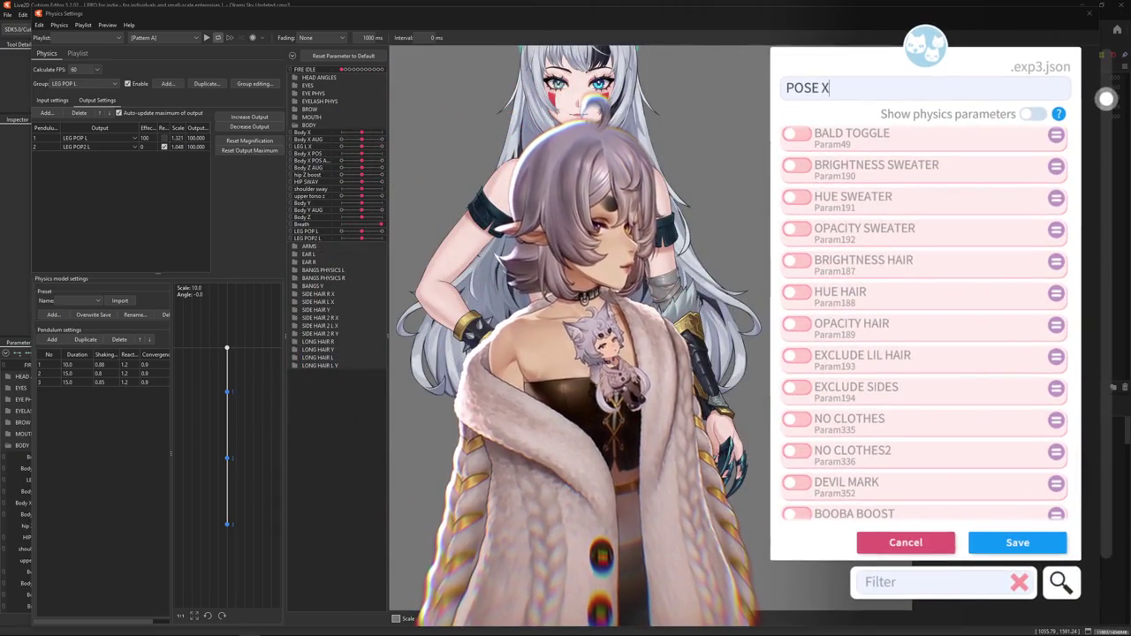
pyautogui.click(1054, 127)
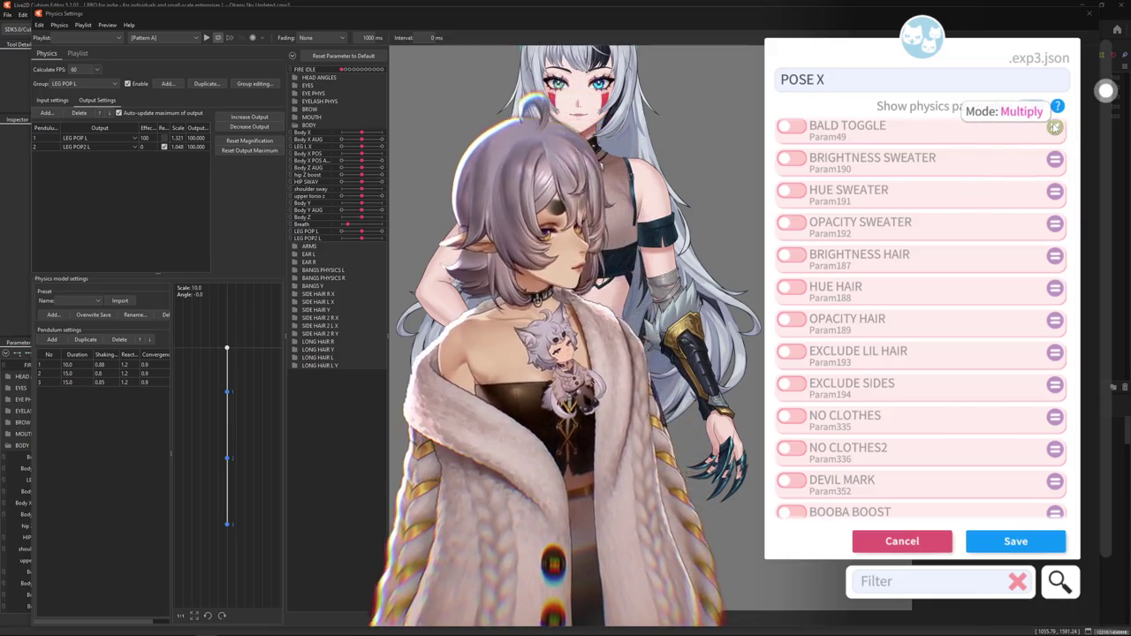
pyautogui.click(1054, 127)
pyautogui.click(1054, 127)
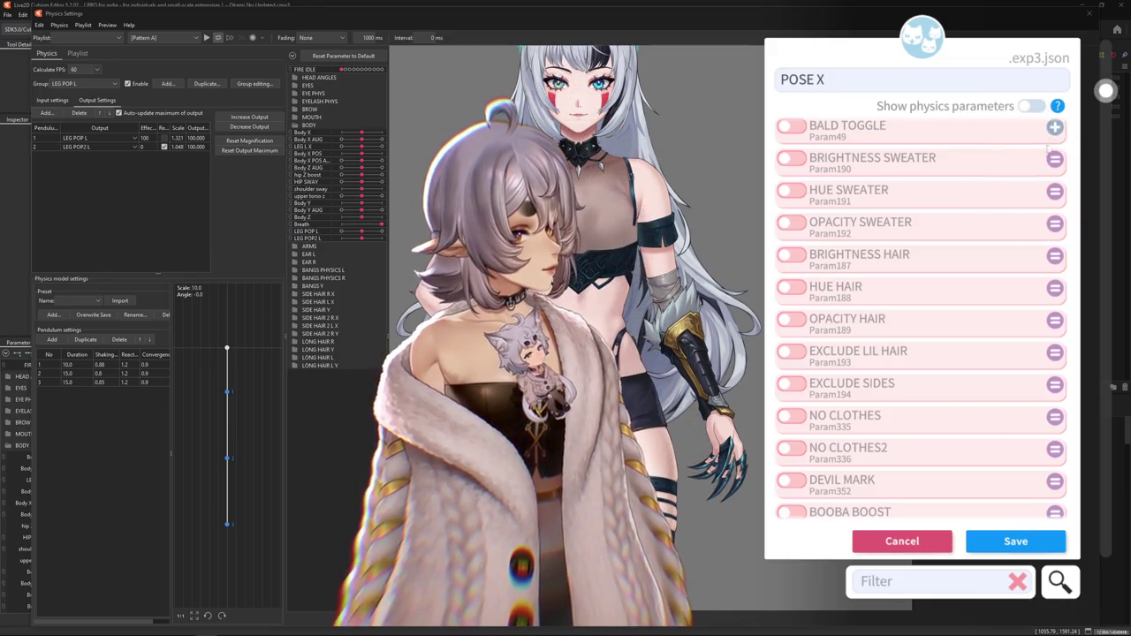
pyautogui.scroll(5, 1016, 150)
pyautogui.scroll(4, 972, 167)
pyautogui.scroll(2, 955, 174)
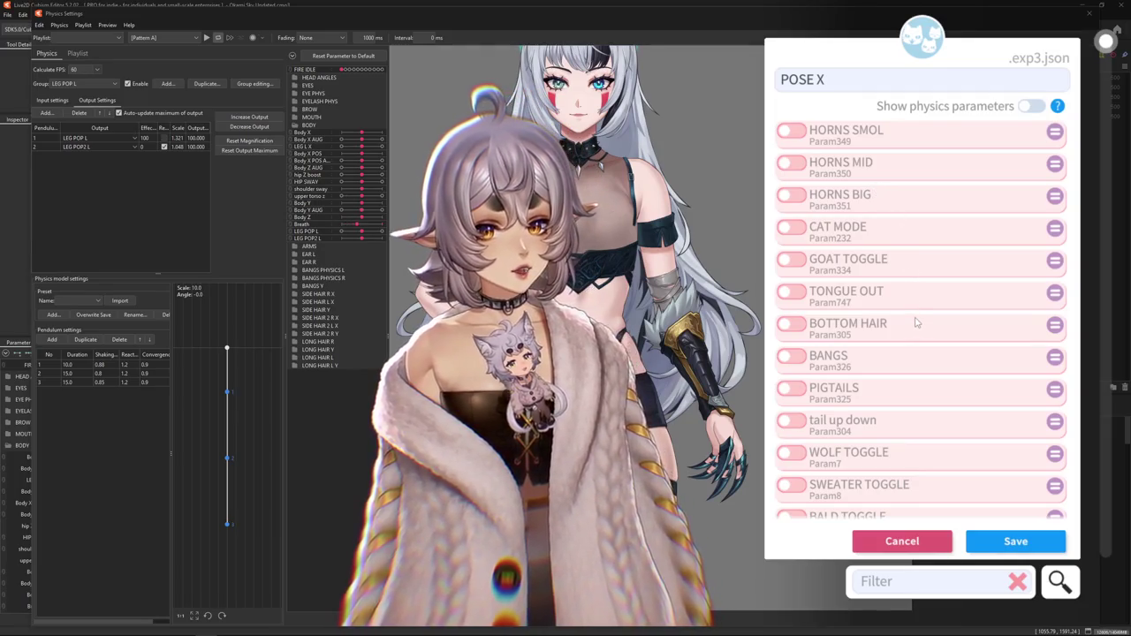
pyautogui.scroll(-4, 910, 320)
pyautogui.scroll(-5, 910, 320)
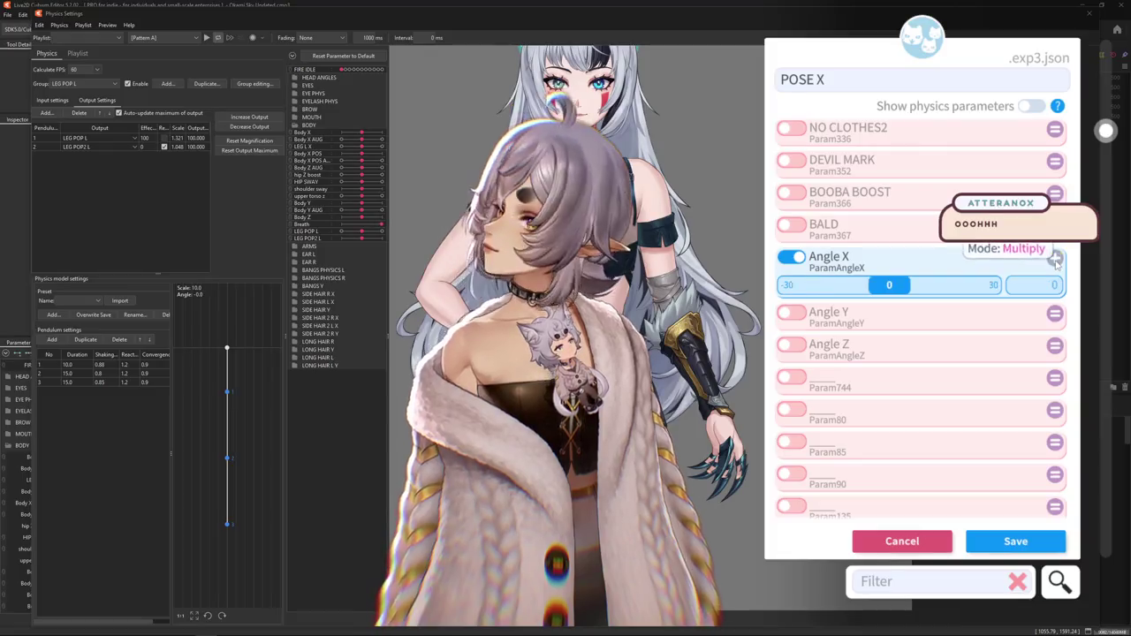
# - Turn the avatar's head with Angle X set to -30
pyautogui.moveTo(919, 282); pyautogui.dragTo(803, 297)
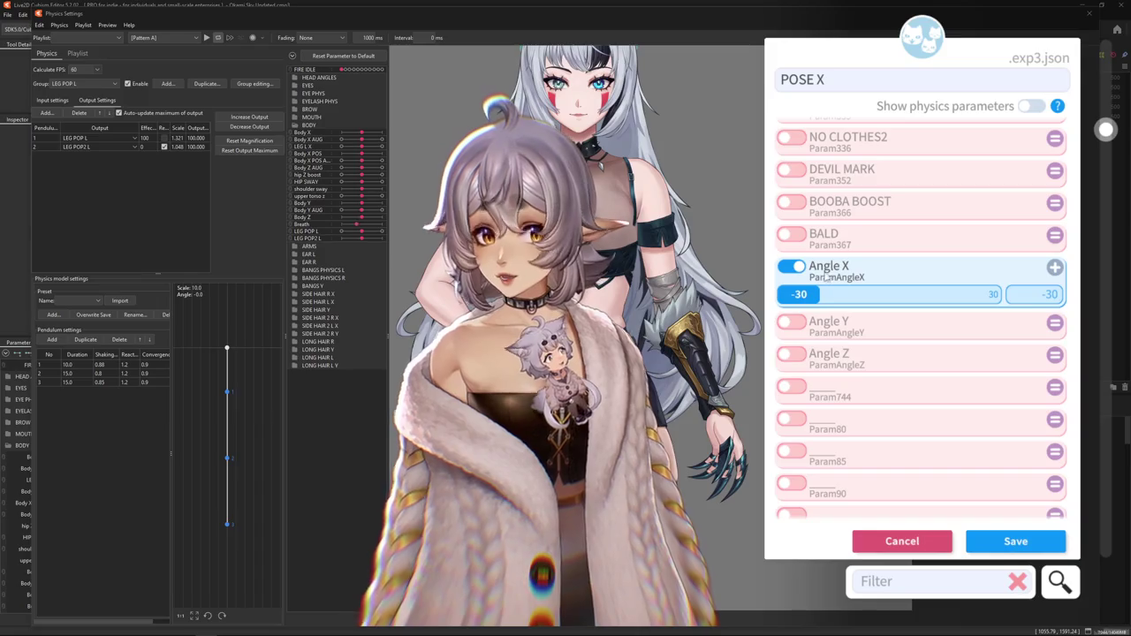
pyautogui.scroll(1, 846, 266)
pyautogui.scroll(1, 879, 265)
pyautogui.scroll(1, 914, 264)
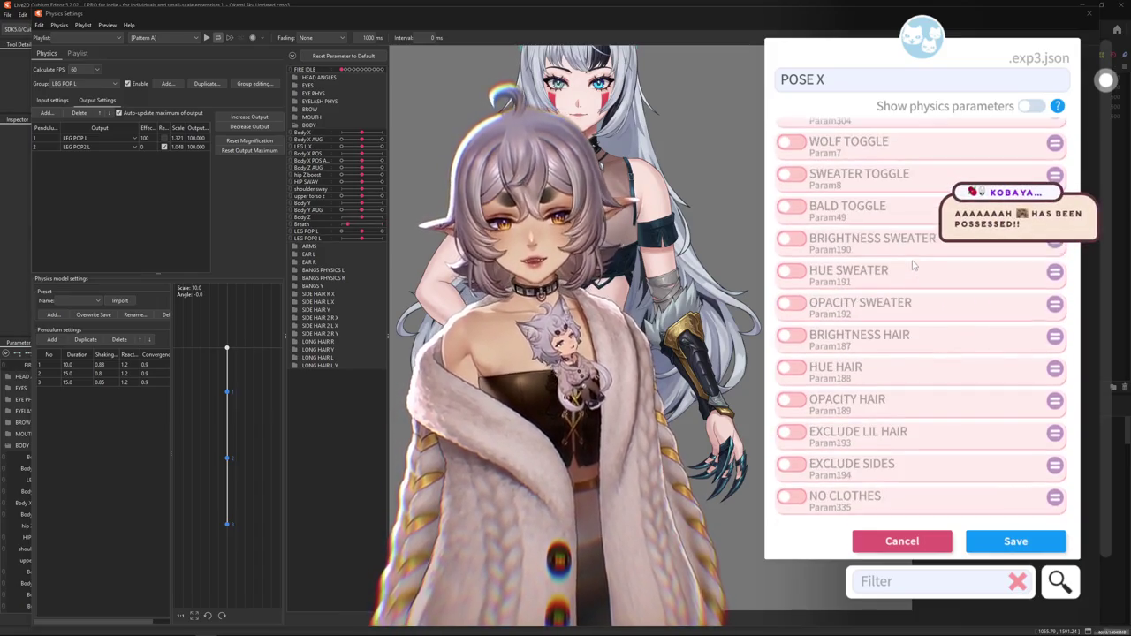
pyautogui.scroll(2, 913, 264)
pyautogui.scroll(1, 911, 265)
pyautogui.scroll(-2, 909, 265)
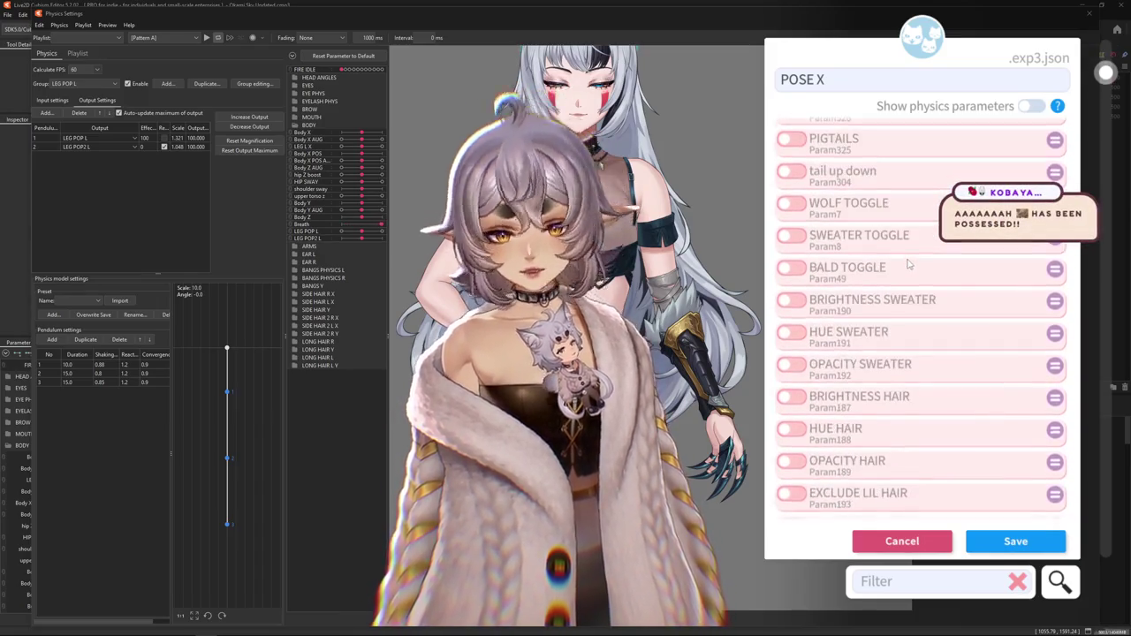
pyautogui.scroll(-5, 906, 265)
pyautogui.scroll(-3, 906, 266)
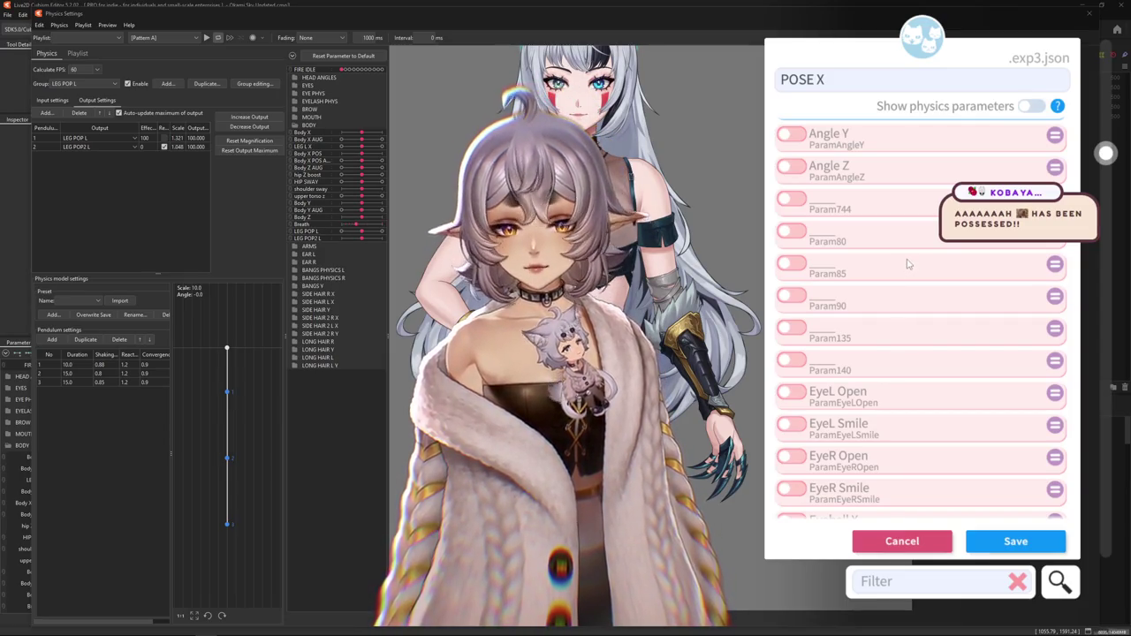
pyautogui.scroll(-5, 906, 264)
pyautogui.scroll(-6, 906, 264)
pyautogui.scroll(-5, 906, 265)
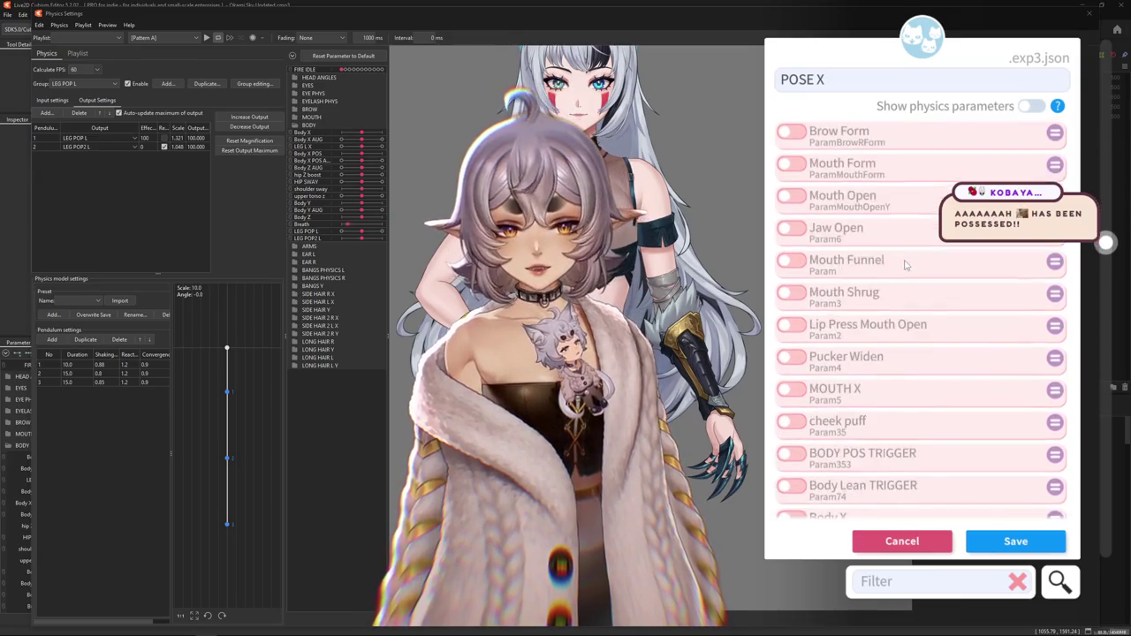
pyautogui.scroll(-4, 905, 265)
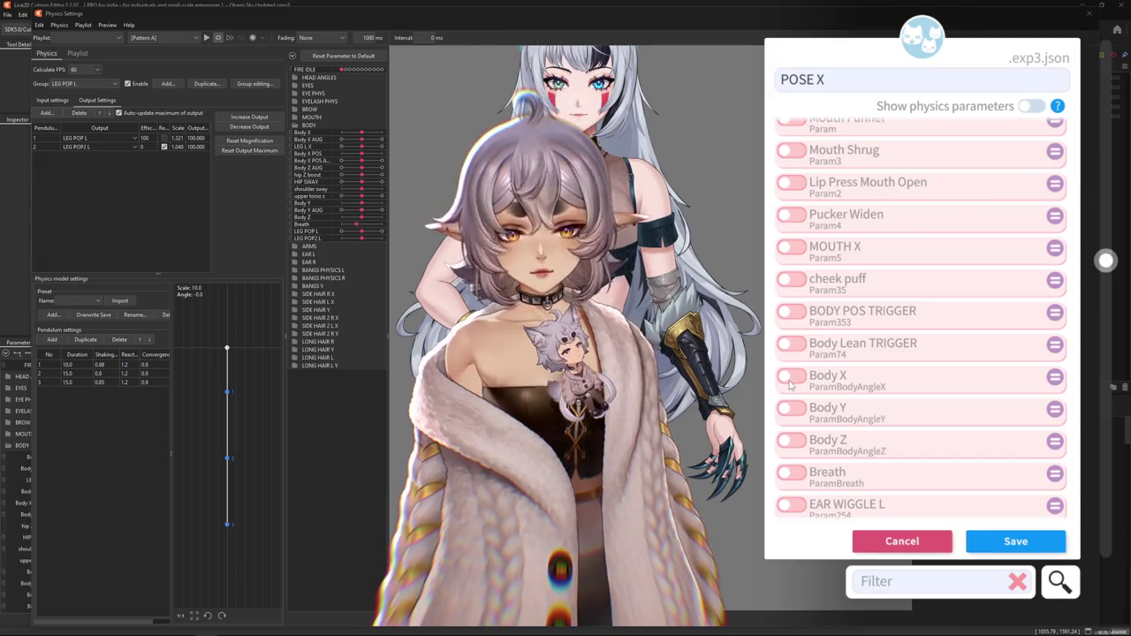
# - Add Body X to POSE X in Additive blend mode and adjust its value
pyautogui.click(791, 376)
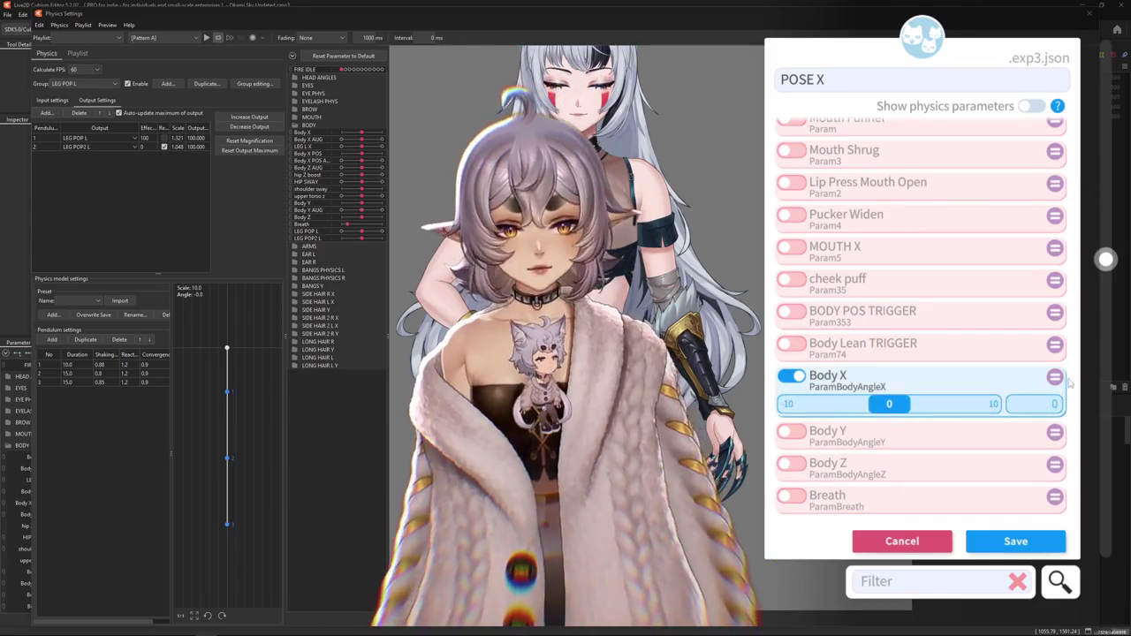
pyautogui.click(1055, 378)
pyautogui.click(1055, 377)
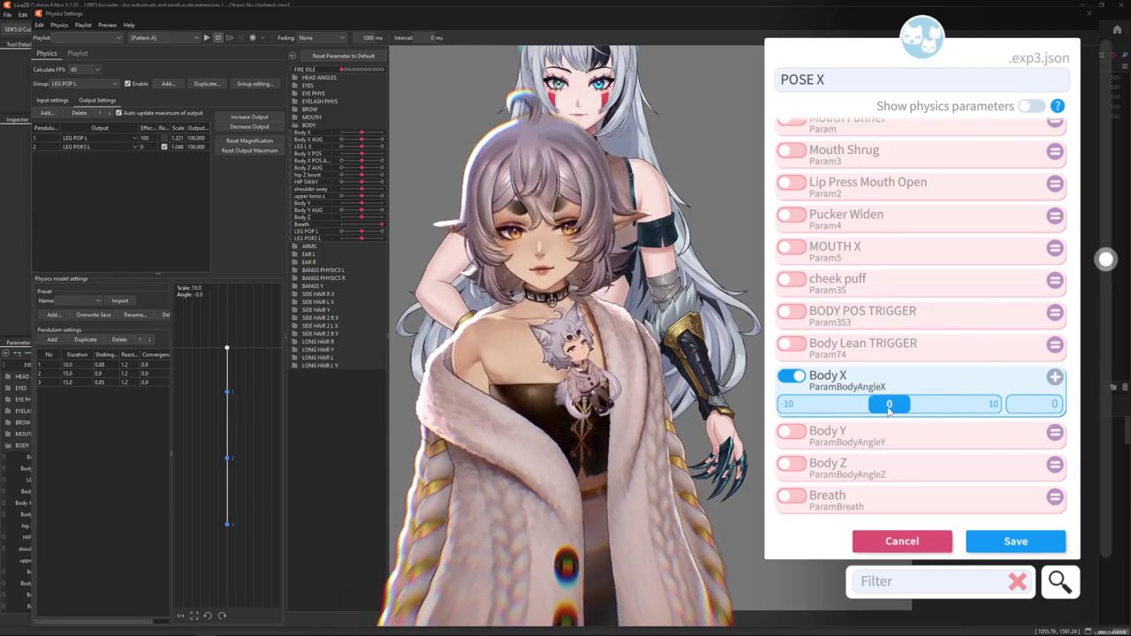
pyautogui.moveTo(889, 403); pyautogui.dragTo(782, 404)
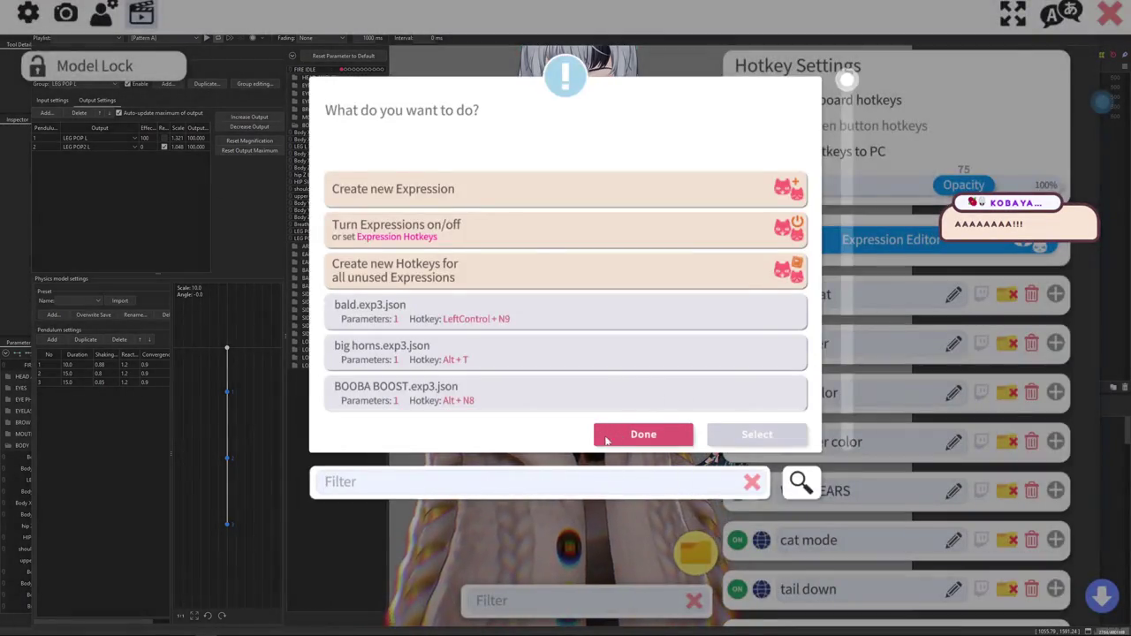
# - Add a new hotkey whose action is Set/Unset Expression
pyautogui.click(607, 440)
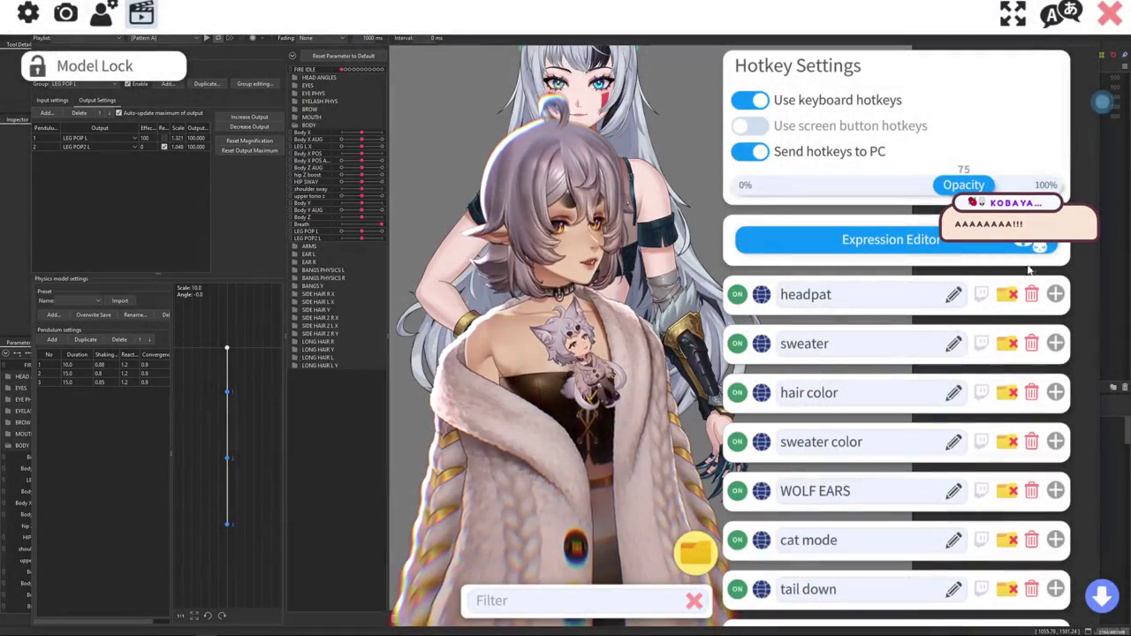
pyautogui.moveTo(1115, 106); pyautogui.dragTo(1101, 548)
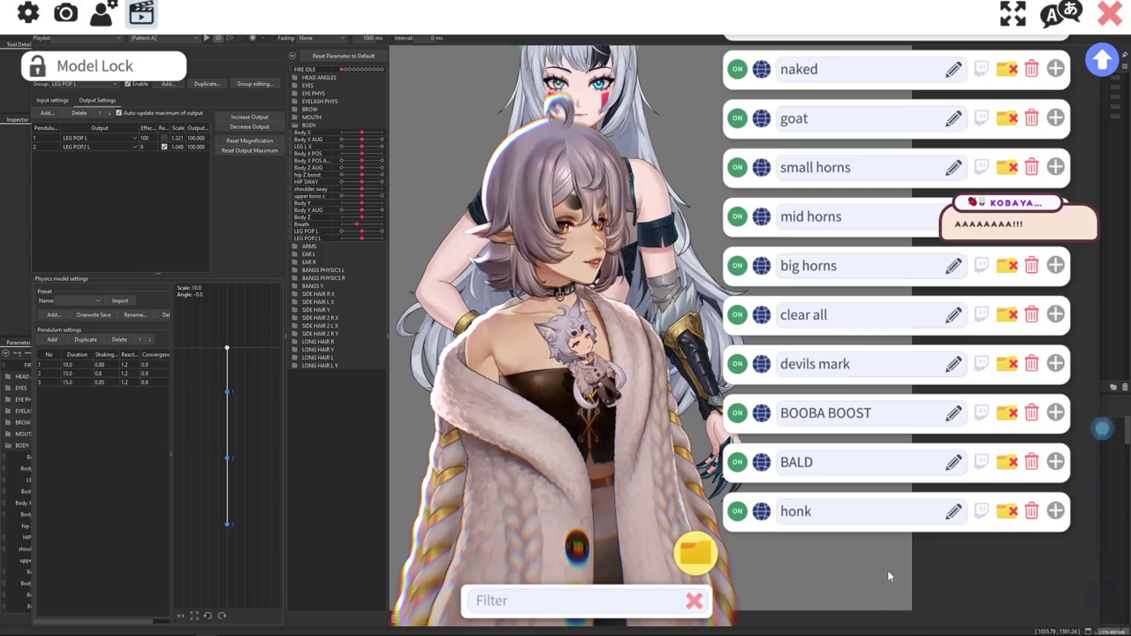
pyautogui.click(890, 576)
pyautogui.click(831, 404)
pyautogui.scroll(-3, 569, 323)
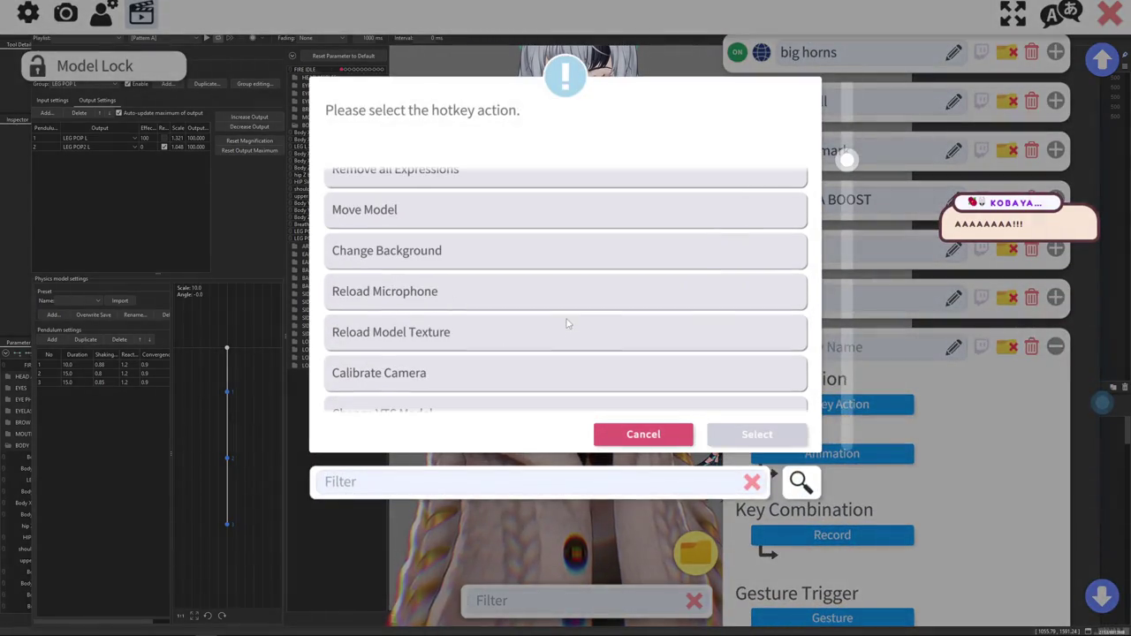
pyautogui.scroll(-5, 601, 327)
pyautogui.scroll(-2, 601, 329)
pyautogui.scroll(3, 597, 328)
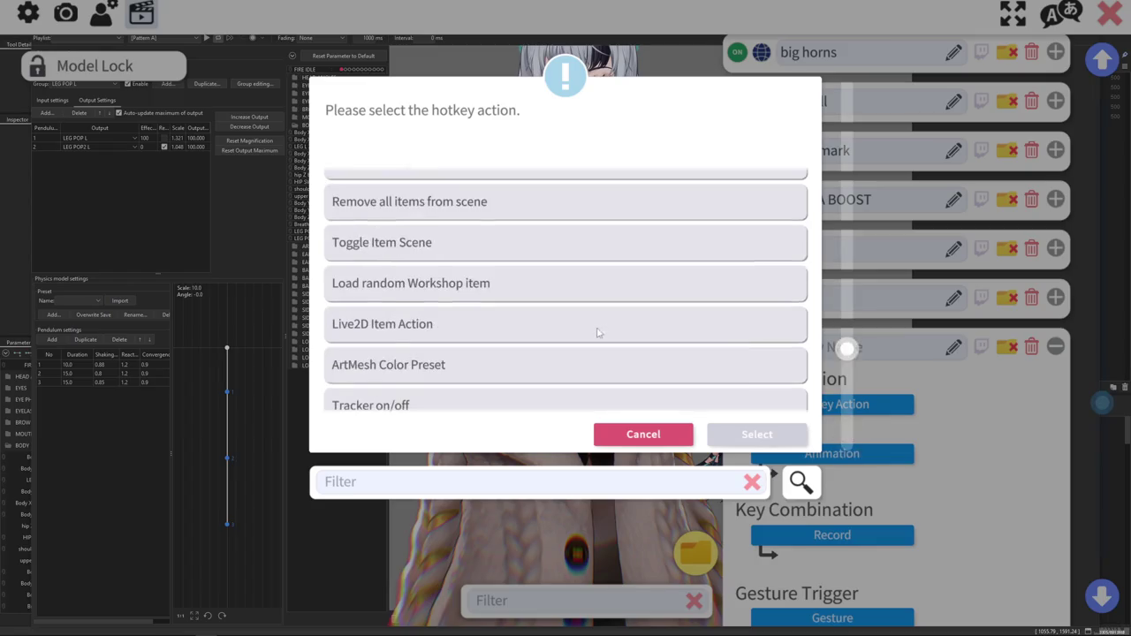
pyautogui.scroll(5, 596, 326)
pyautogui.scroll(2, 596, 325)
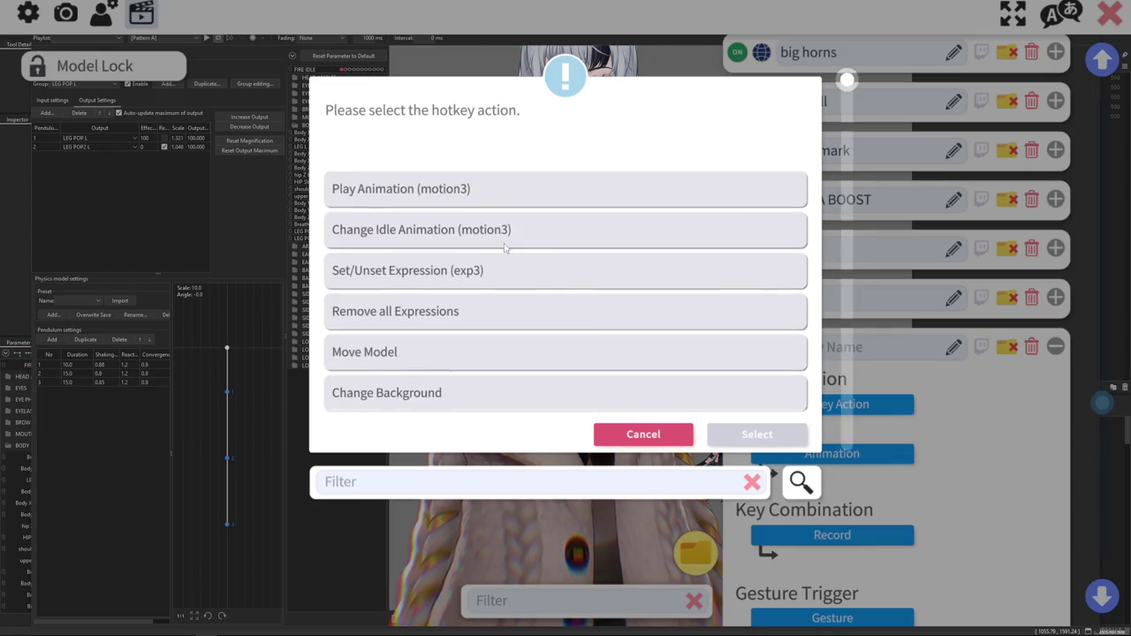
pyautogui.click(453, 283)
pyautogui.click(757, 434)
pyautogui.click(832, 453)
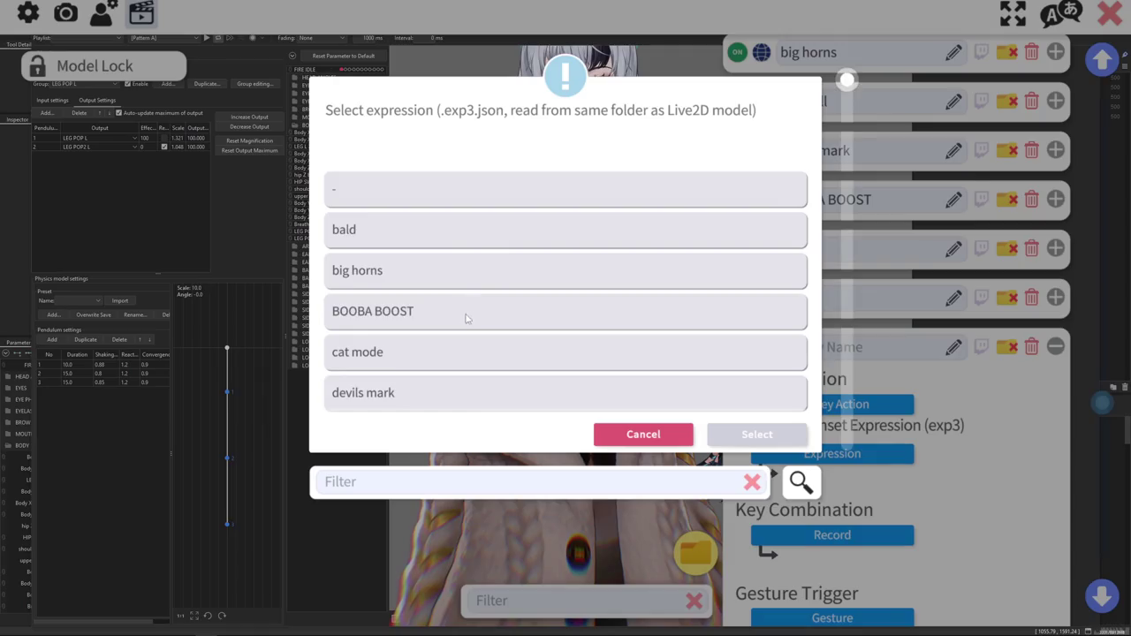
# - Point the hotkey at POSE X.exp3.json and start recording its key combination
pyautogui.scroll(-5, 462, 324)
pyautogui.scroll(-7, 462, 323)
pyautogui.scroll(3, 433, 305)
pyautogui.click(513, 261)
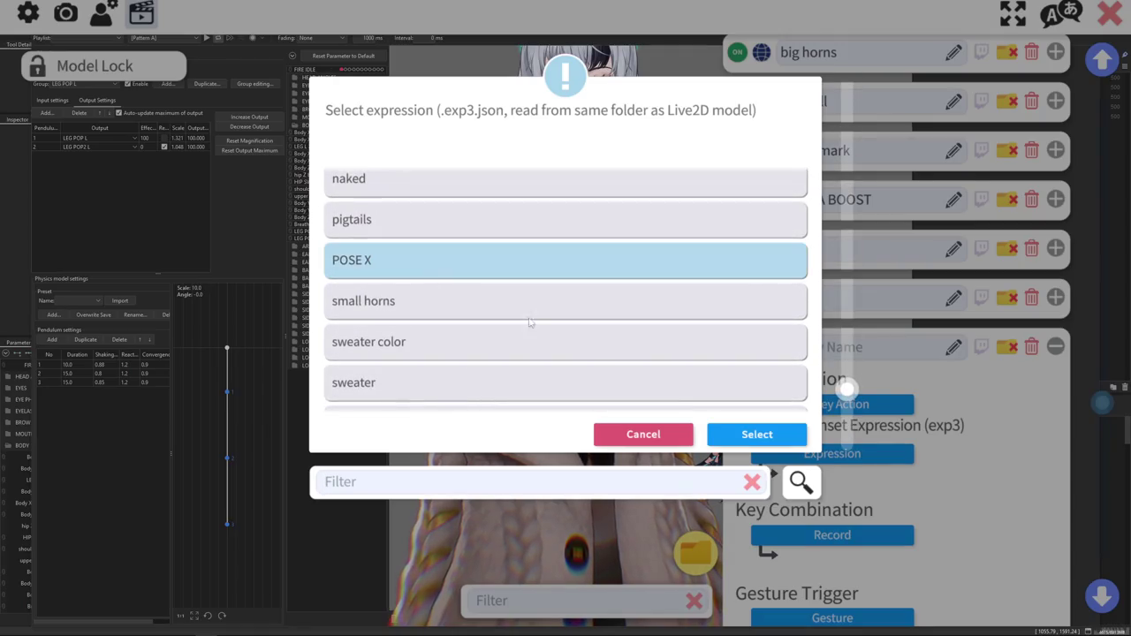
pyautogui.click(756, 434)
pyautogui.scroll(-3, 955, 495)
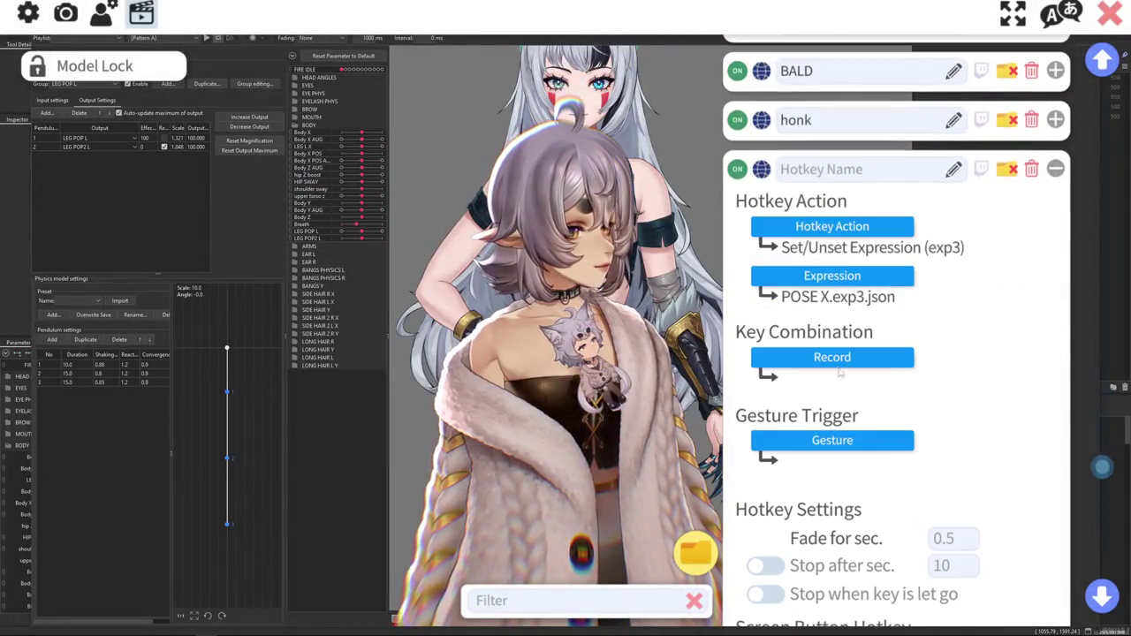
pyautogui.click(832, 357)
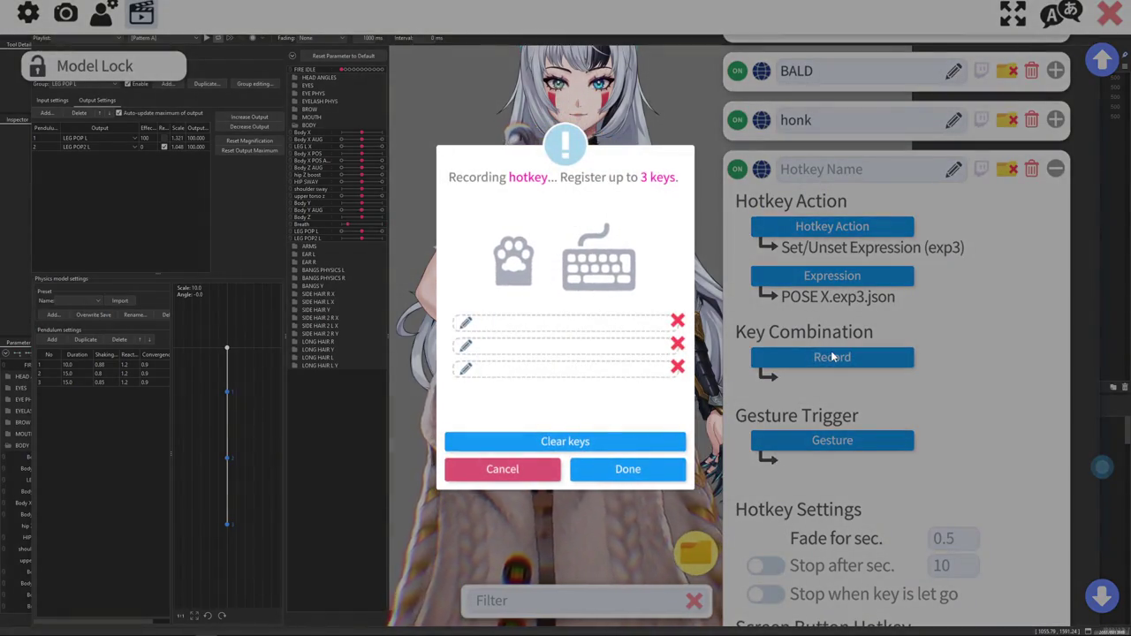
# - Bind Alt+A as the POSE X hotkey's key combination and save it
pyautogui.hotkey('alt', 'a')
pyautogui.click(655, 469)
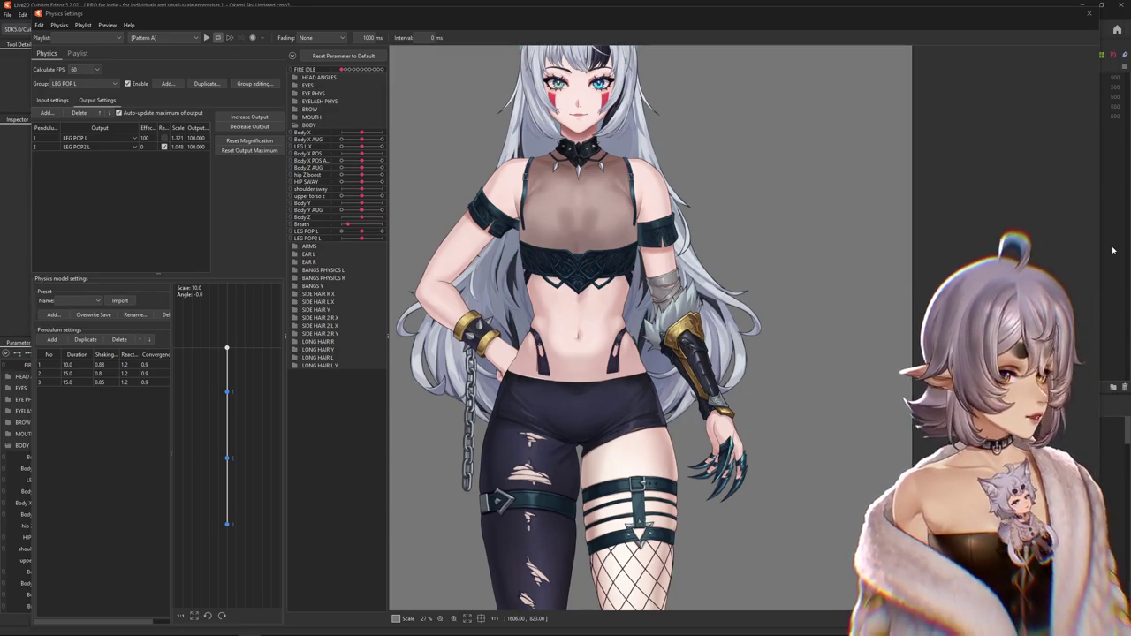
# - Zoom out, swing the model to test leg physics, and show LEG POP L's input settings
pyautogui.scroll(-2, 616, 263)
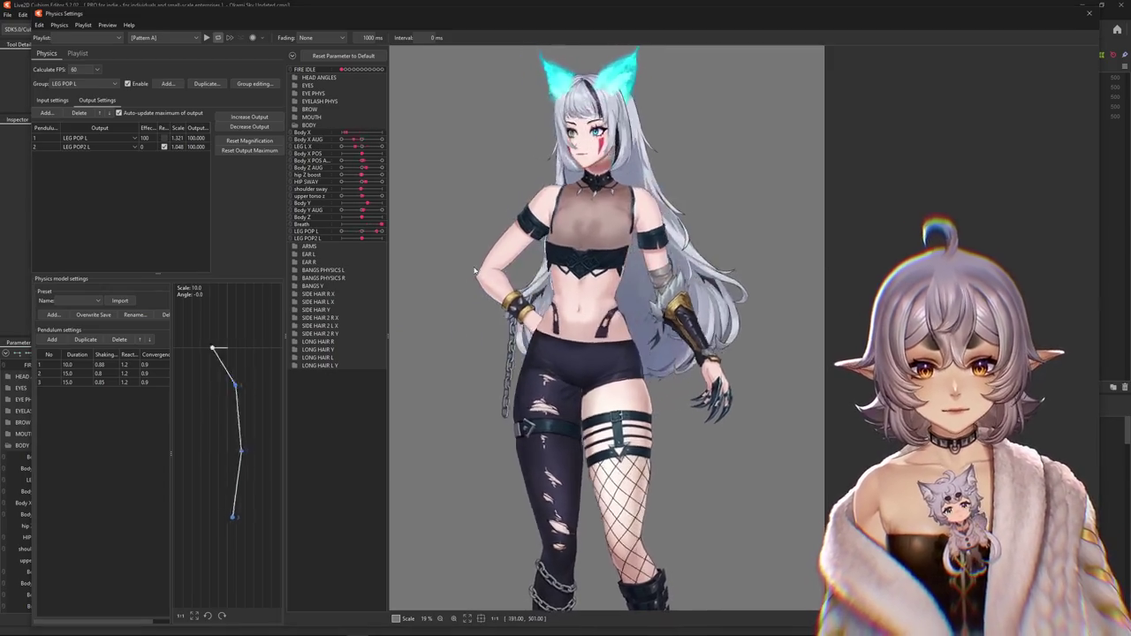
pyautogui.scroll(-1, 655, 305)
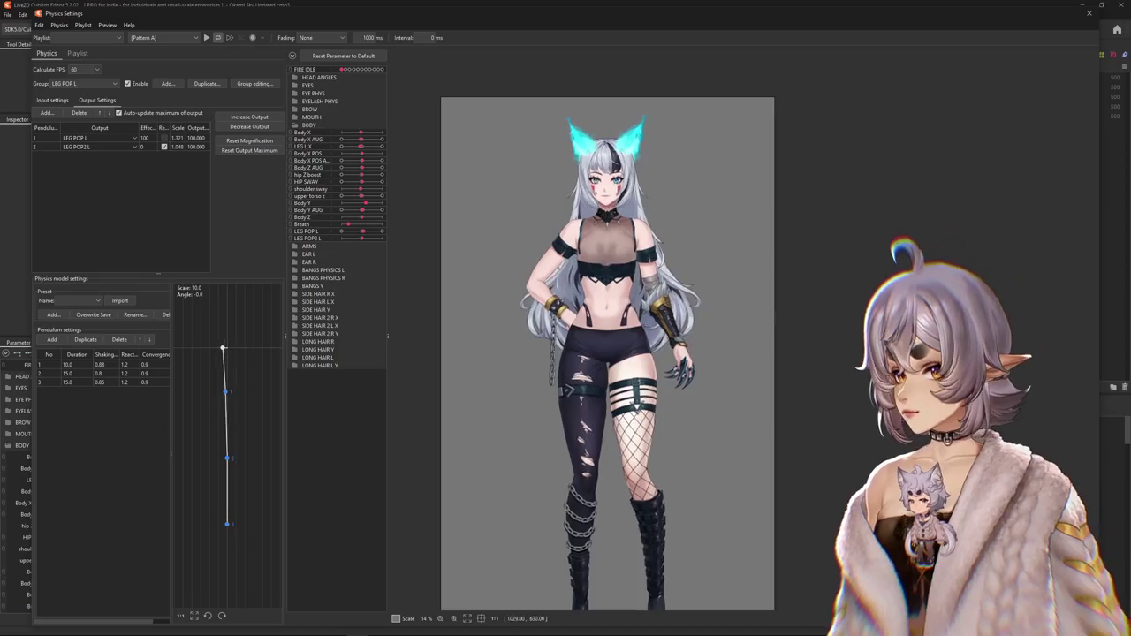
pyautogui.moveTo(652, 301)
pyautogui.mouseDown()
pyautogui.moveTo(587, 342)
pyautogui.moveTo(752, 288)
pyautogui.mouseUp()
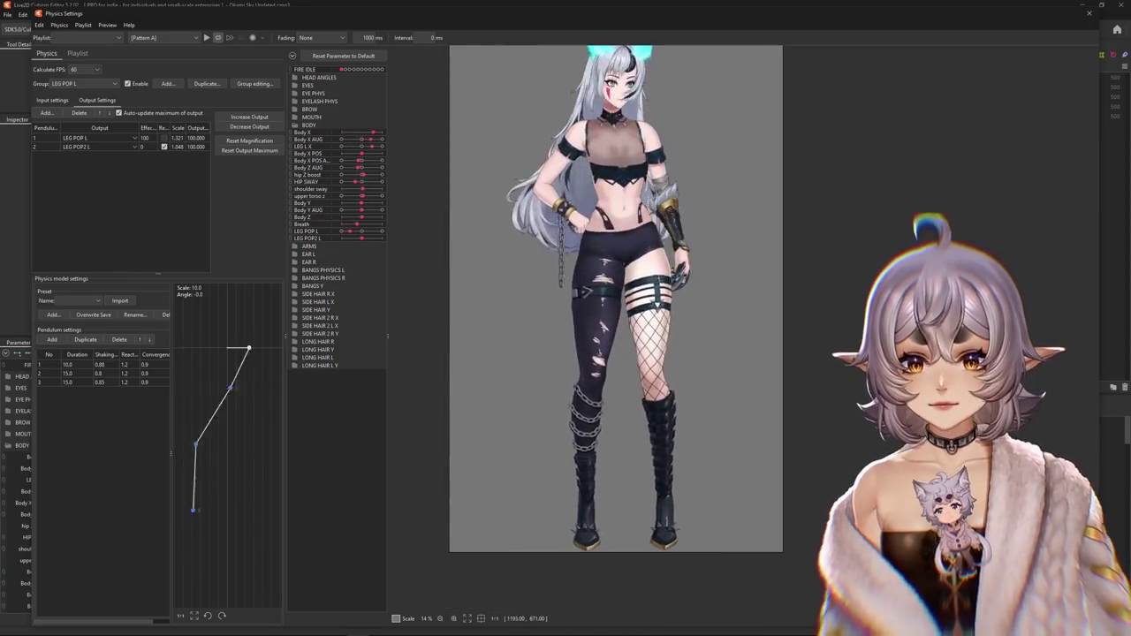
pyautogui.click(53, 99)
pyautogui.click(236, 136)
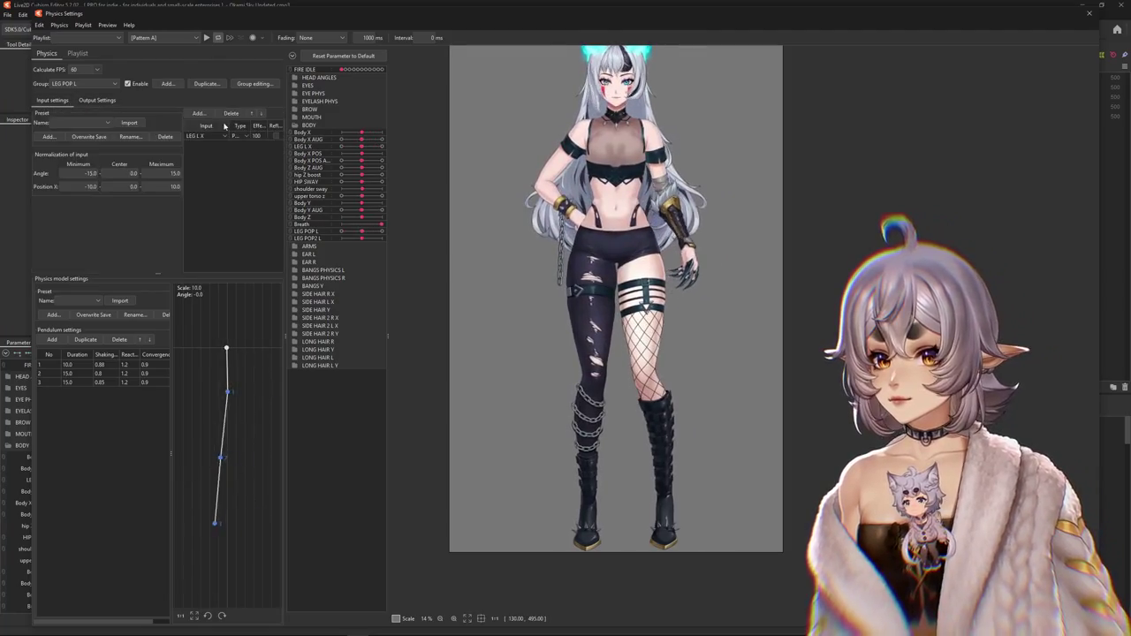
# - Reset the LEG POP L output magnification to 0.962, then tick Reflect on the LEG L X input
pyautogui.click(99, 101)
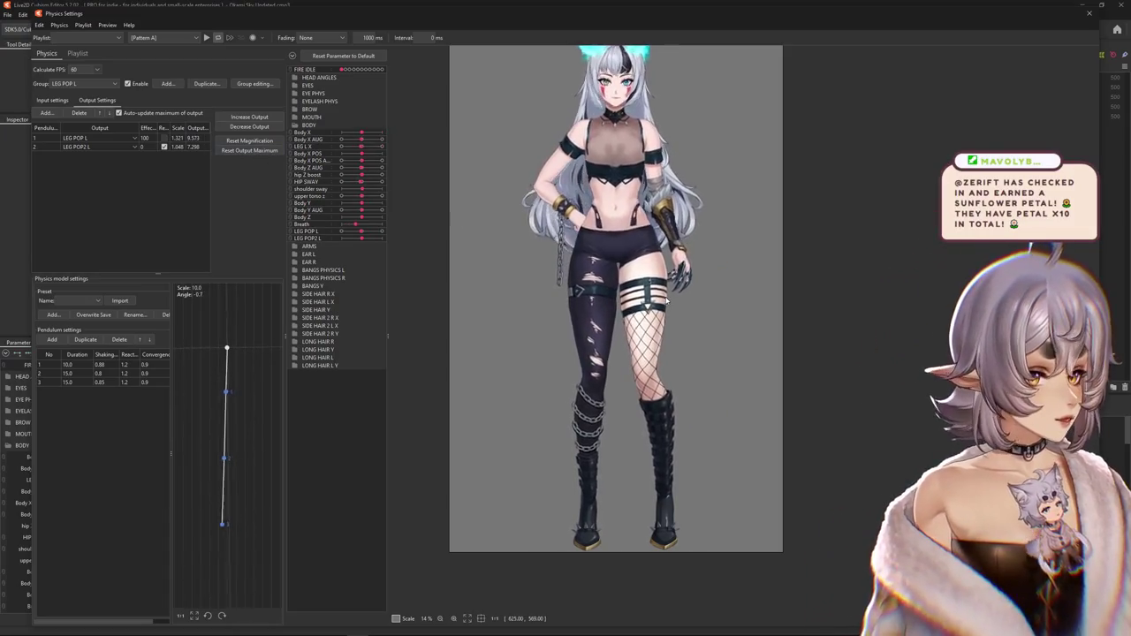
pyautogui.click(52, 100)
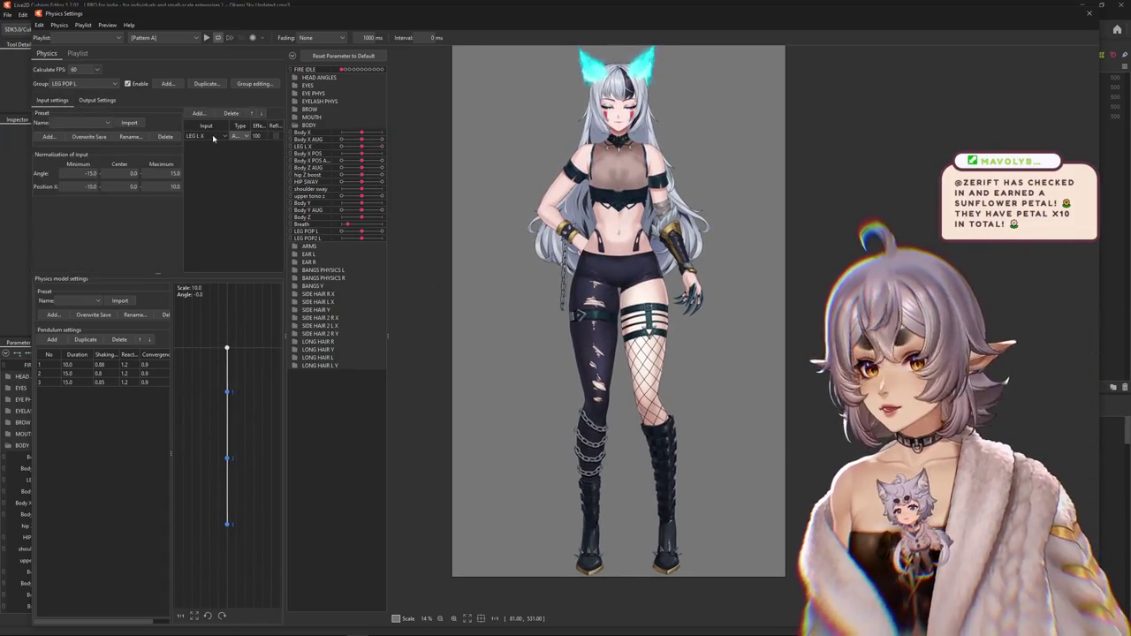
pyautogui.click(89, 101)
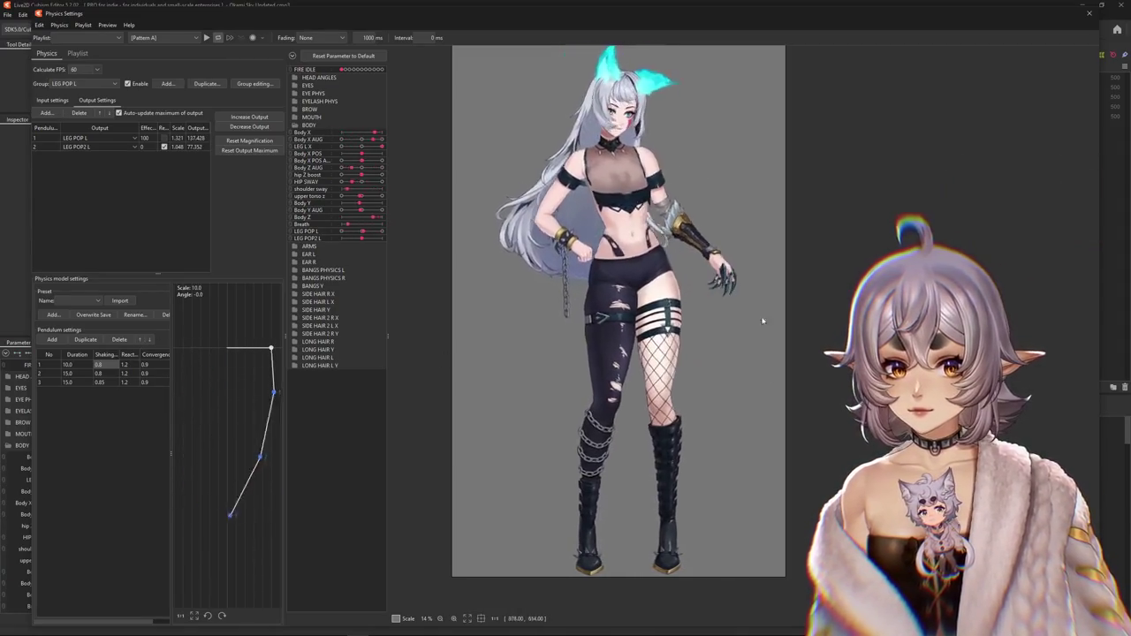
pyautogui.click(595, 333)
pyautogui.write('96')
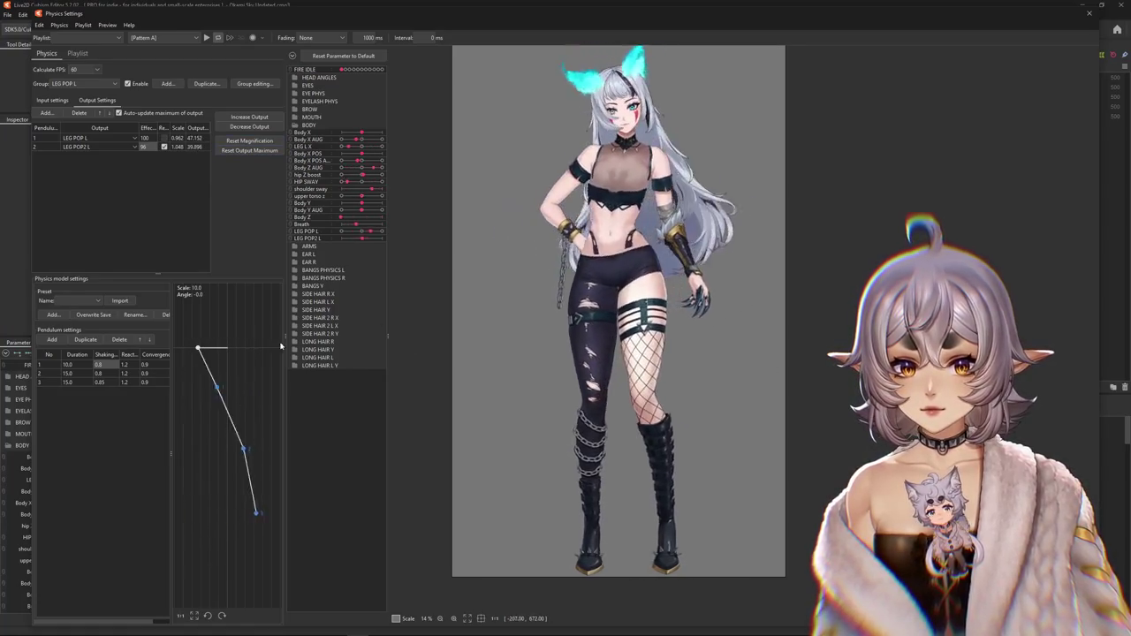
pyautogui.click(48, 100)
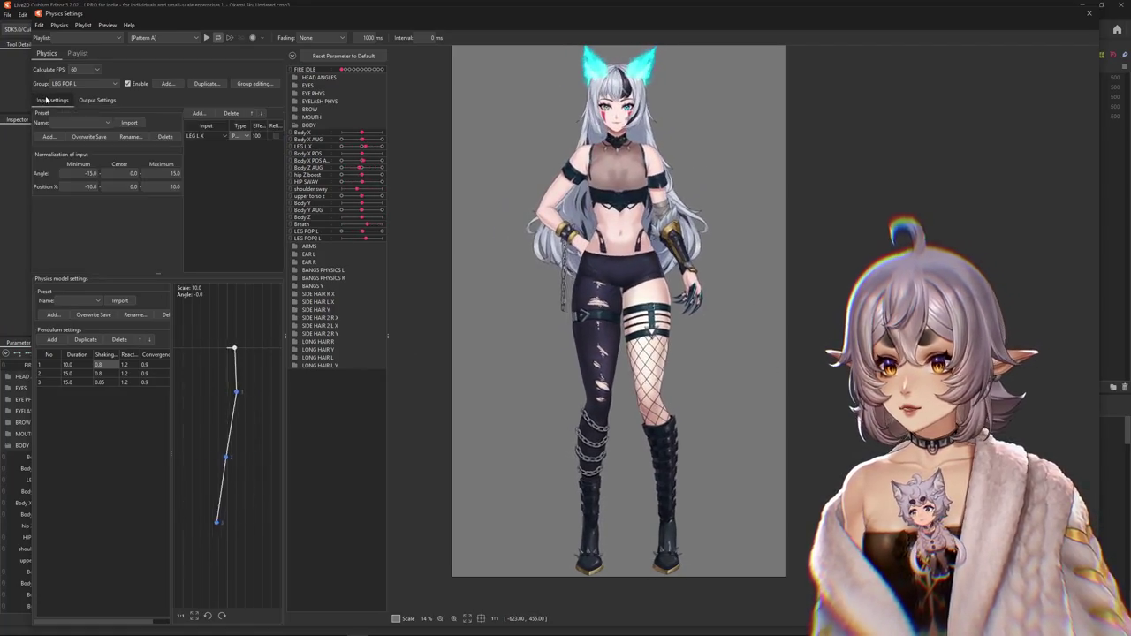
pyautogui.click(275, 137)
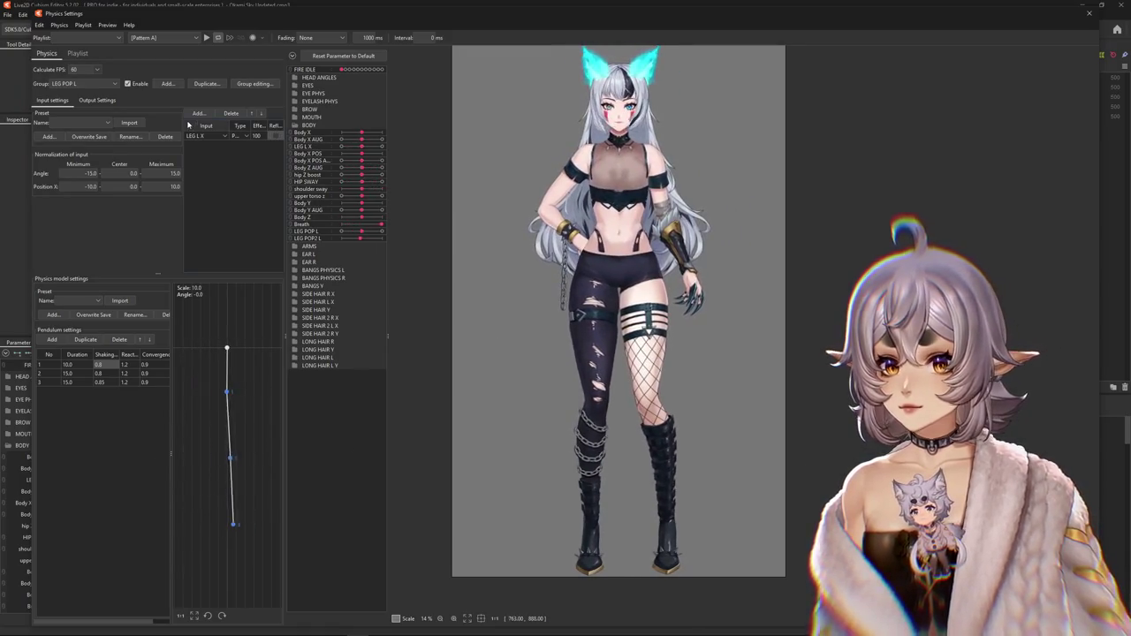
# - Add Body Z AUG from the BODY parameters as a second LEG POP L input
pyautogui.click(198, 113)
pyautogui.scroll(-5, 514, 340)
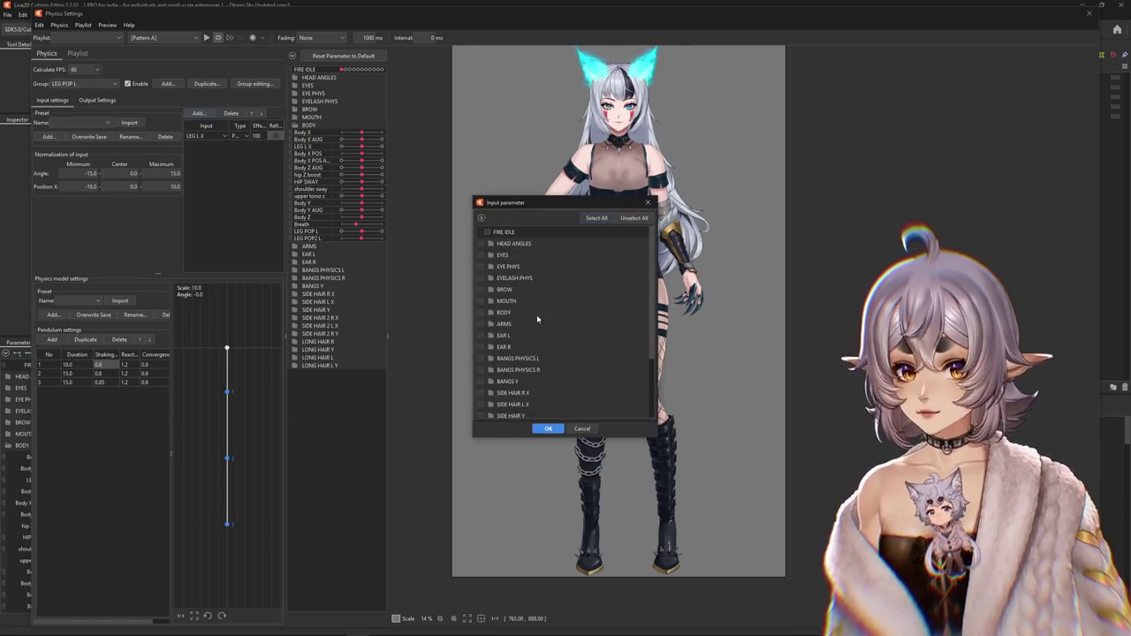
pyautogui.scroll(3, 511, 343)
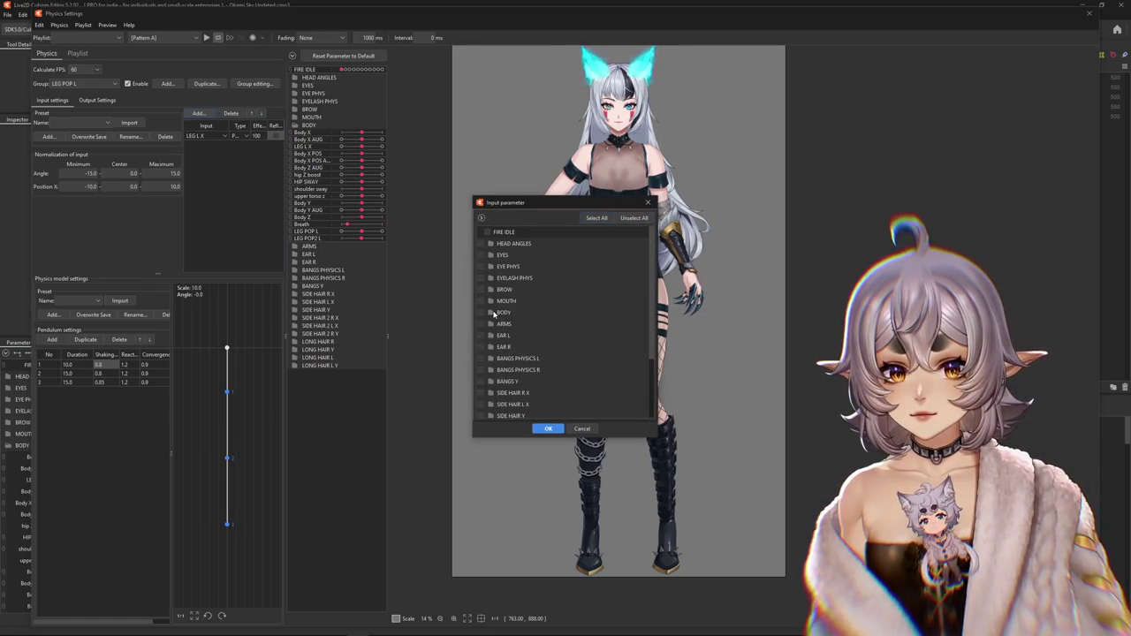
pyautogui.click(493, 313)
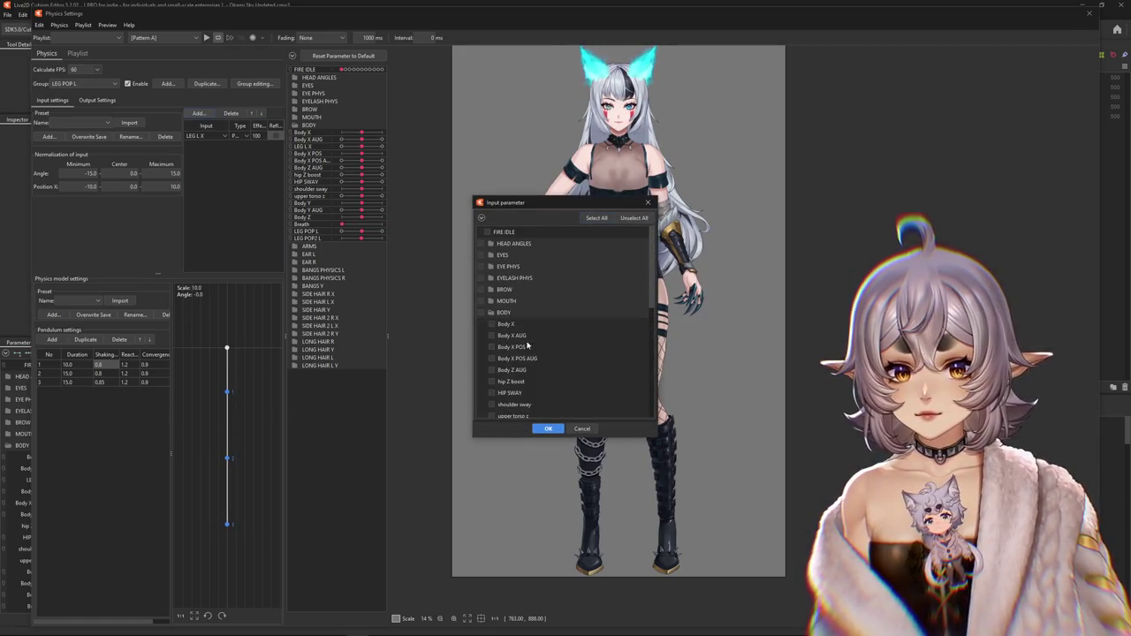
pyautogui.click(545, 428)
# - Make Body Z AUG an angle input at weight 100, enable the group, and open Edit Physics Group
pyautogui.click(236, 145)
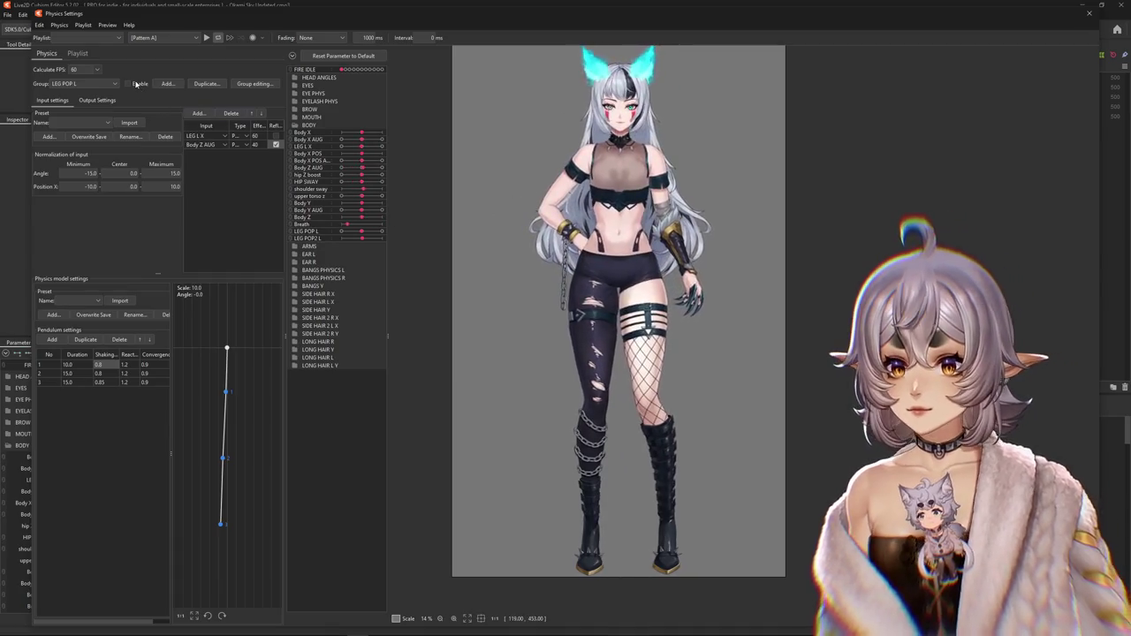
pyautogui.click(128, 83)
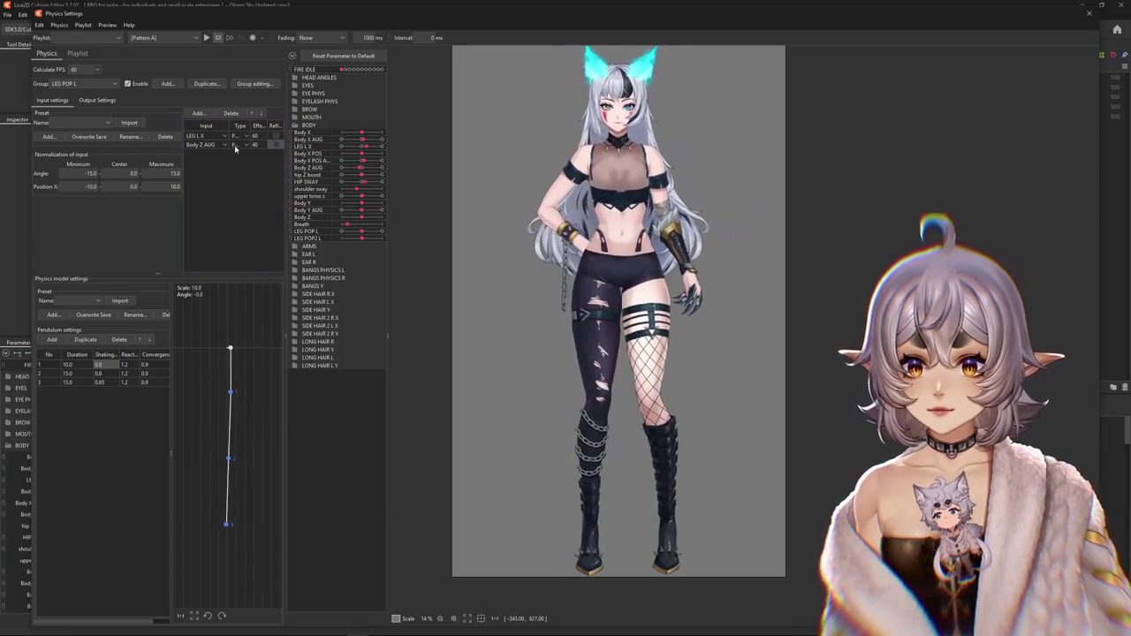
pyautogui.click(235, 145)
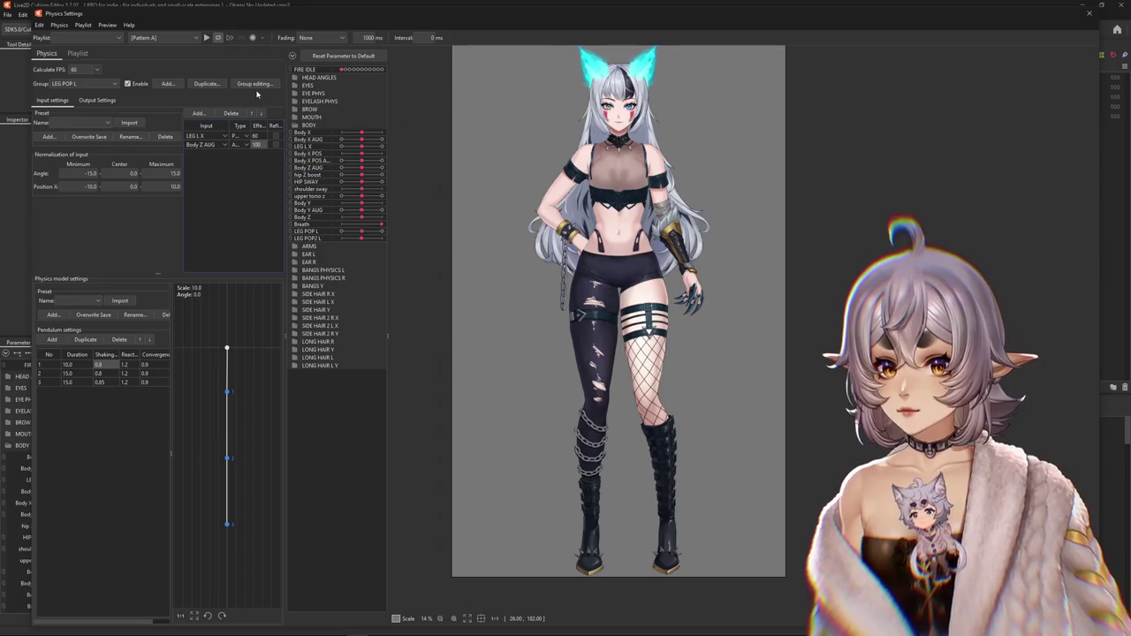
pyautogui.click(253, 84)
pyautogui.scroll(-5, 604, 377)
pyautogui.scroll(3, 605, 377)
pyautogui.scroll(3, 605, 376)
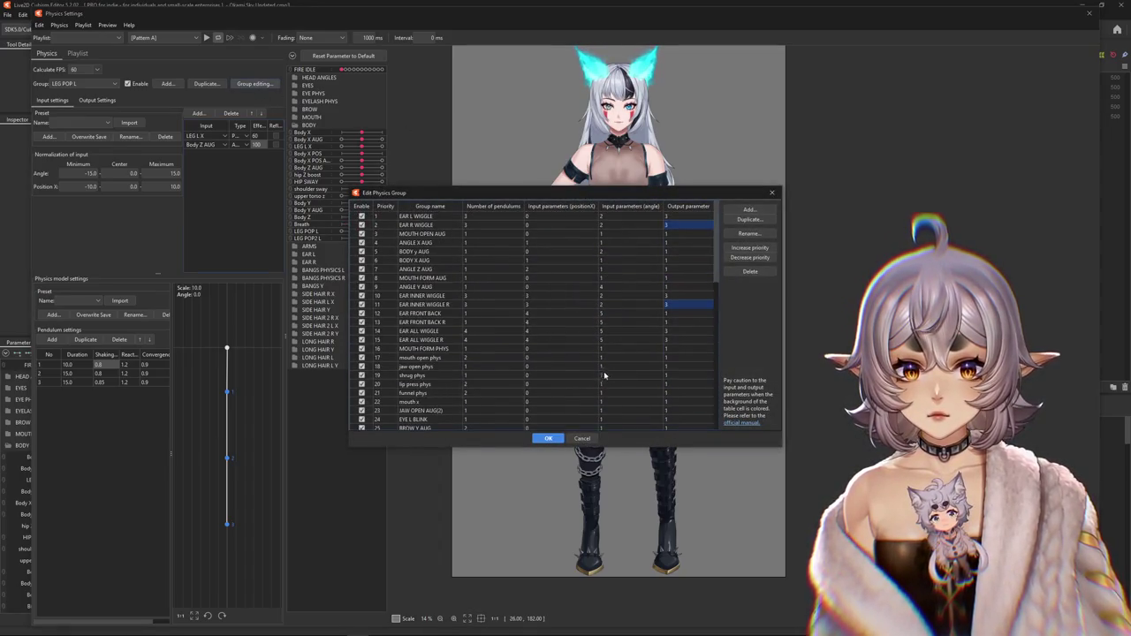
# - Close the group editor and set the input angle normalization to minimum -30, maximum 30
pyautogui.click(548, 440)
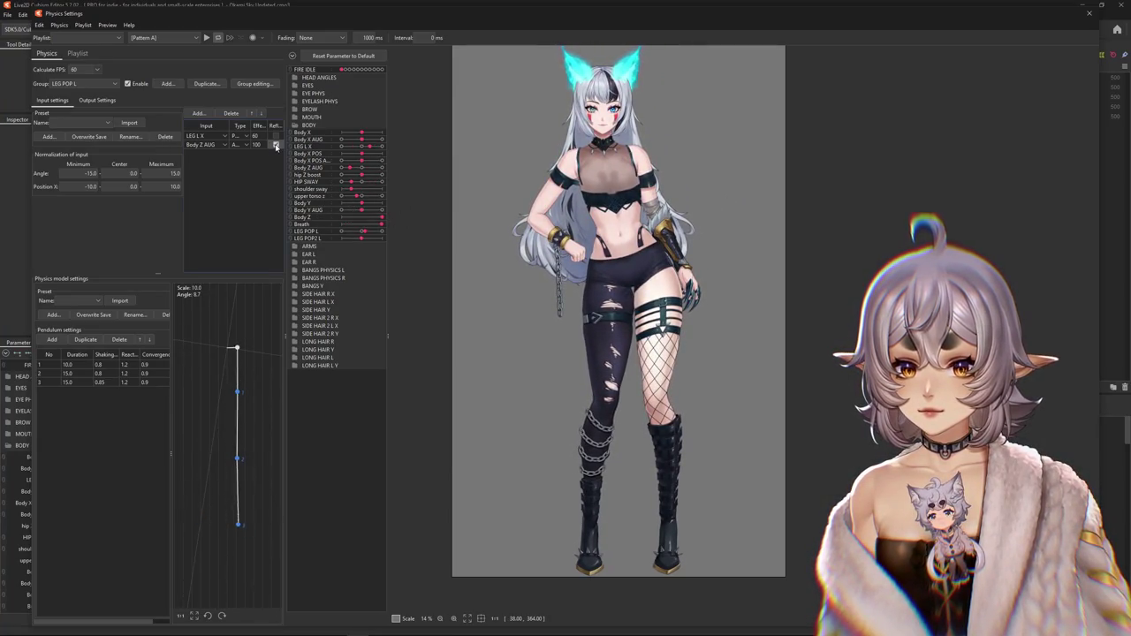
pyautogui.click(96, 100)
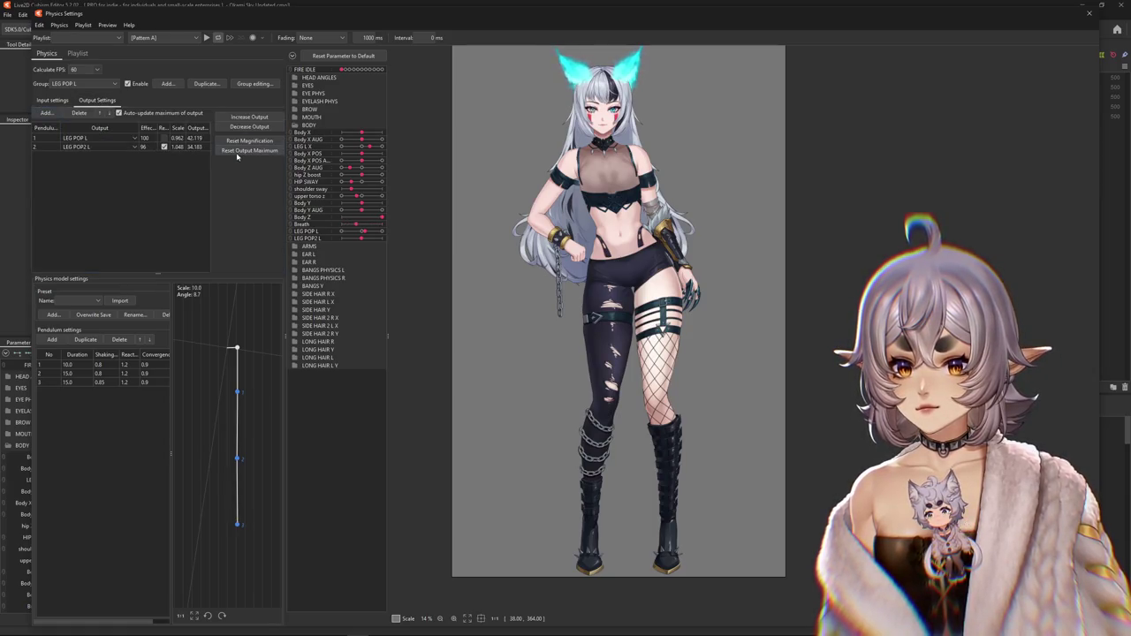
pyautogui.click(52, 100)
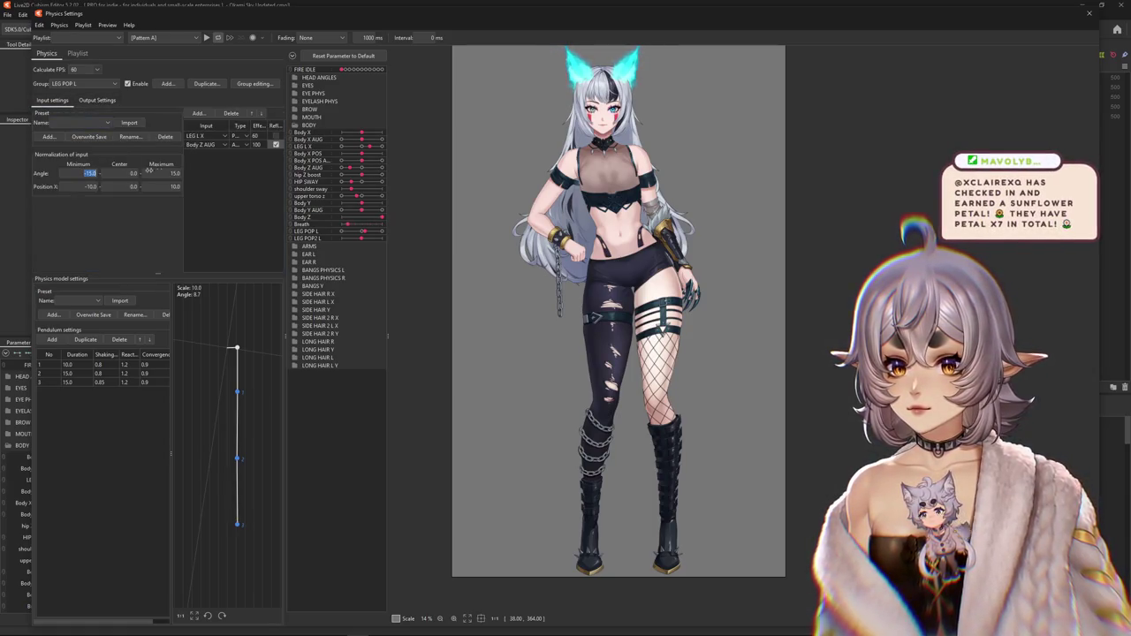
pyautogui.write('-30')
pyautogui.press('Return')
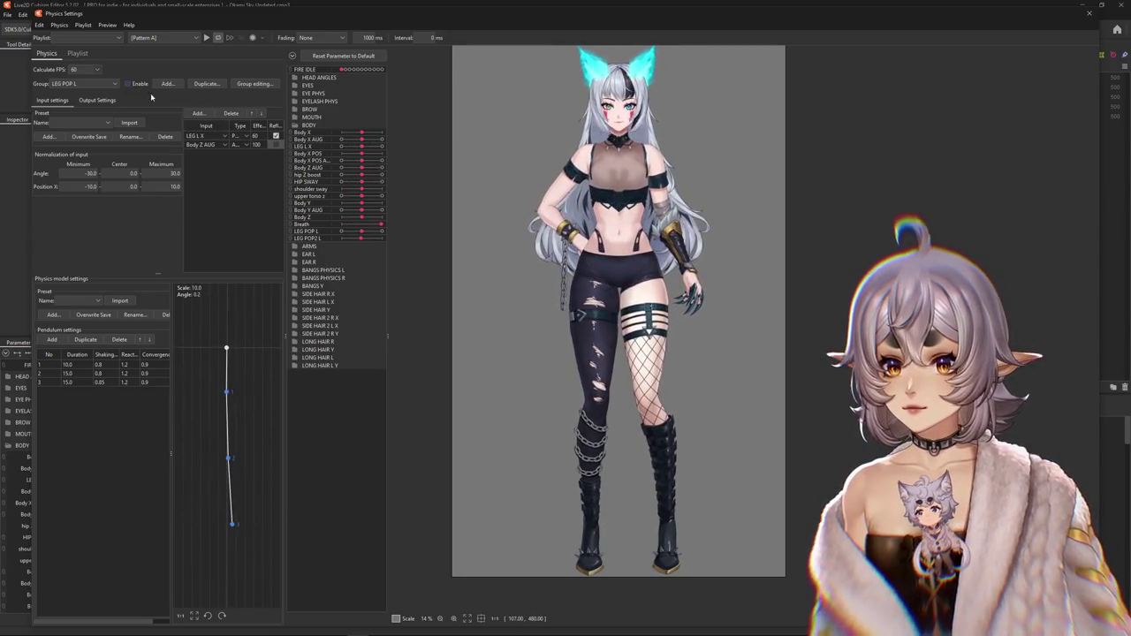
pyautogui.click(78, 84)
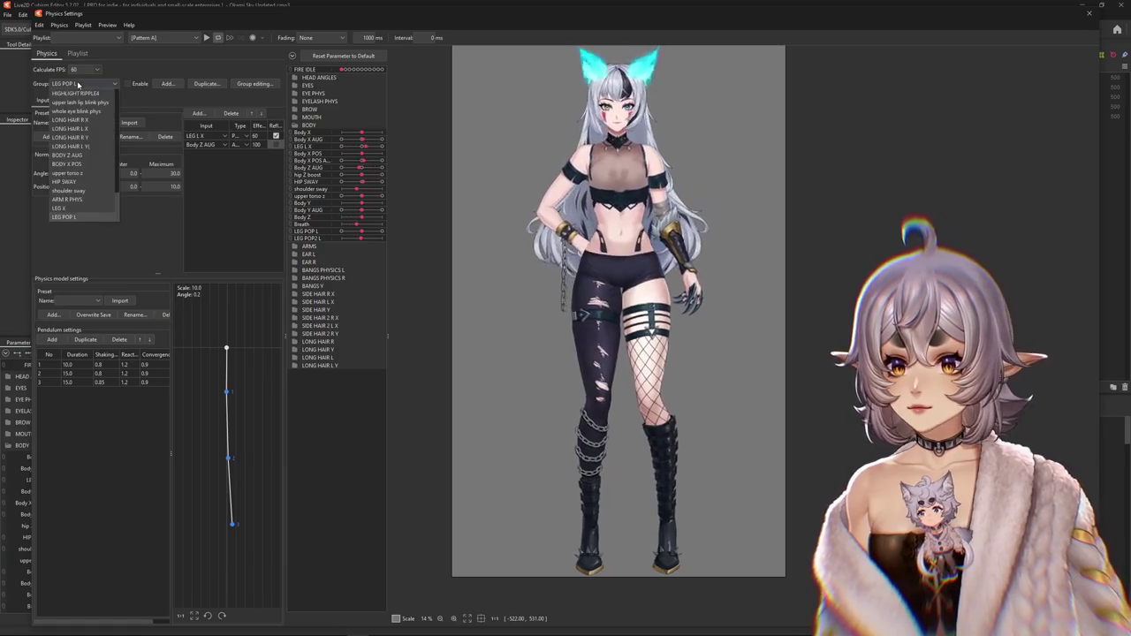
# - Compare the LEG X group's outputs, then return to LEG POP L's inputs with LEG L X at weight 100
pyautogui.click(61, 208)
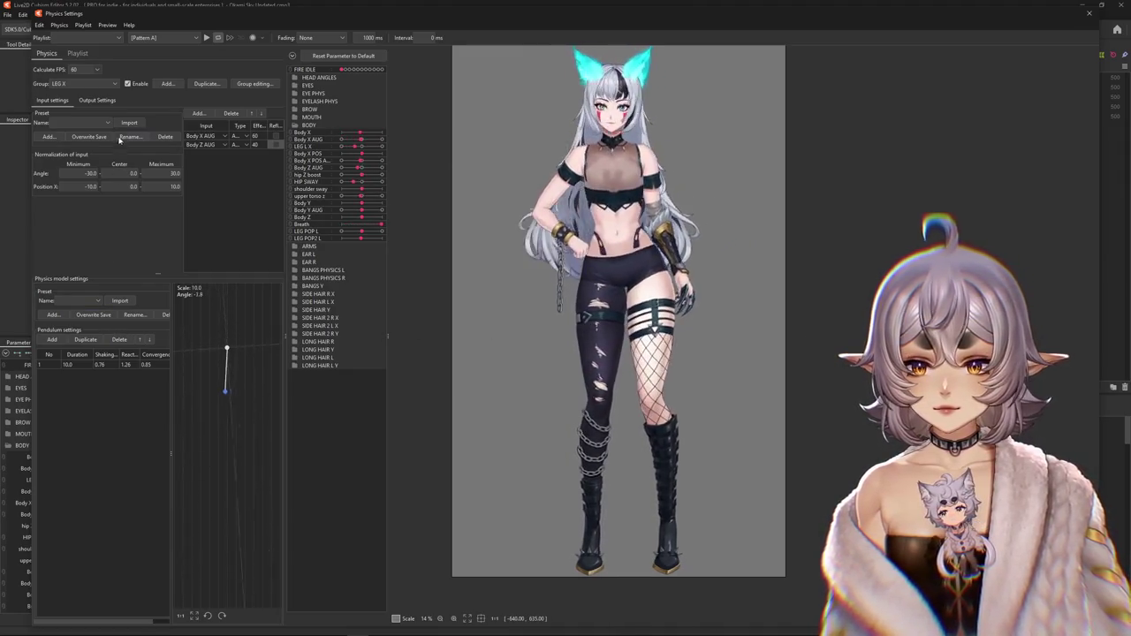
pyautogui.click(97, 100)
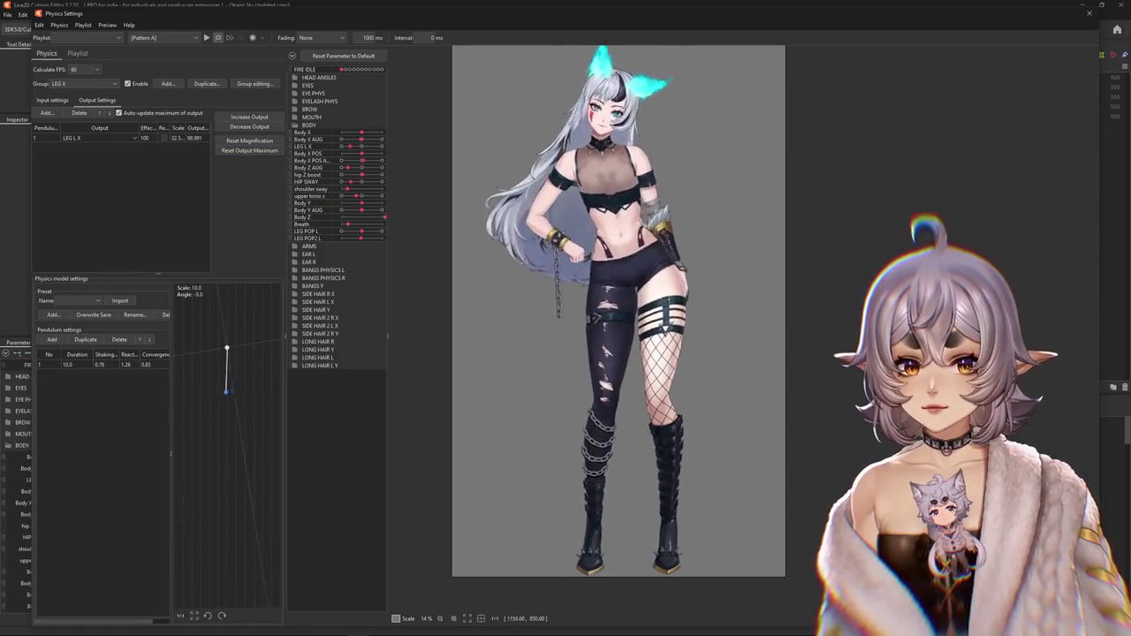
pyautogui.click(88, 83)
pyautogui.click(79, 214)
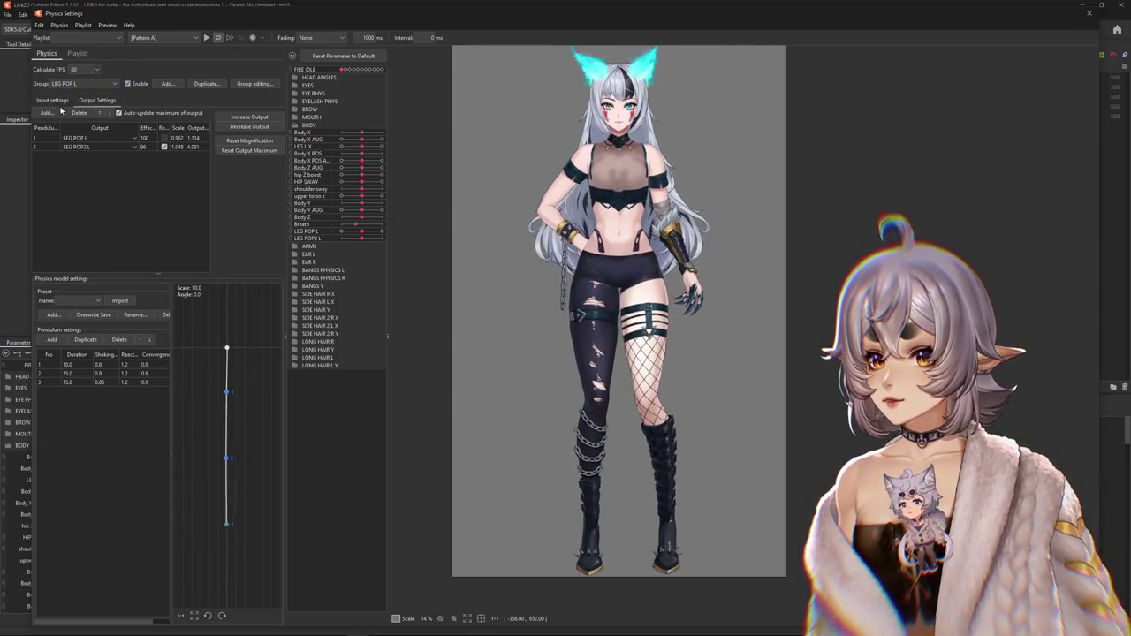
pyautogui.click(53, 99)
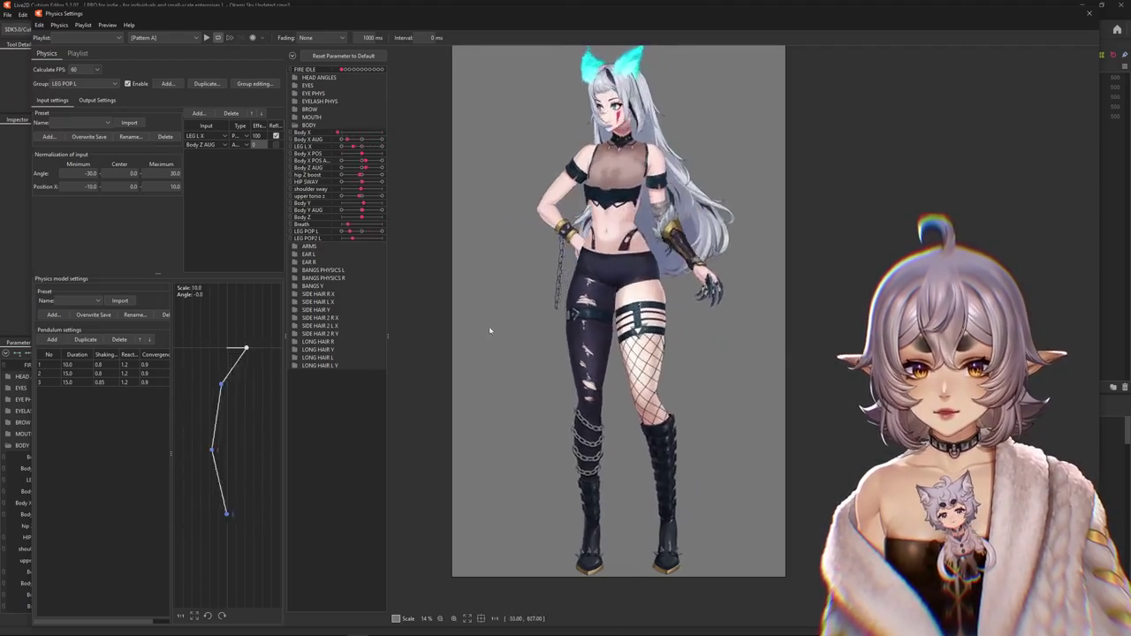
pyautogui.click(96, 100)
# - Reflect the Body Z AUG input and reset both output maximums to 100, giving scales 0.975 and 1.198
pyautogui.click(52, 100)
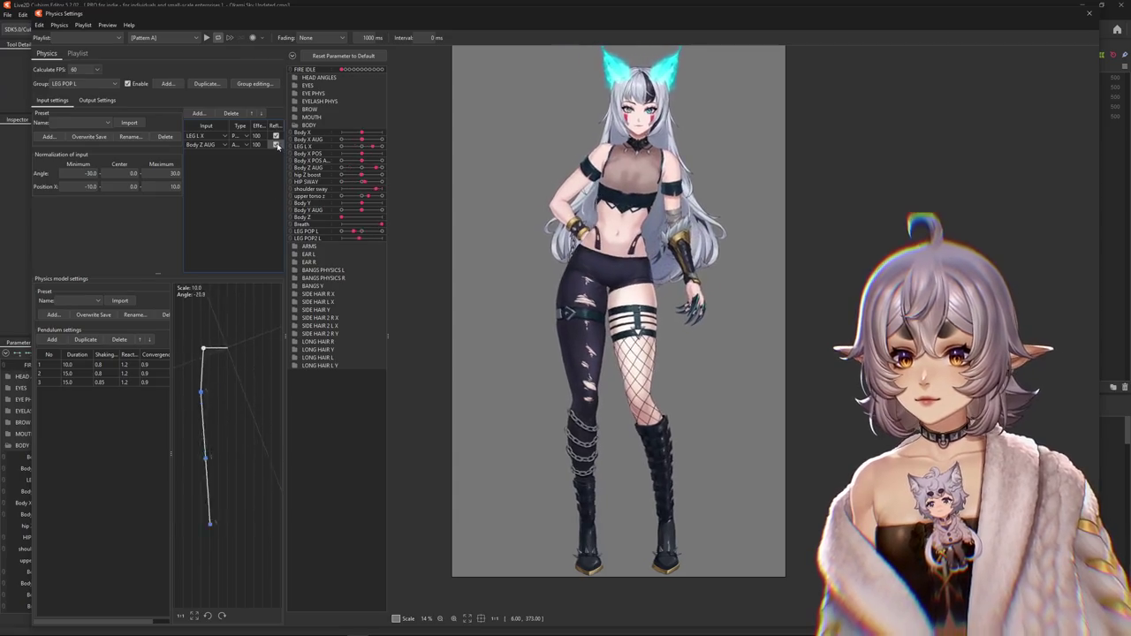
pyautogui.click(276, 144)
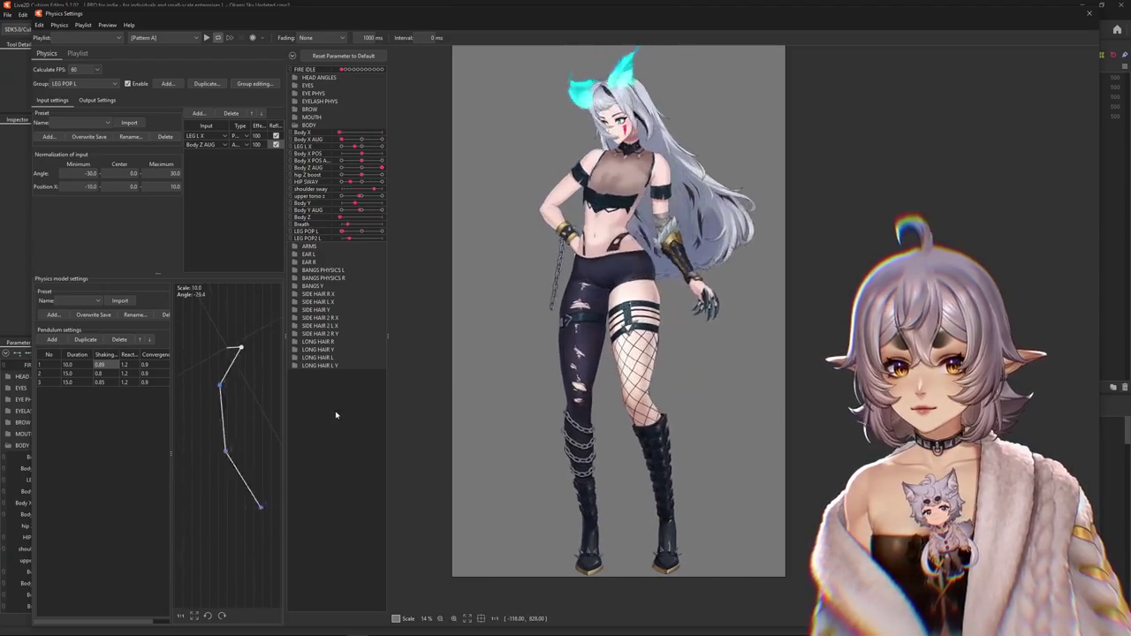
pyautogui.click(97, 100)
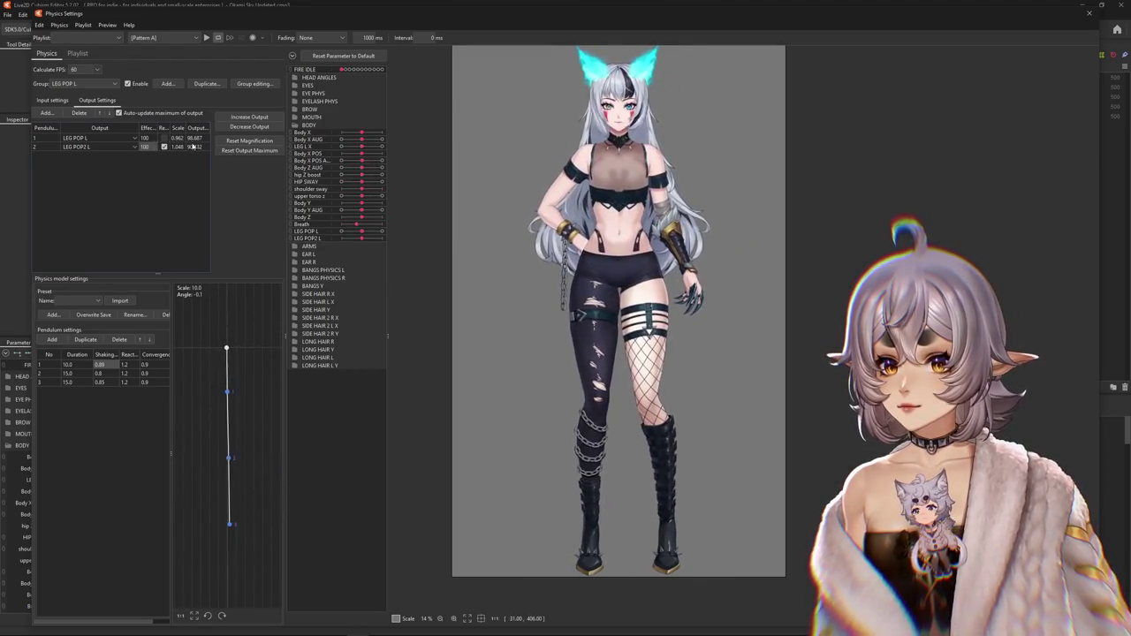
pyautogui.click(249, 117)
pyautogui.click(592, 331)
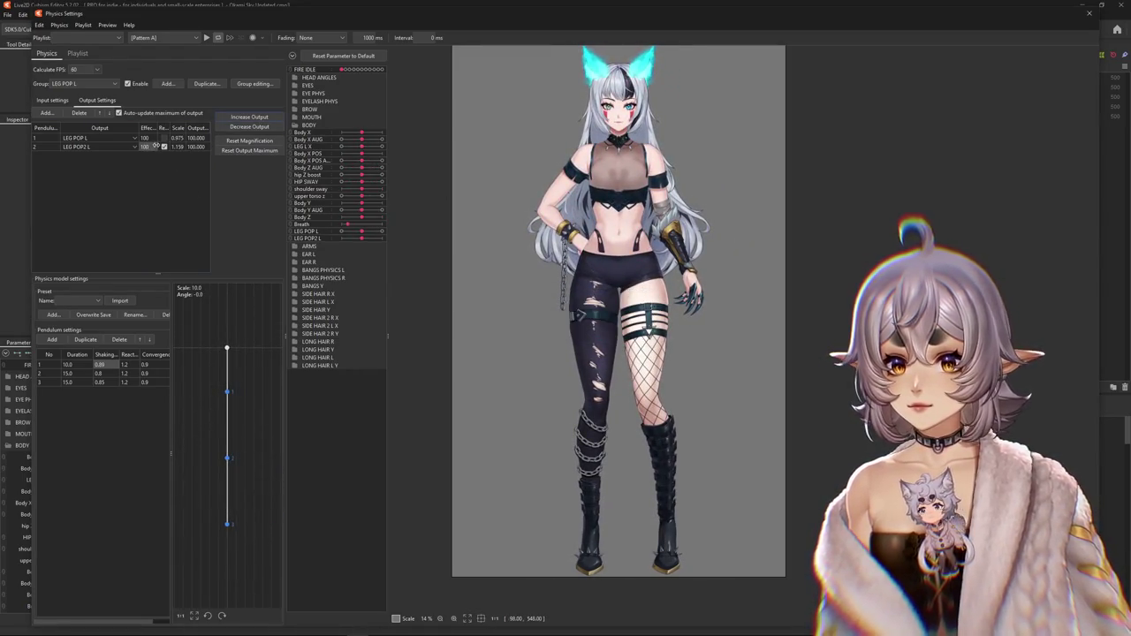
pyautogui.click(1089, 14)
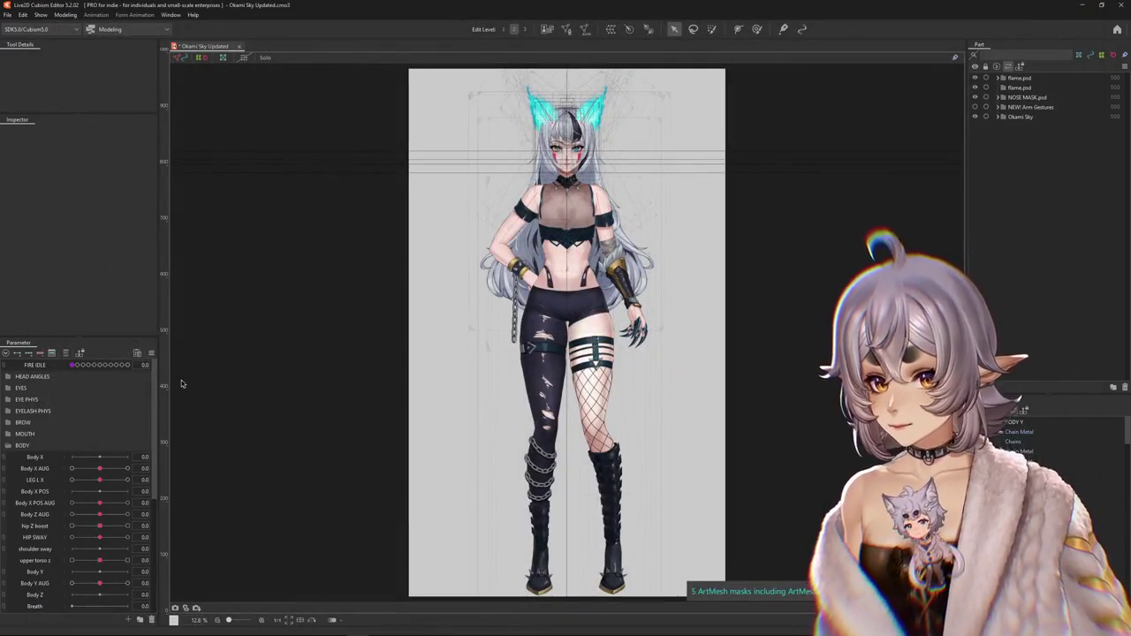
# - Brush-deform the LEG L warp to reshape the left leg at LEG POP L 1.0
pyautogui.scroll(-5, 101, 566)
pyautogui.scroll(-3, 115, 495)
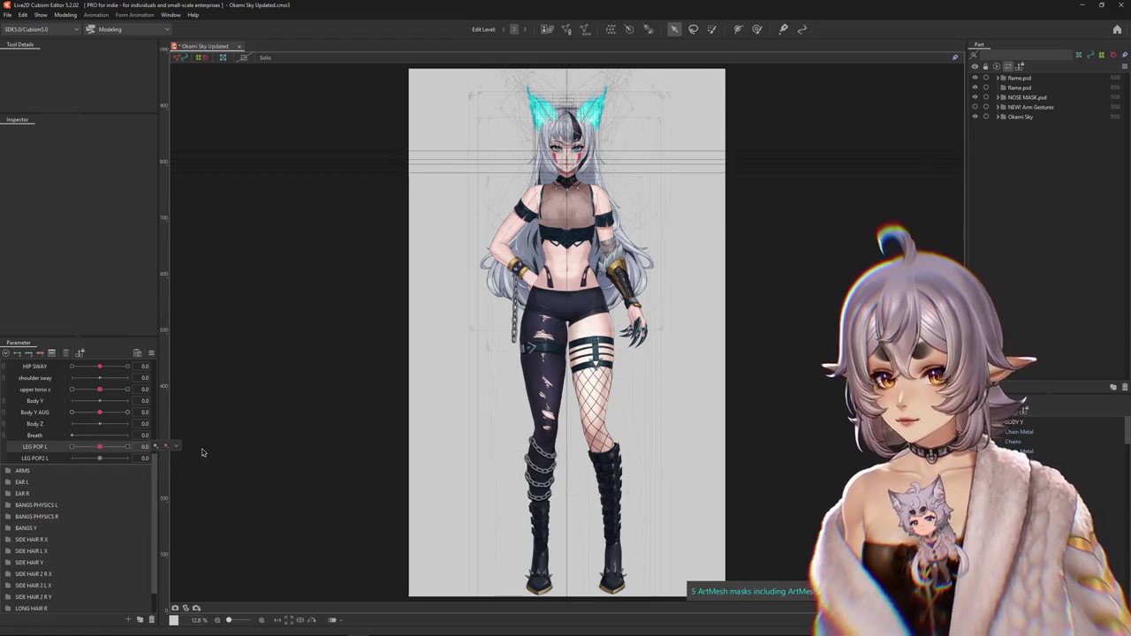
pyautogui.click(534, 415)
pyautogui.scroll(2, 620, 177)
pyautogui.press('b')
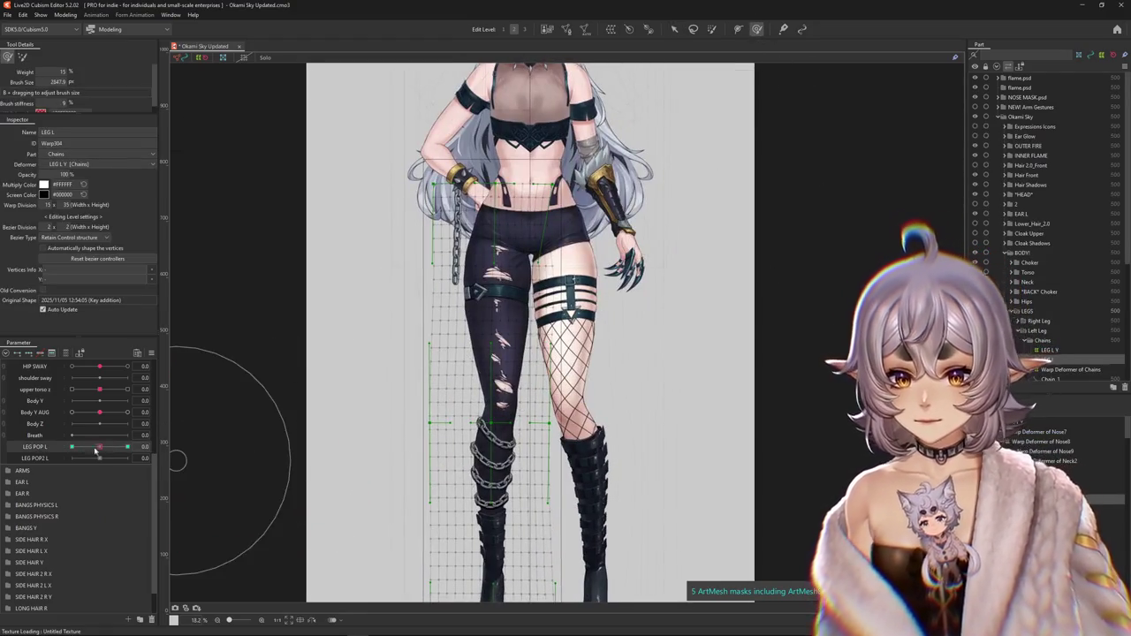
pyautogui.moveTo(404, 416)
pyautogui.mouseDown()
pyautogui.moveTo(420, 417)
pyautogui.moveTo(511, 334)
pyautogui.moveTo(451, 317)
pyautogui.mouseUp()
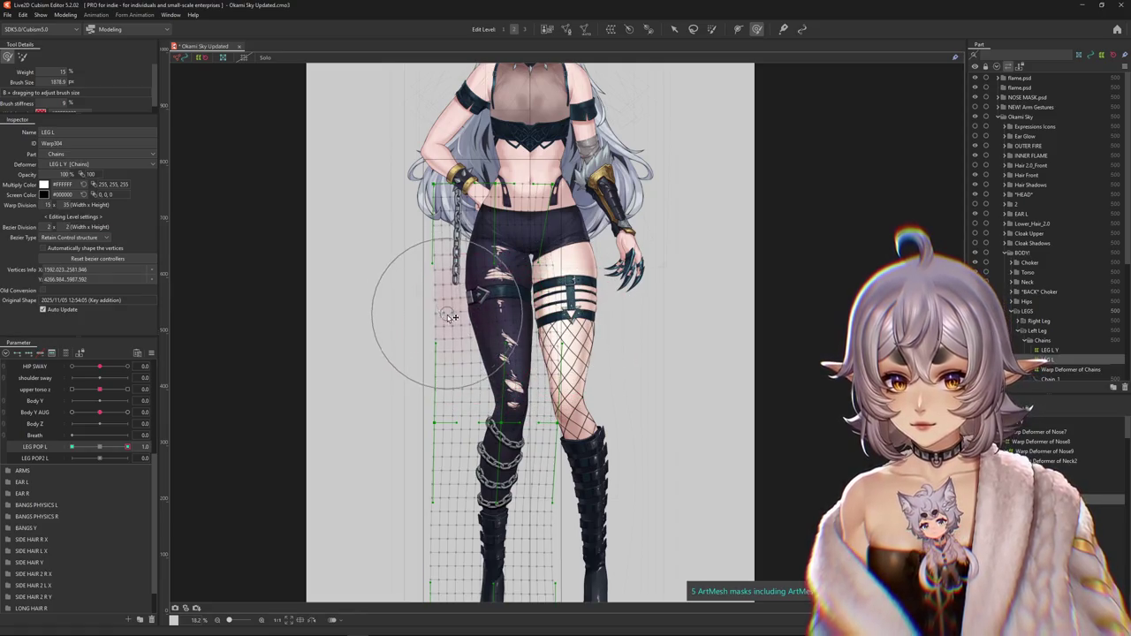
pyautogui.click(417, 399)
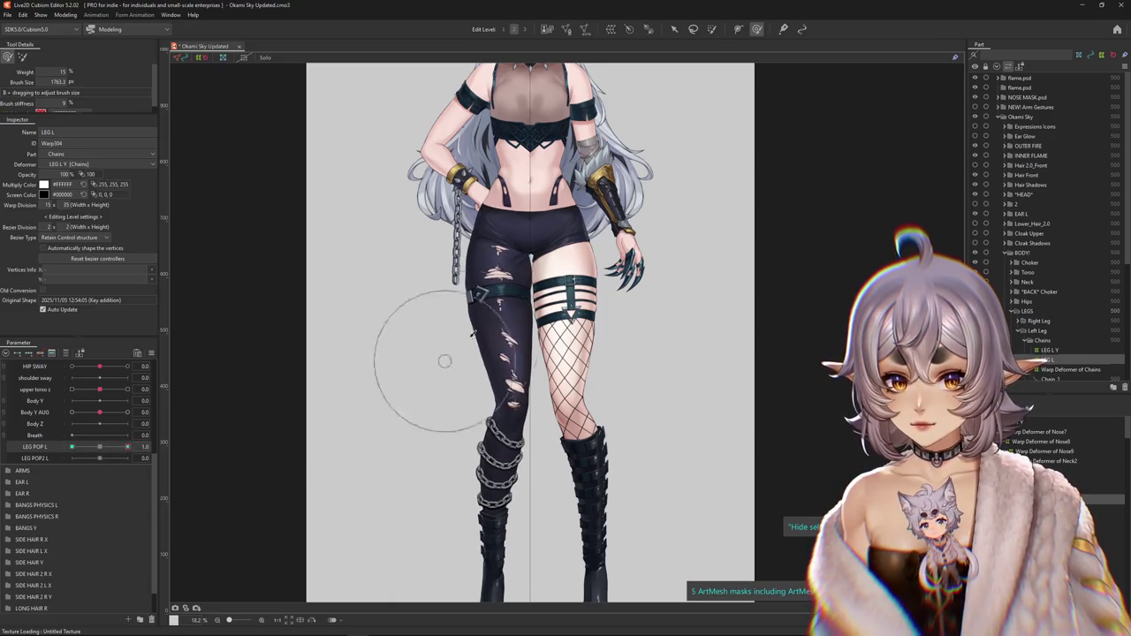
# - Reshape the lower left leg at LEG POP L -1.0, previewing around 0.4 and resizing the brush
pyautogui.click(72, 447)
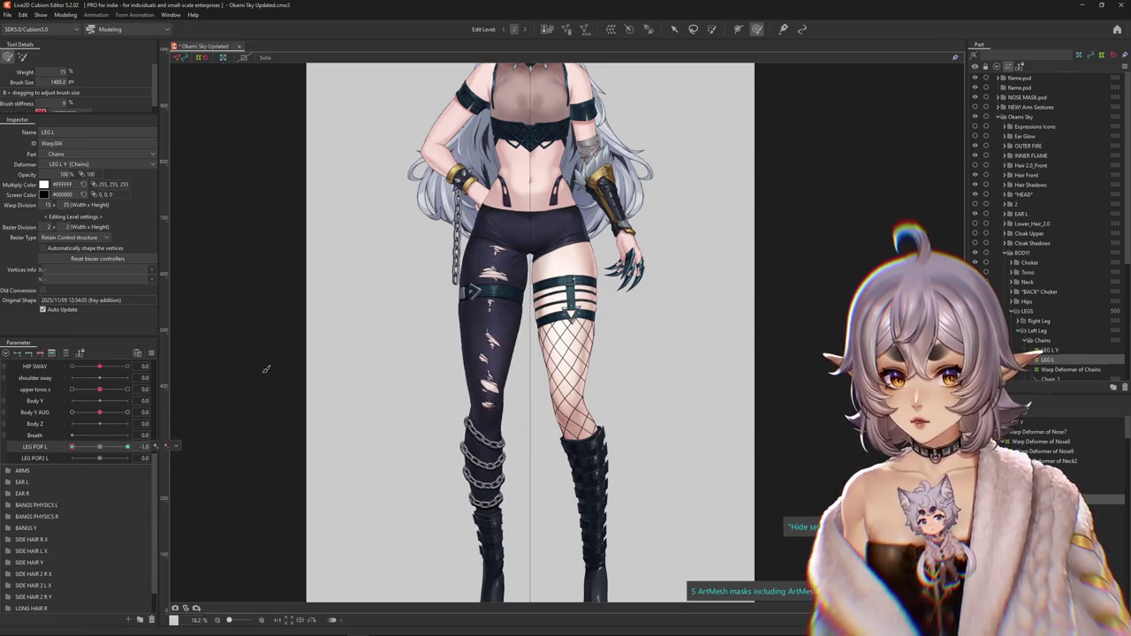
pyautogui.scroll(-2, 570, 375)
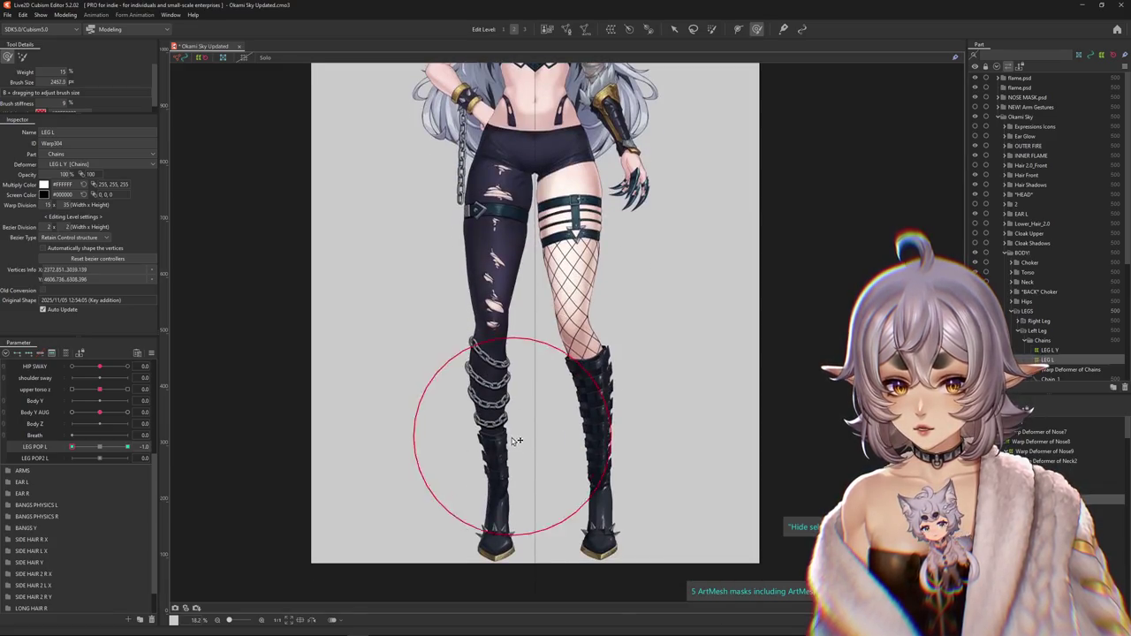
pyautogui.moveTo(486, 455); pyautogui.dragTo(483, 455)
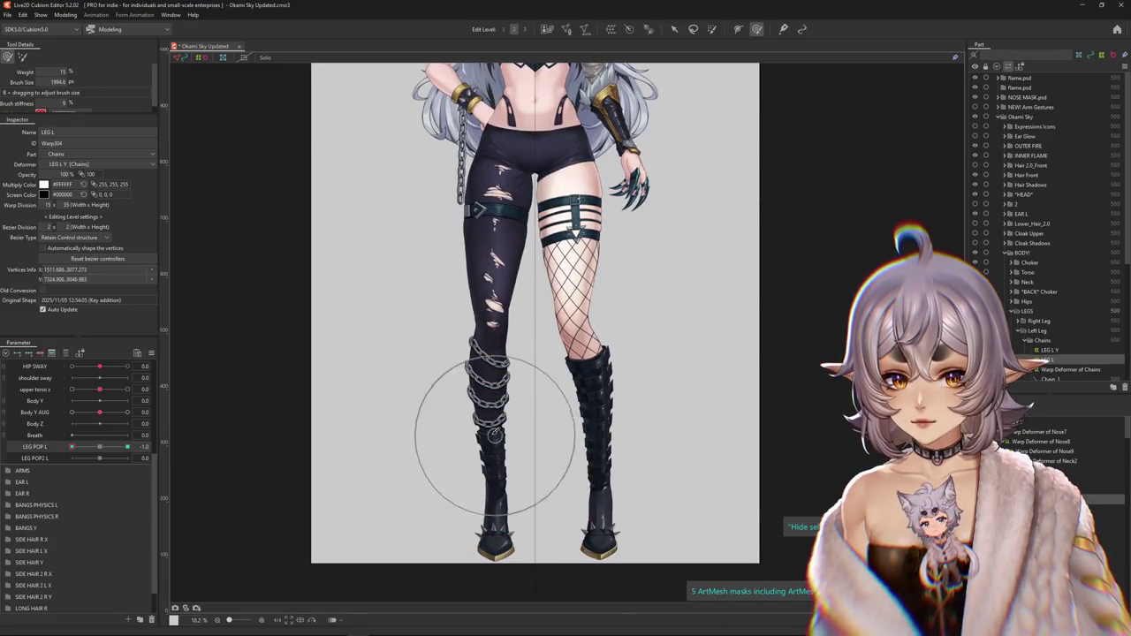
pyautogui.scroll(-2, 495, 433)
pyautogui.moveTo(72, 446); pyautogui.dragTo(116, 450)
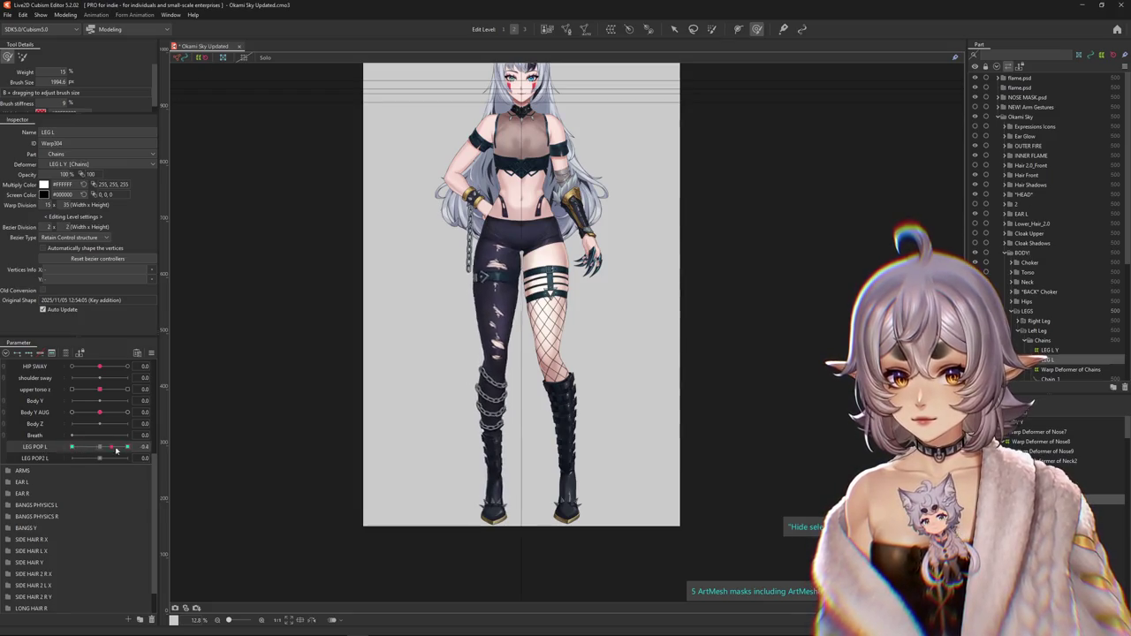
pyautogui.scroll(2, 456, 296)
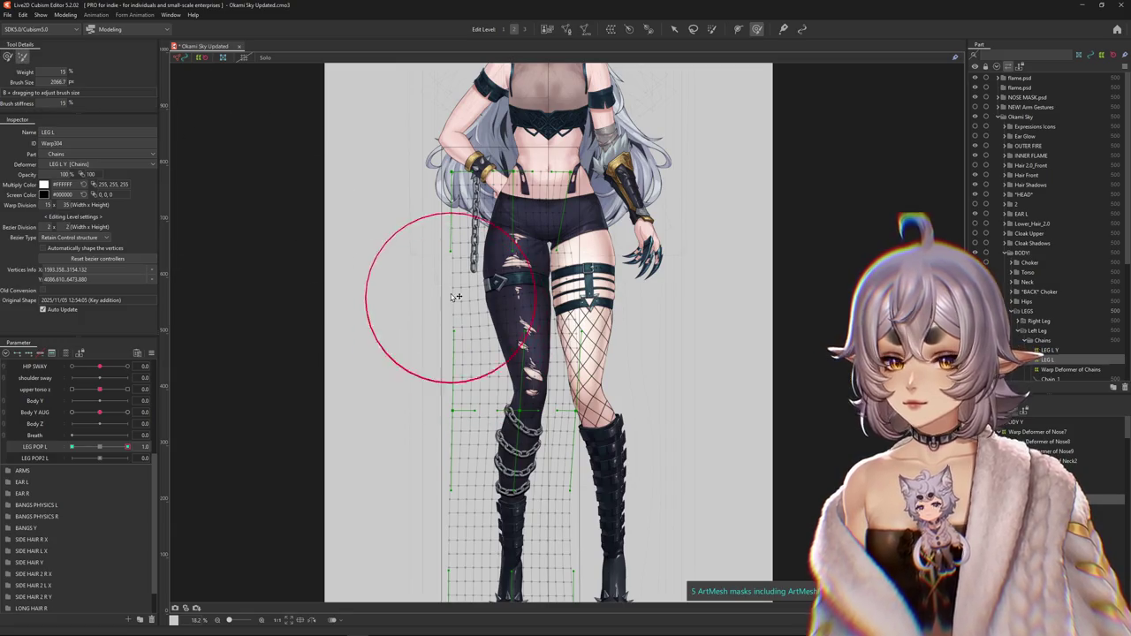
pyautogui.moveTo(456, 296); pyautogui.dragTo(415, 345)
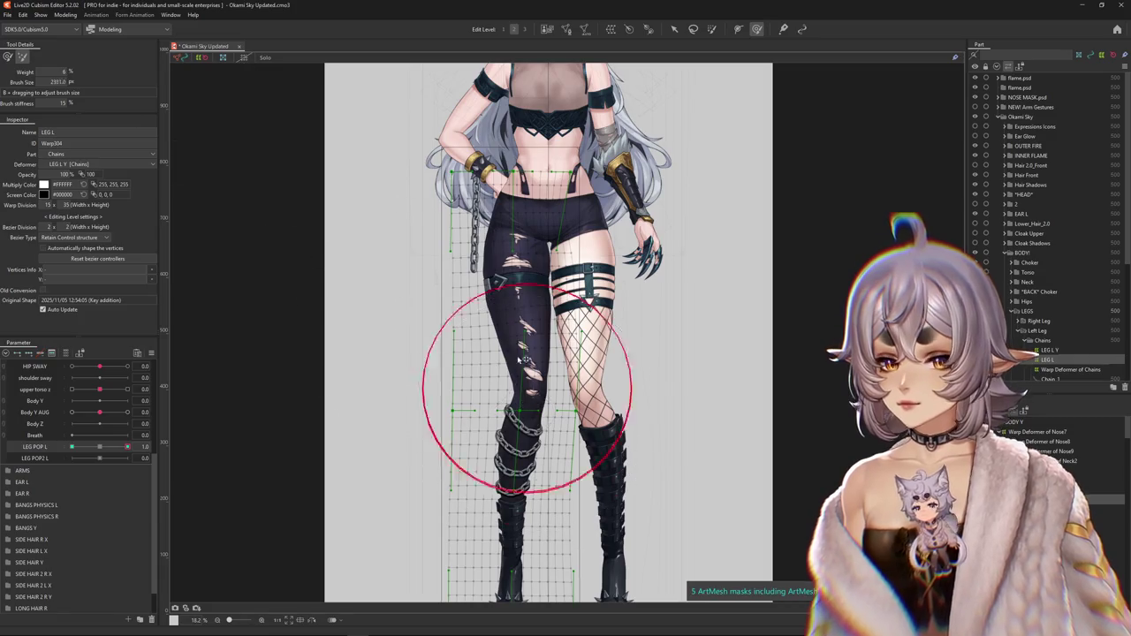
pyautogui.moveTo(495, 325); pyautogui.dragTo(524, 316)
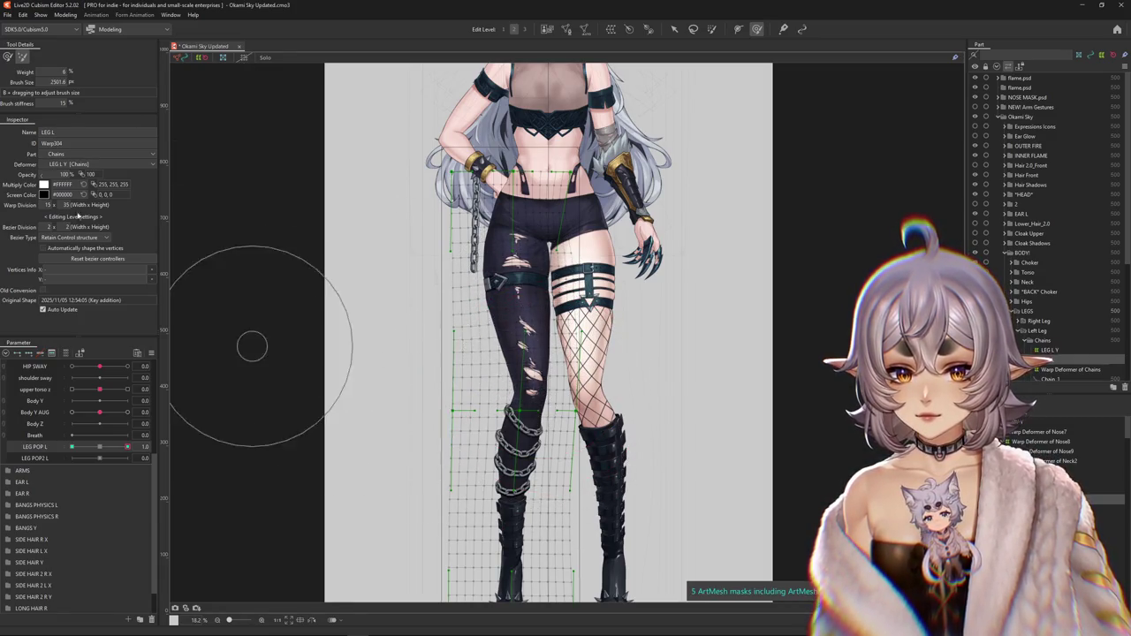
# - Touch up the left thigh, then set LEG POP L to 0 and LEG POP2 L to 1.0
pyautogui.click(7, 55)
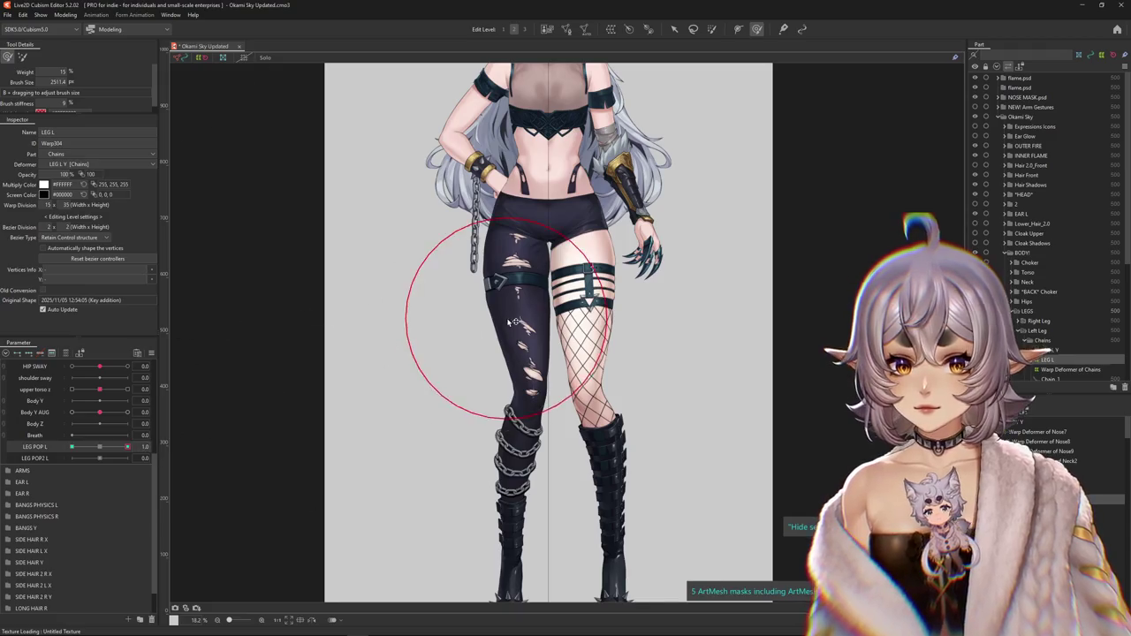
pyautogui.moveTo(536, 303); pyautogui.dragTo(546, 306)
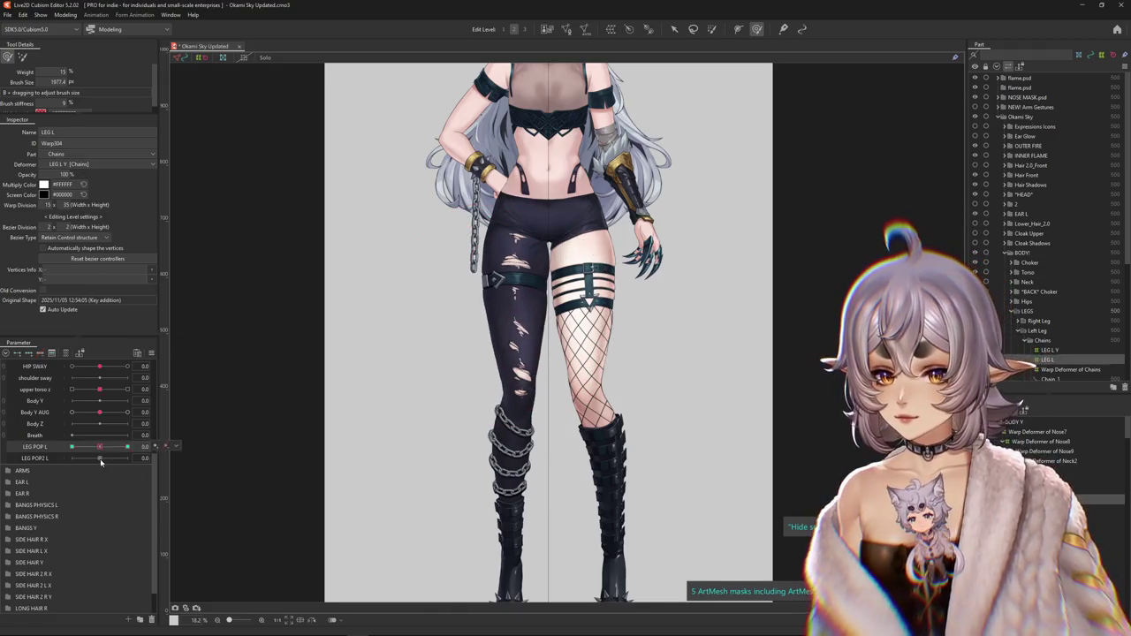
pyautogui.scroll(-2, 233, 452)
pyautogui.moveTo(100, 457); pyautogui.dragTo(160, 452)
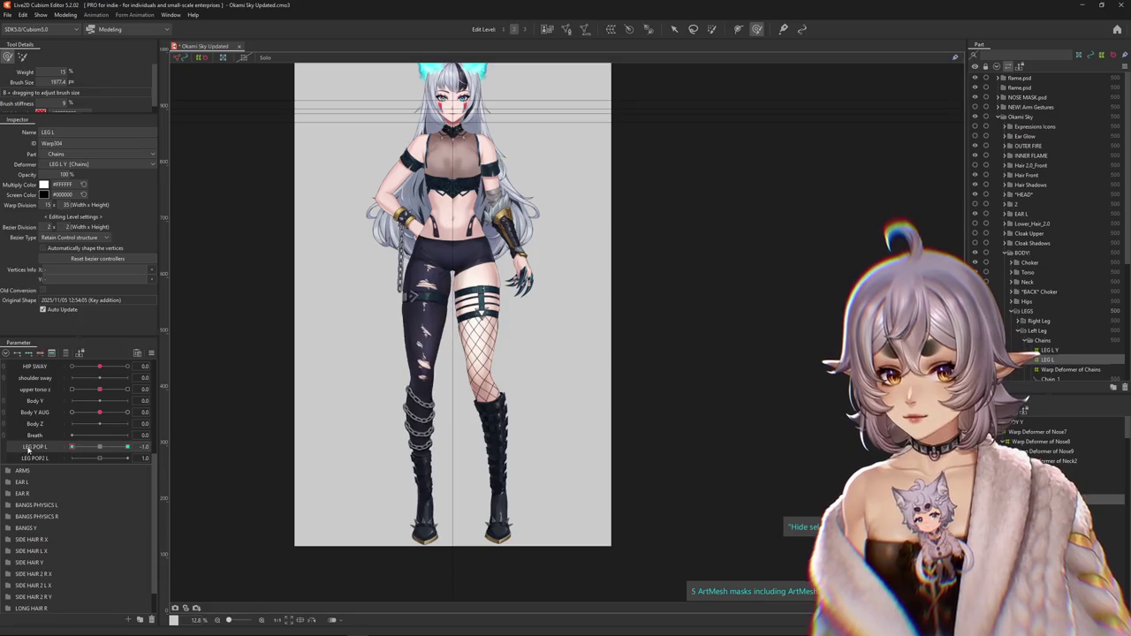
pyautogui.click(94, 449)
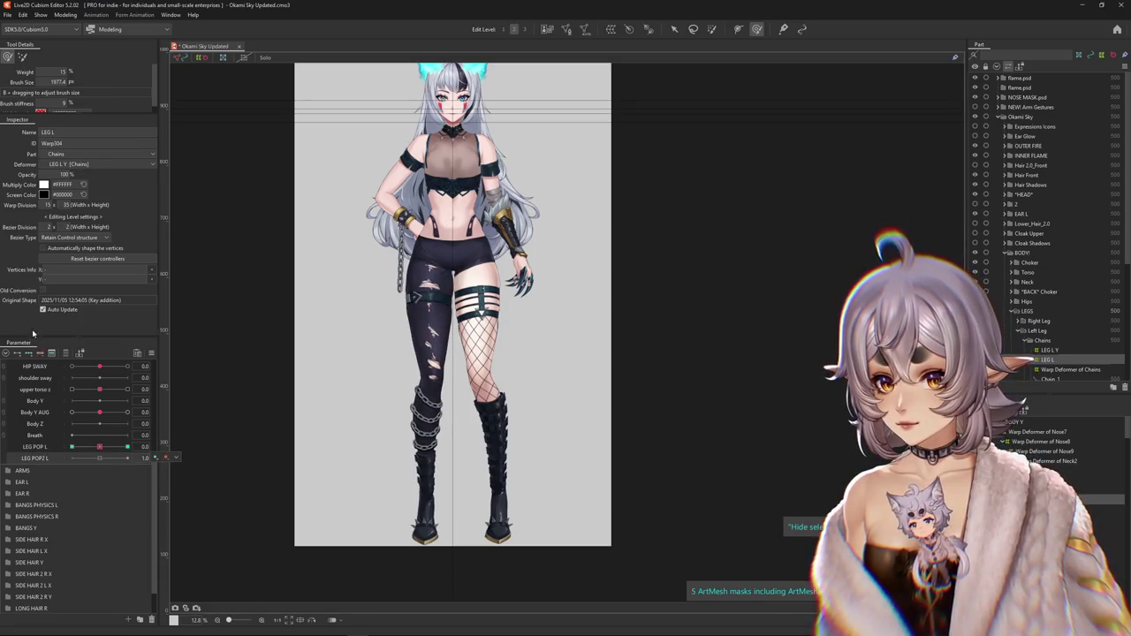
# - Push the left boot into shape for the LEG POP2 L -1 pose
pyautogui.scroll(2, 378, 429)
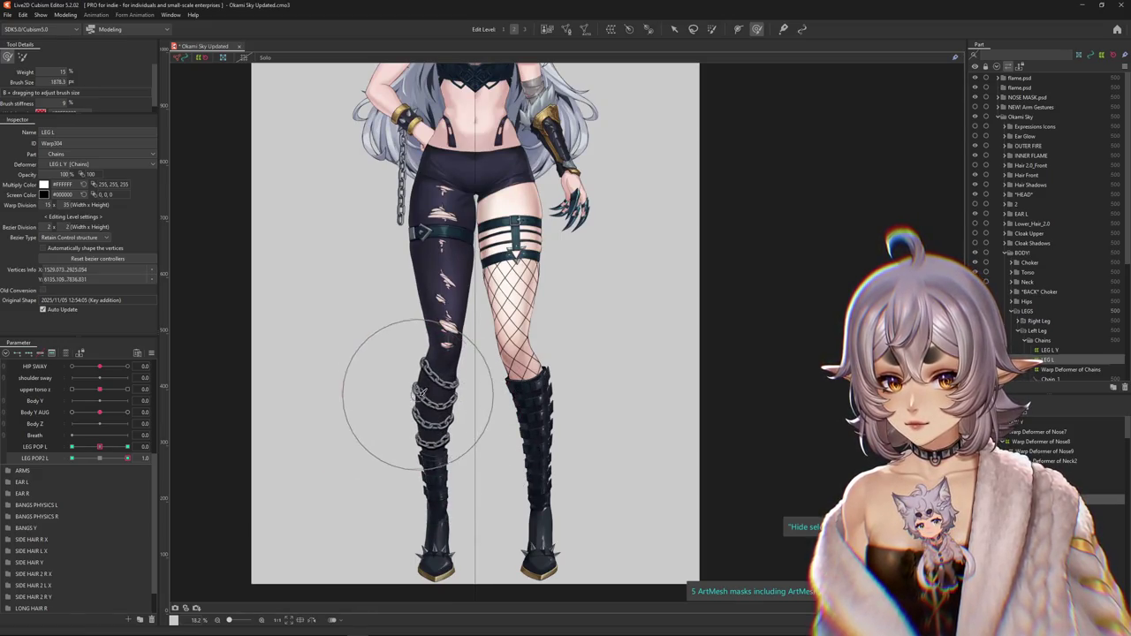
pyautogui.scroll(-1, 419, 394)
pyautogui.scroll(-1, 431, 411)
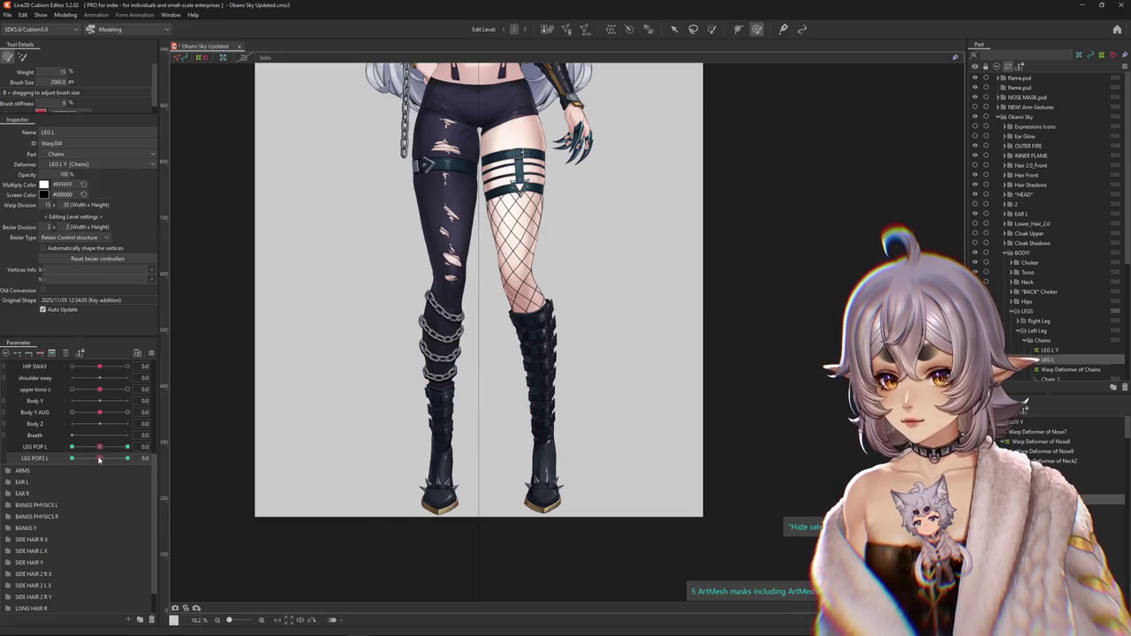
pyautogui.scroll(4, 404, 464)
pyautogui.scroll(-2, 404, 365)
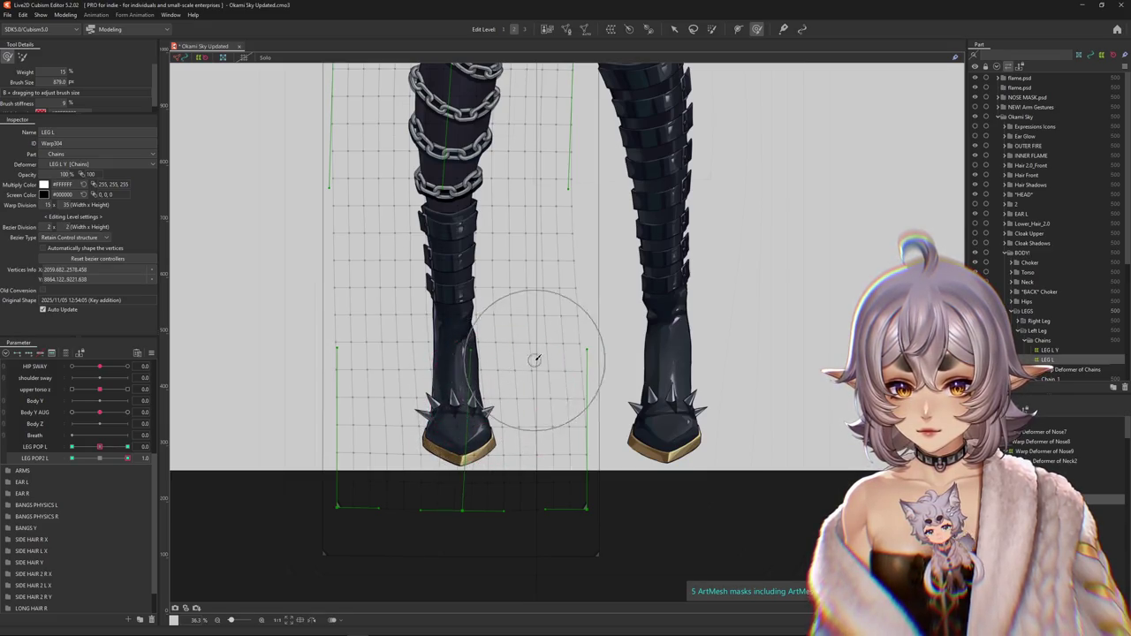
pyautogui.moveTo(504, 354)
pyautogui.mouseDown()
pyautogui.moveTo(454, 337)
pyautogui.moveTo(476, 469)
pyautogui.mouseUp()
pyautogui.scroll(-1, 453, 380)
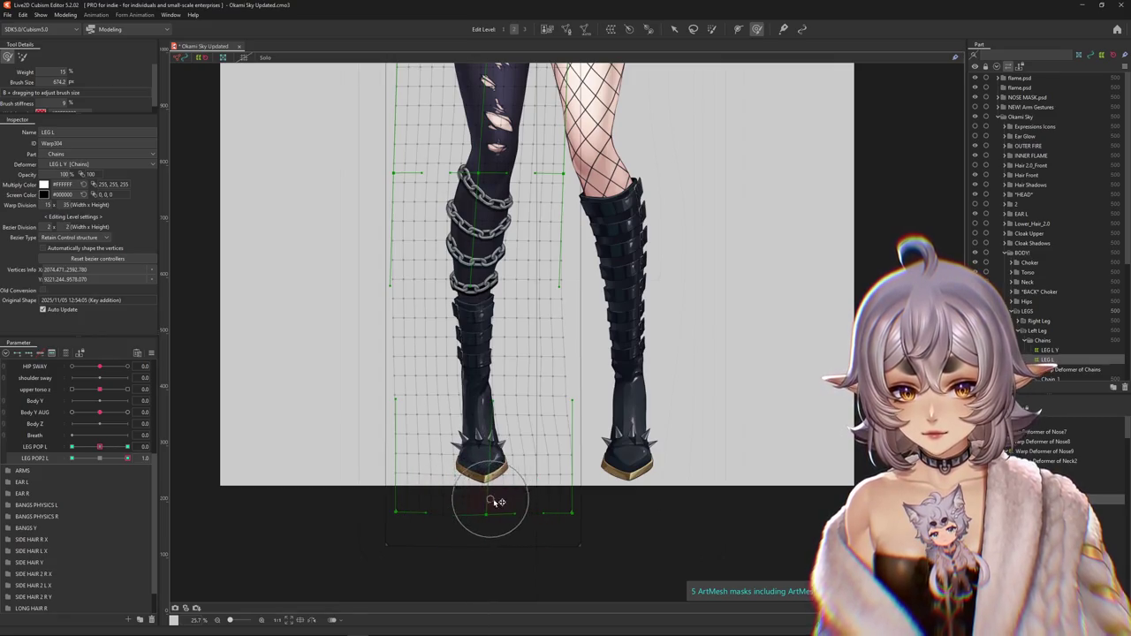
pyautogui.click(190, 455)
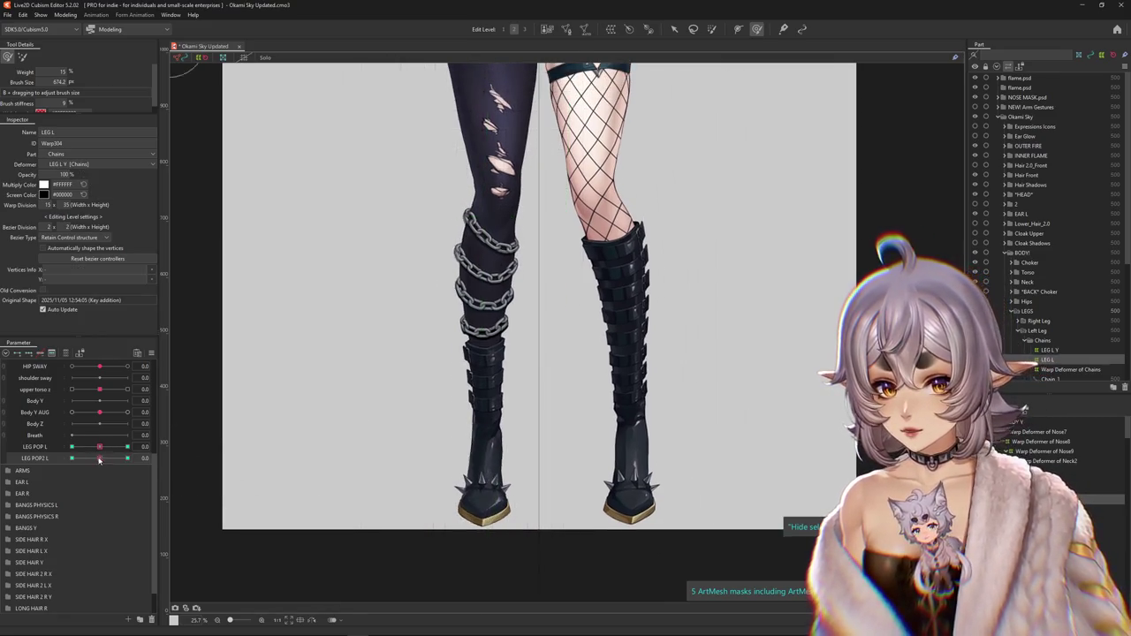
# - Reselect the LEG L warp, preview at LEG POP2 L -0.4, and push the leg chains upward with a smaller brush
pyautogui.click(490, 477)
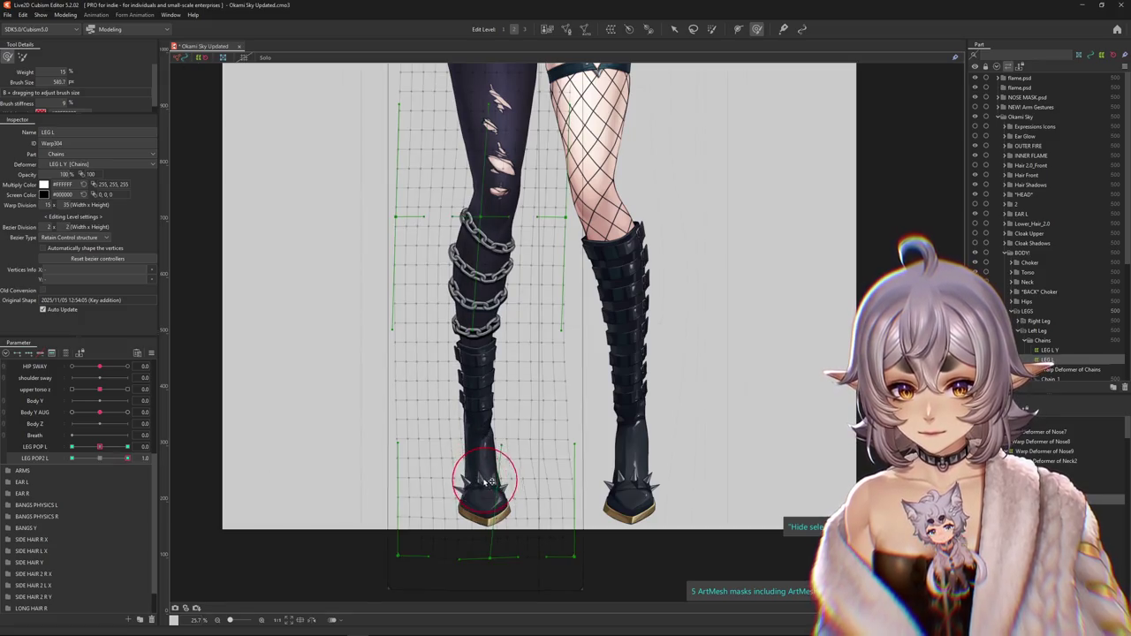
pyautogui.scroll(3, 488, 488)
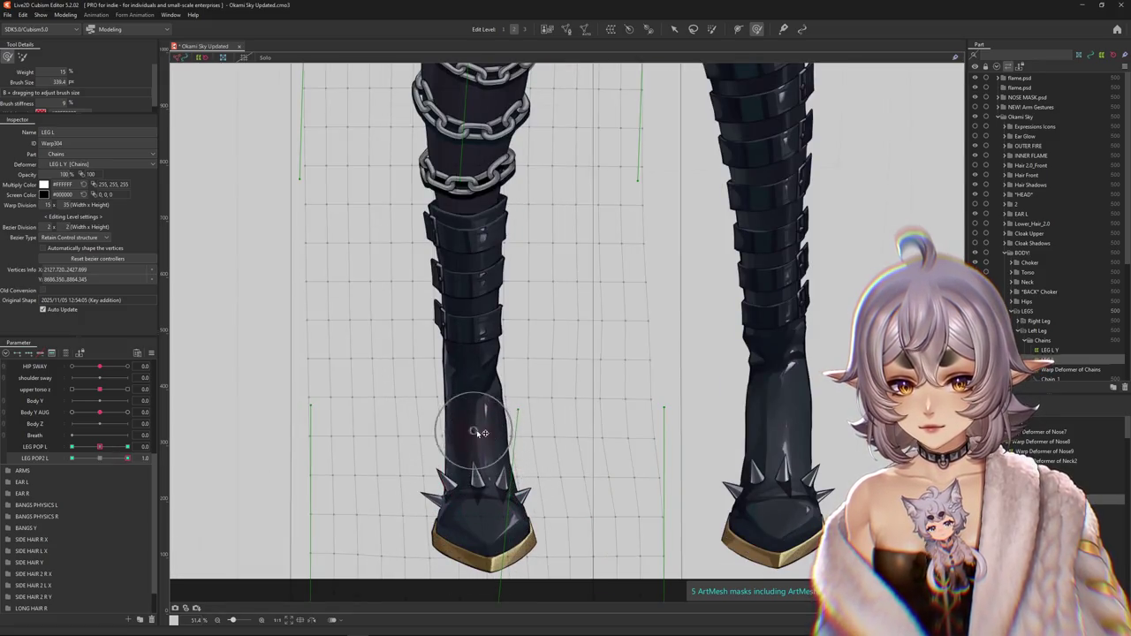
pyautogui.scroll(-3, 475, 396)
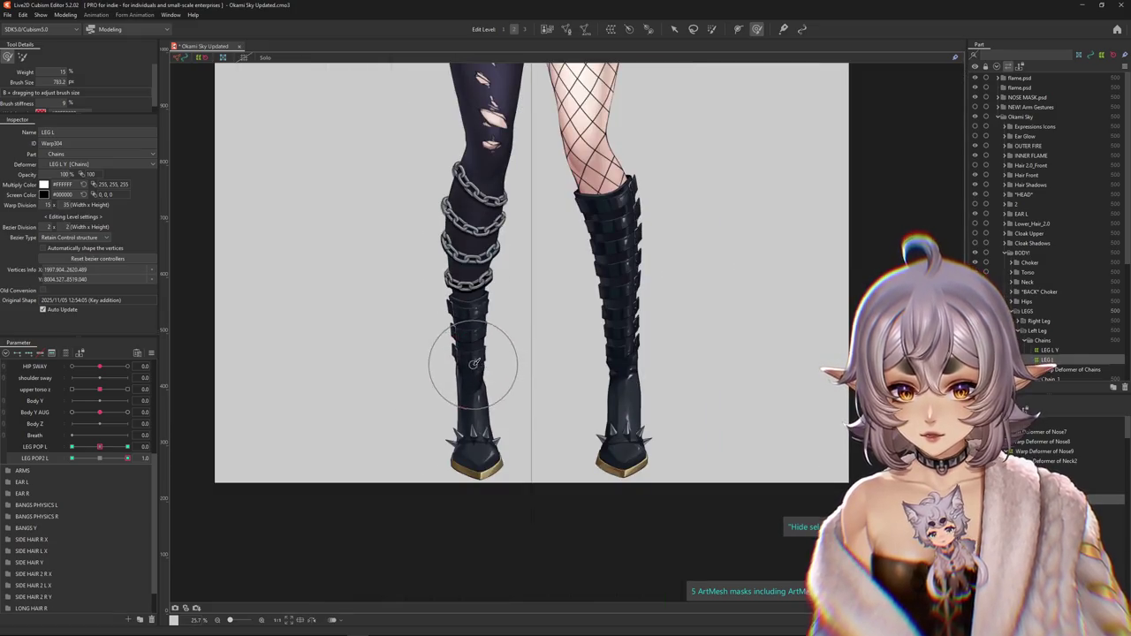
pyautogui.scroll(1, 504, 369)
pyautogui.moveTo(105, 451)
pyautogui.mouseDown()
pyautogui.moveTo(90, 450)
pyautogui.moveTo(211, 440)
pyautogui.mouseUp()
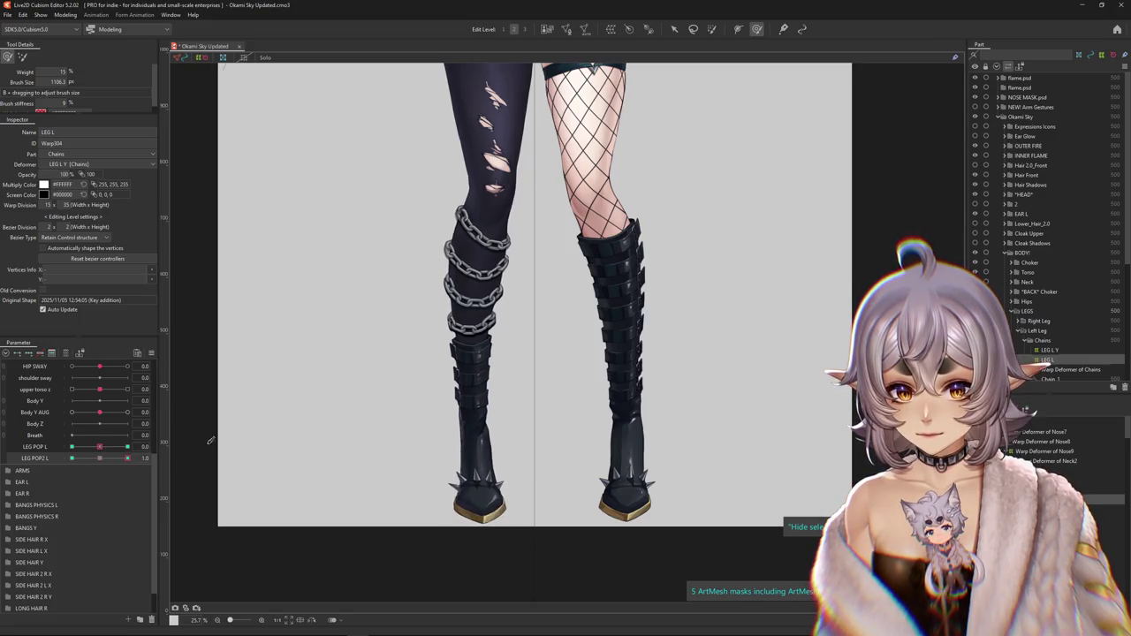
pyautogui.moveTo(471, 369); pyautogui.dragTo(442, 324)
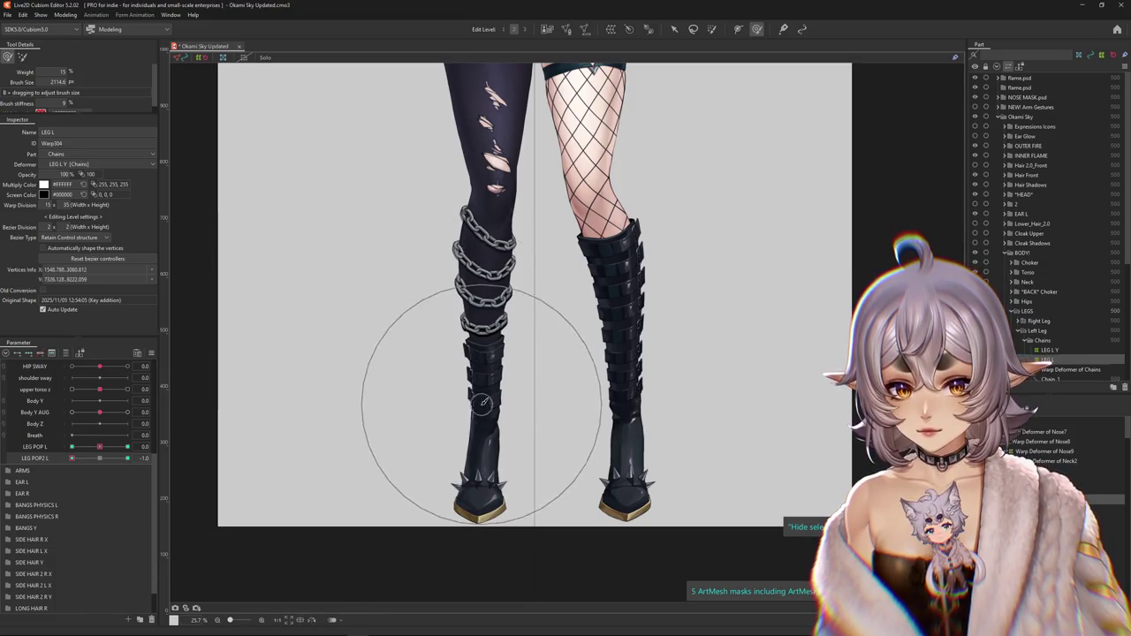
pyautogui.moveTo(500, 382); pyautogui.dragTo(479, 354)
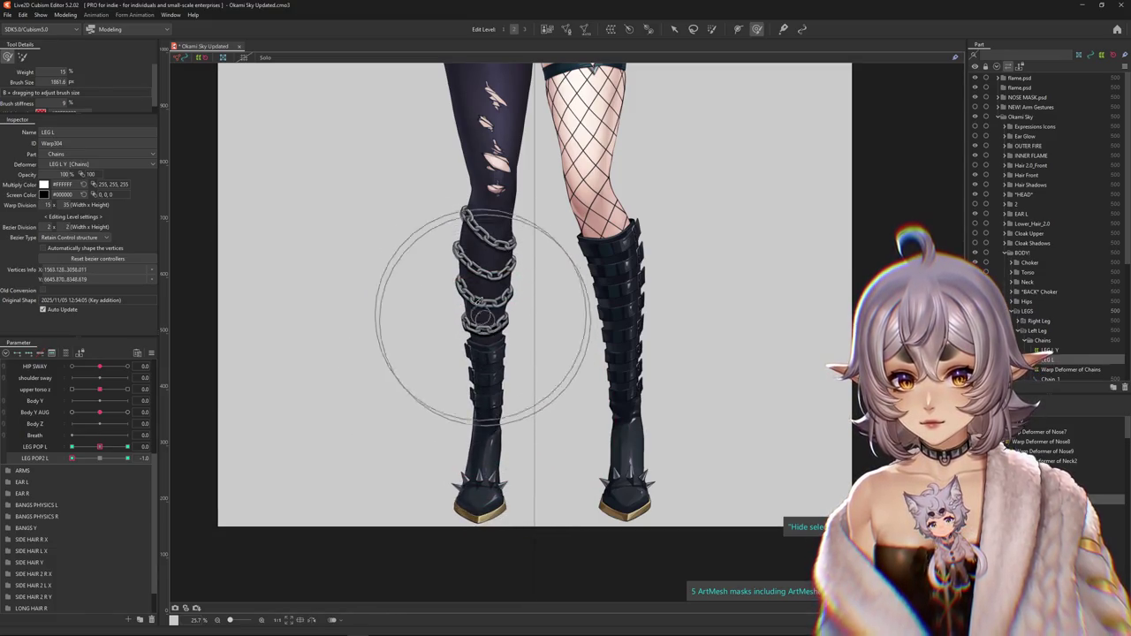
pyautogui.scroll(-2, 493, 415)
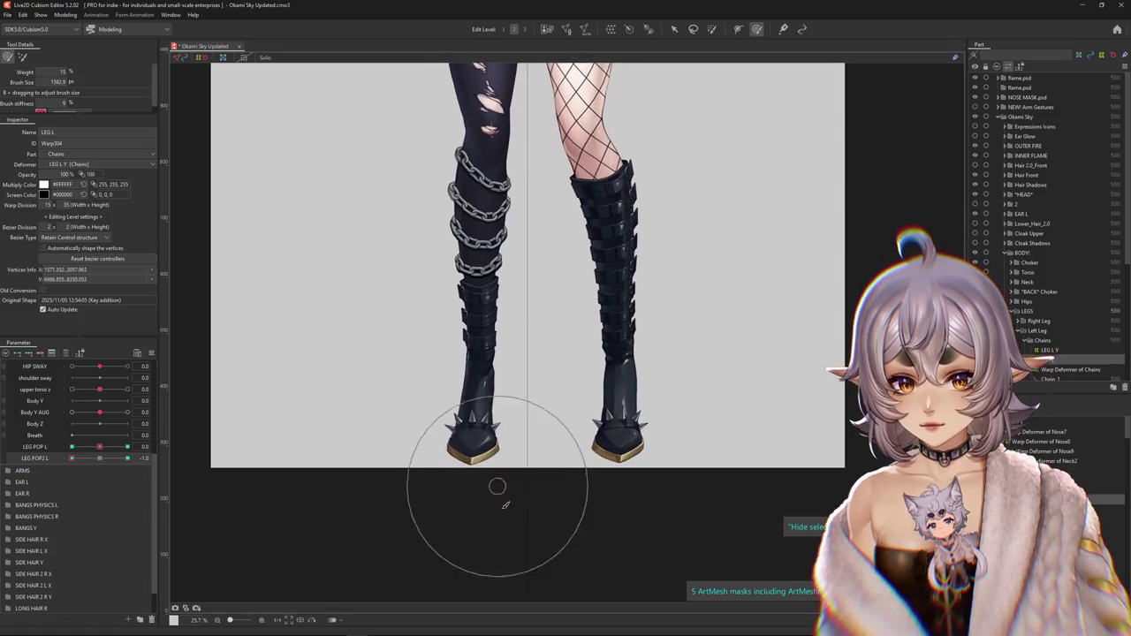
pyautogui.scroll(3, 478, 468)
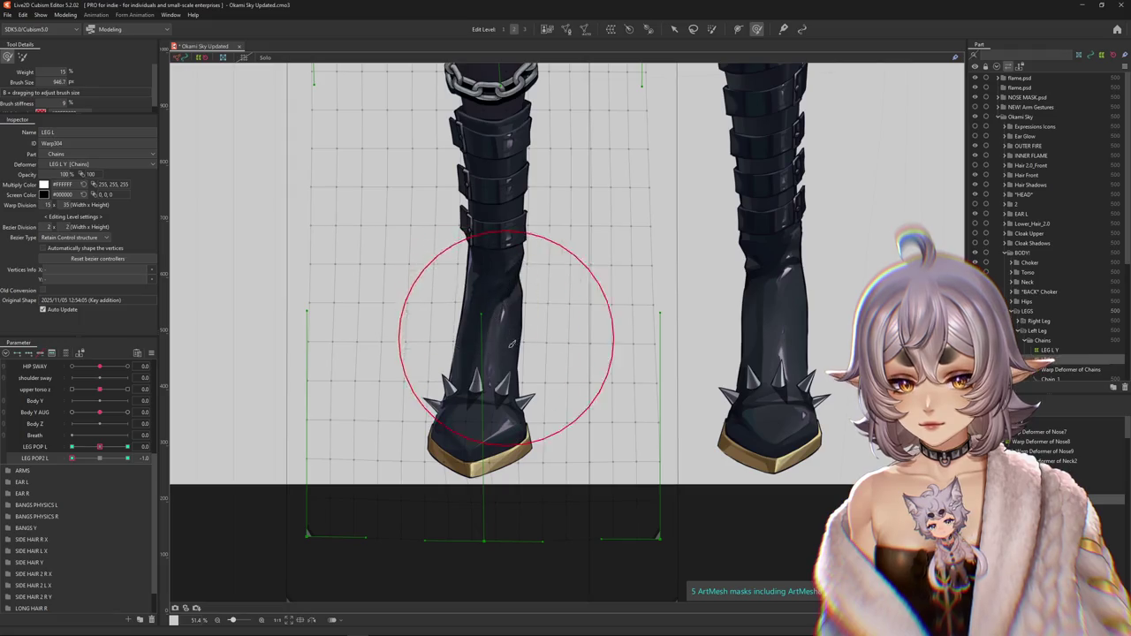
pyautogui.scroll(2, 498, 355)
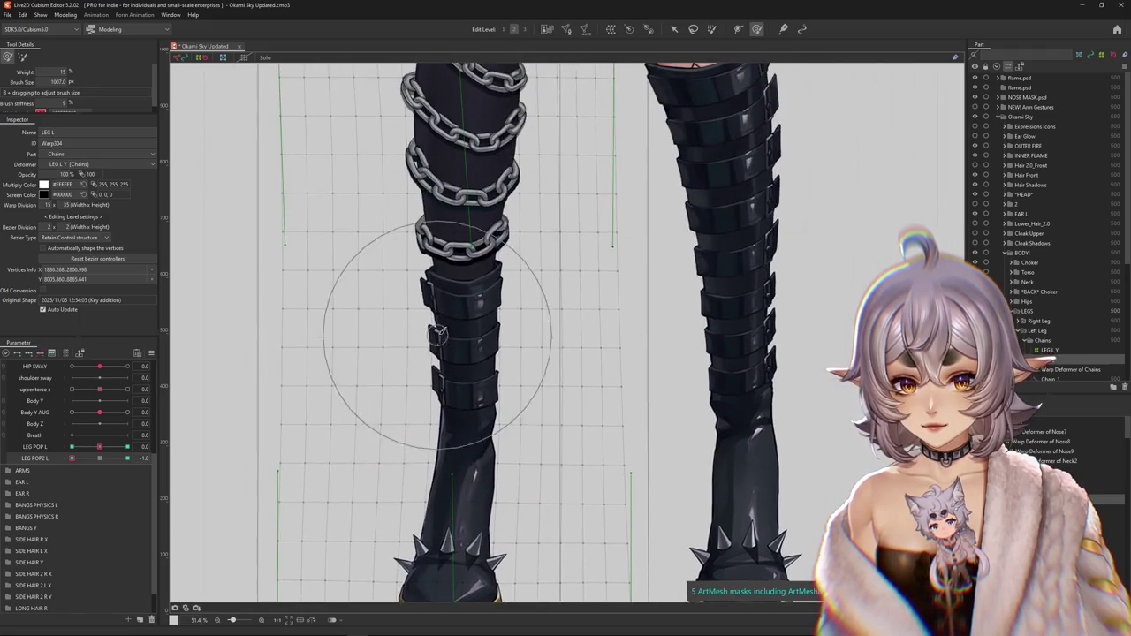
pyautogui.scroll(-3, 448, 329)
pyautogui.scroll(-5, 447, 328)
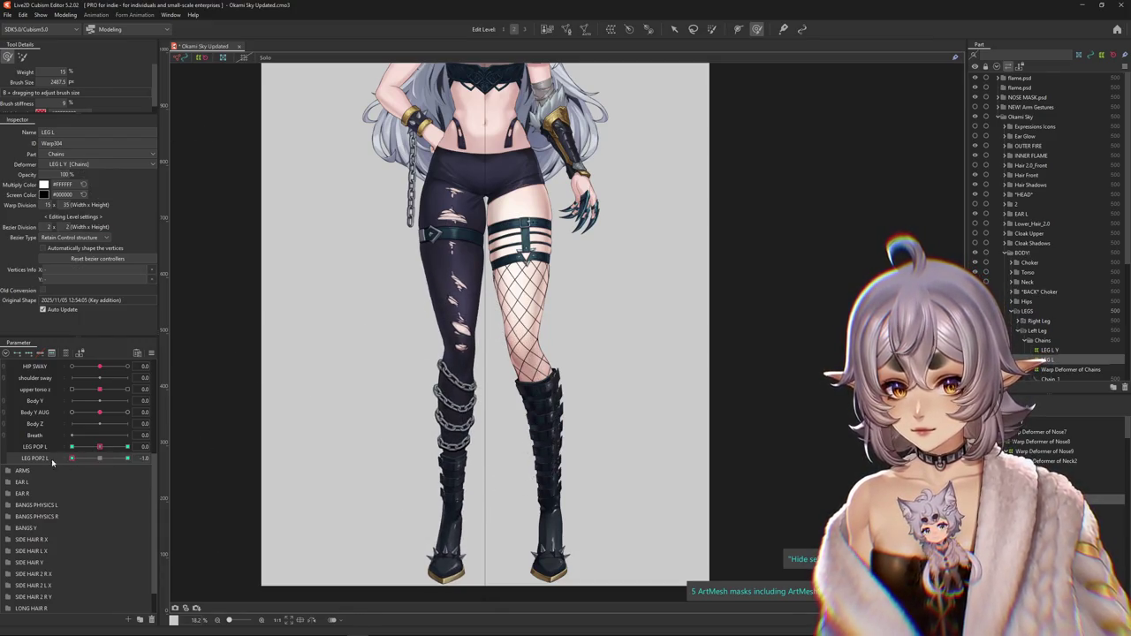
# - Shrink the brush and reshape the left thigh with LEG POP2 L at 1.0
pyautogui.moveTo(444, 481); pyautogui.dragTo(457, 469)
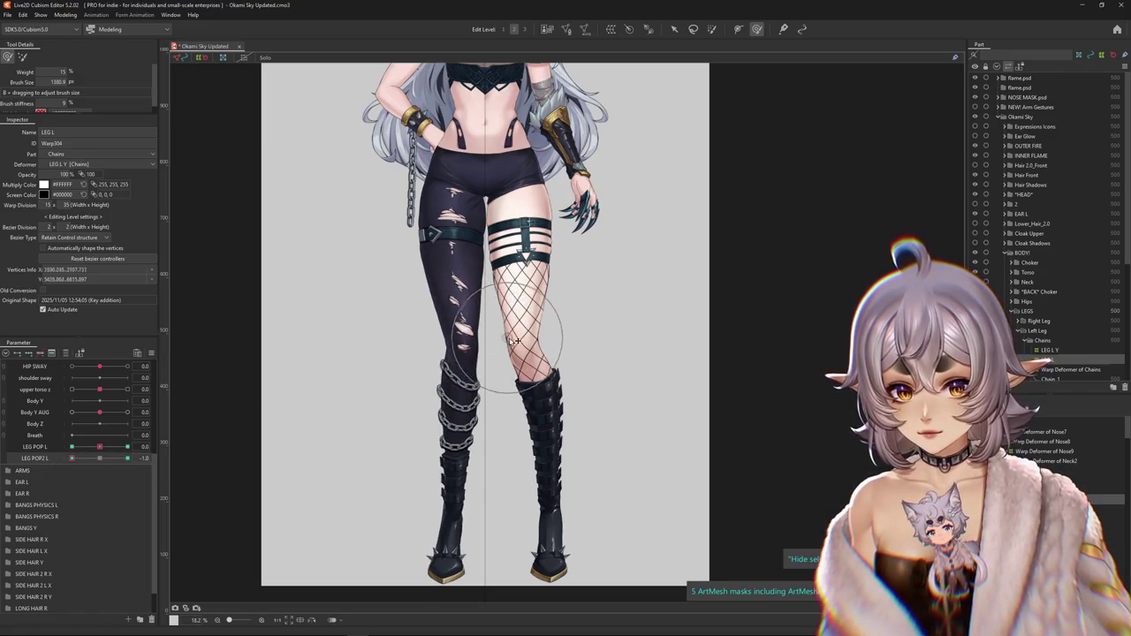
pyautogui.moveTo(110, 464); pyautogui.dragTo(70, 464)
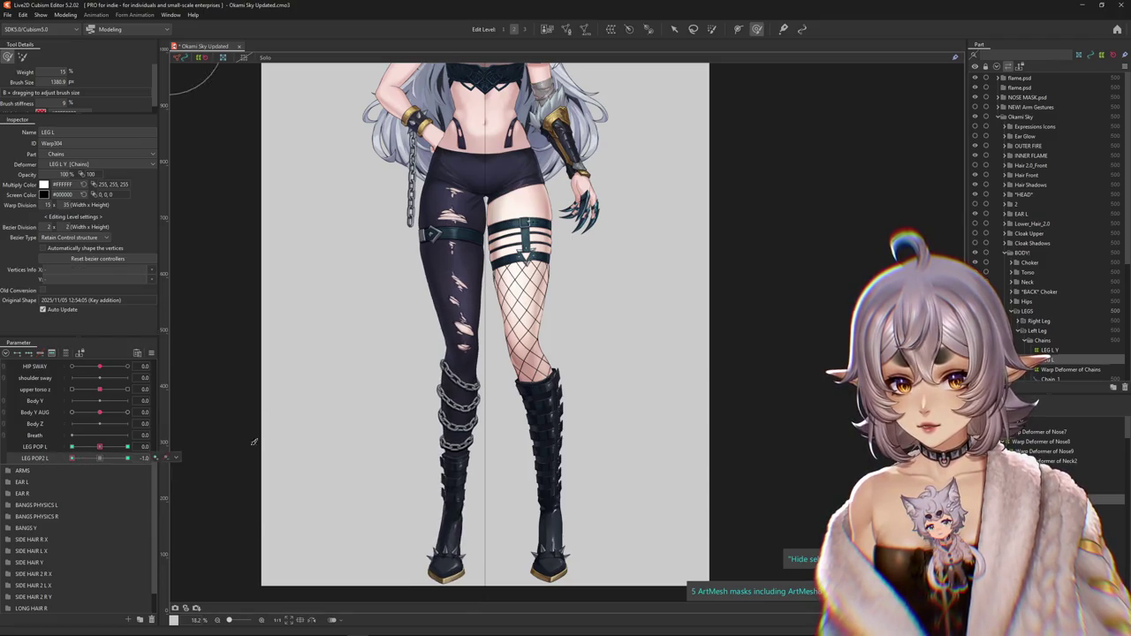
pyautogui.moveTo(72, 459); pyautogui.dragTo(150, 458)
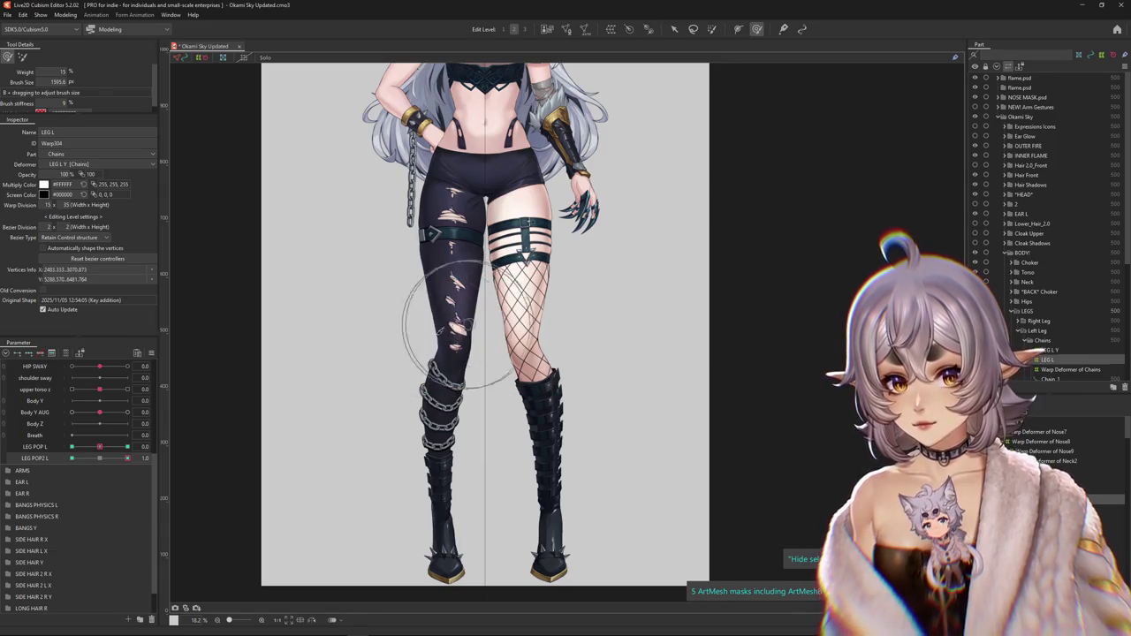
pyautogui.moveTo(433, 287); pyautogui.dragTo(461, 292)
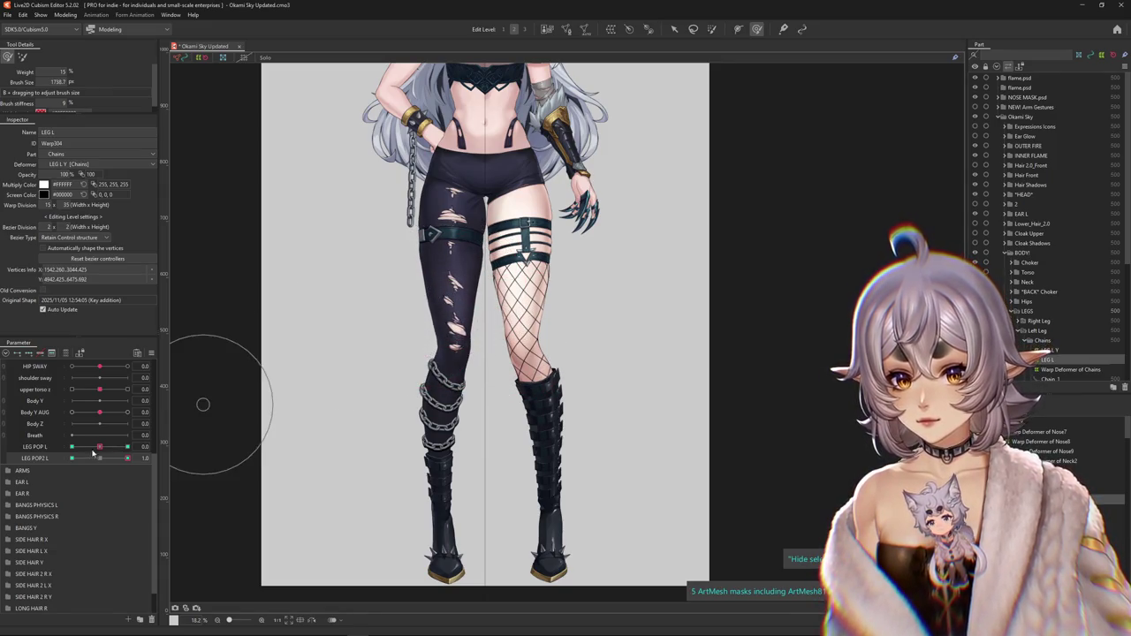
pyautogui.moveTo(92, 452); pyautogui.dragTo(99, 448)
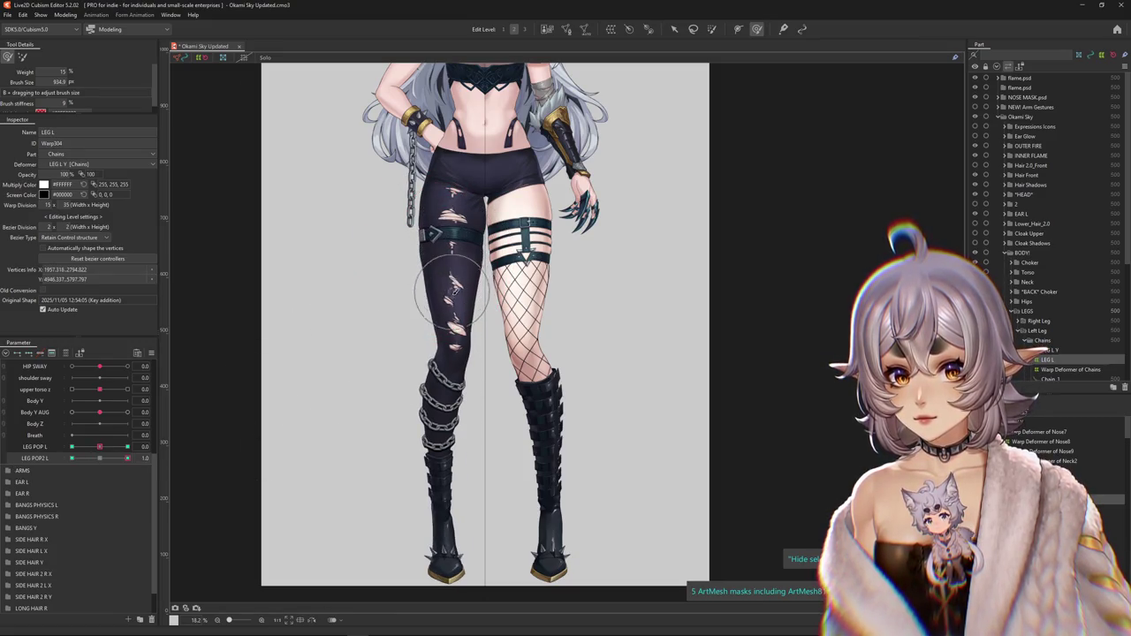
# - Compare the left leg at LEG POP2 L -1.0 and 1.0, leaving it at 1.0
pyautogui.scroll(-2, 471, 328)
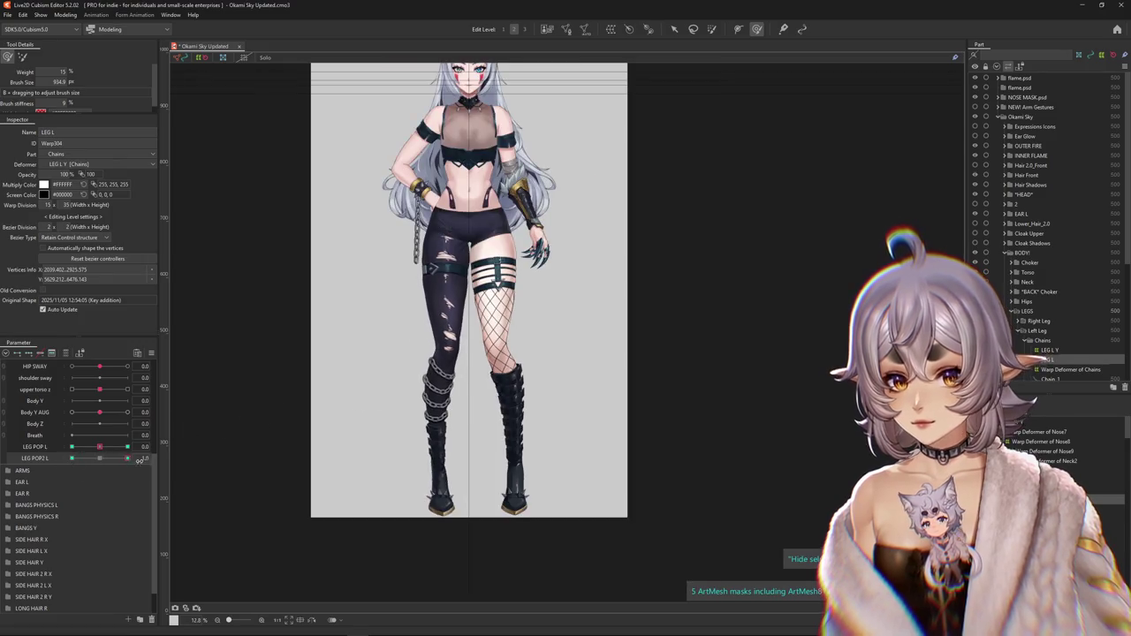
pyautogui.moveTo(140, 460); pyautogui.dragTo(141, 458)
pyautogui.scroll(4, 446, 343)
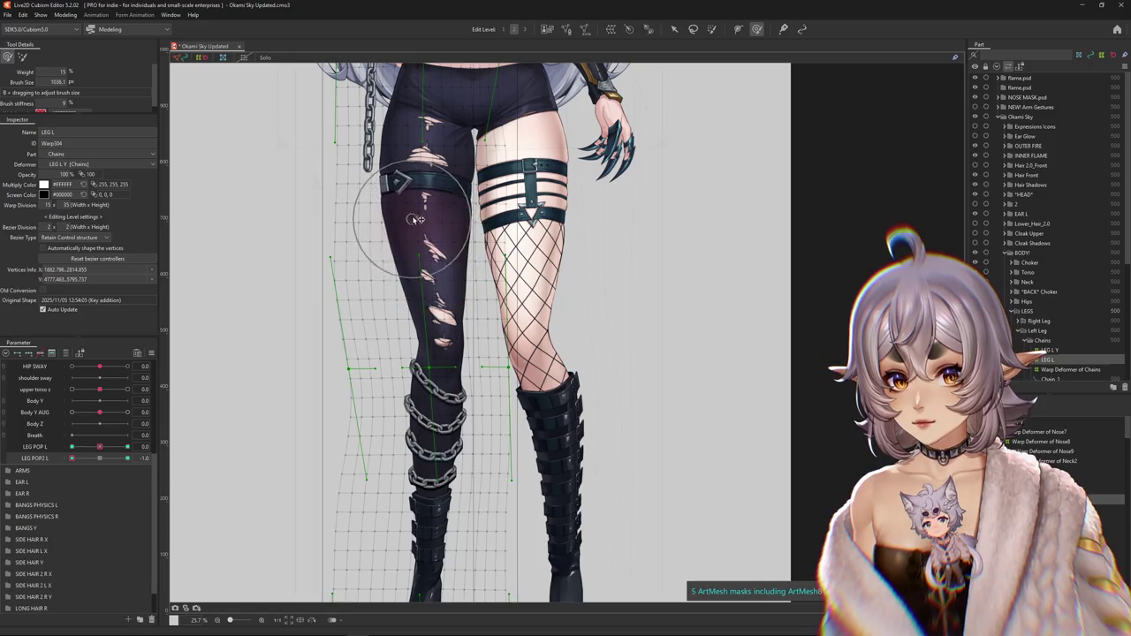
pyautogui.moveTo(76, 460); pyautogui.dragTo(127, 458)
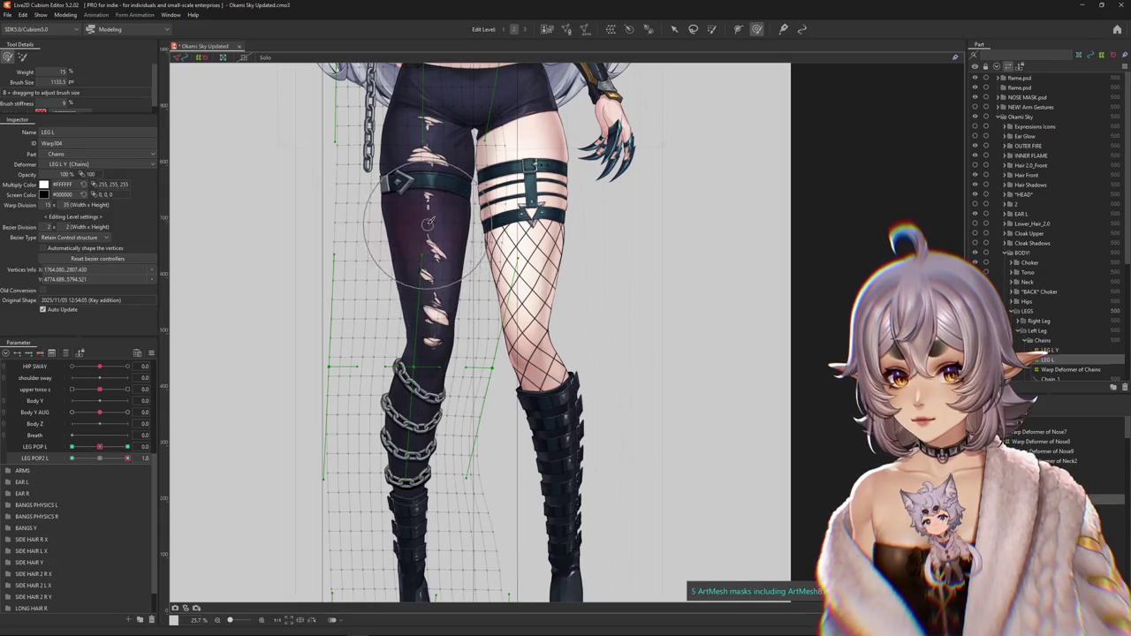
pyautogui.scroll(-4, 336, 247)
pyautogui.click(66, 15)
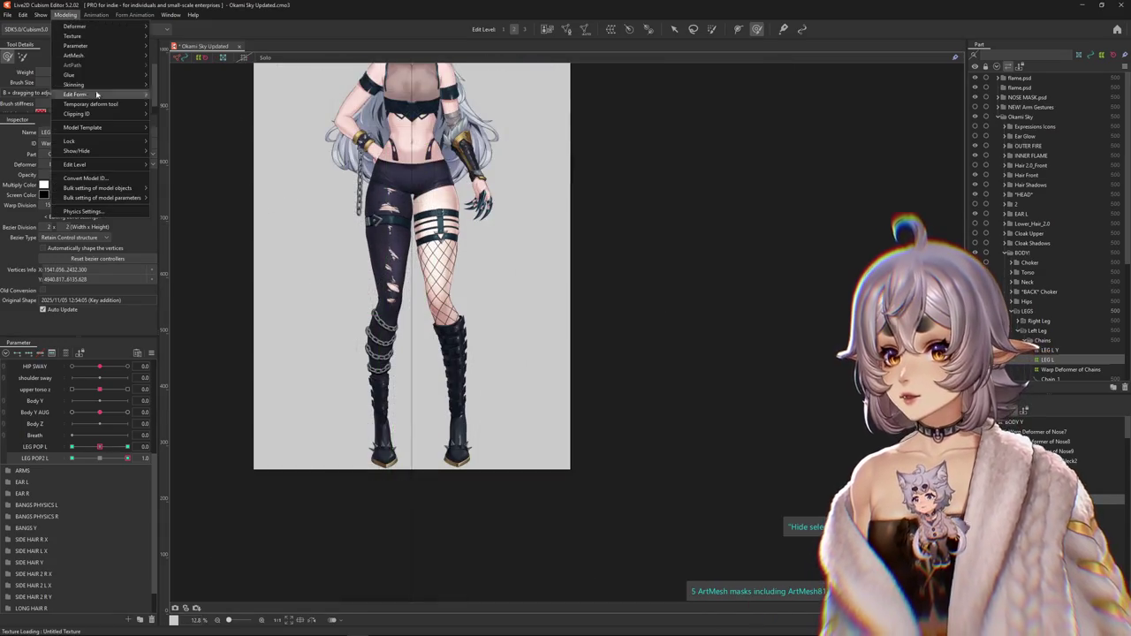
# - In Physics Settings, refit and decrease the LEG POP L output so it scales at 0.944
pyautogui.click(84, 212)
pyautogui.scroll(2, 648, 191)
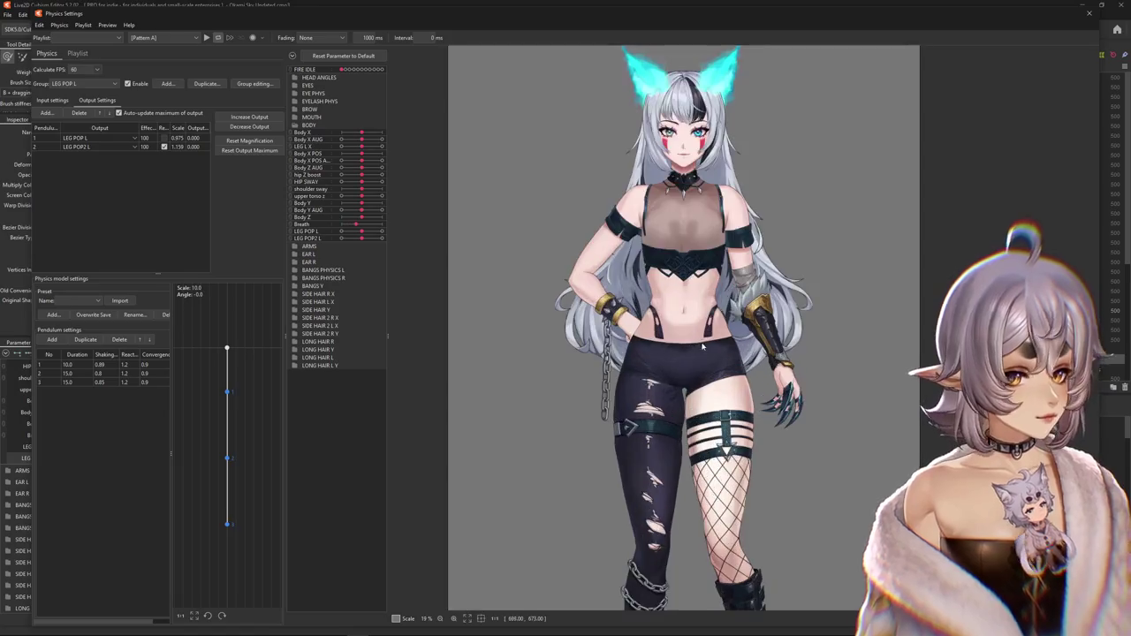
pyautogui.scroll(3, 648, 191)
pyautogui.scroll(-2, 648, 191)
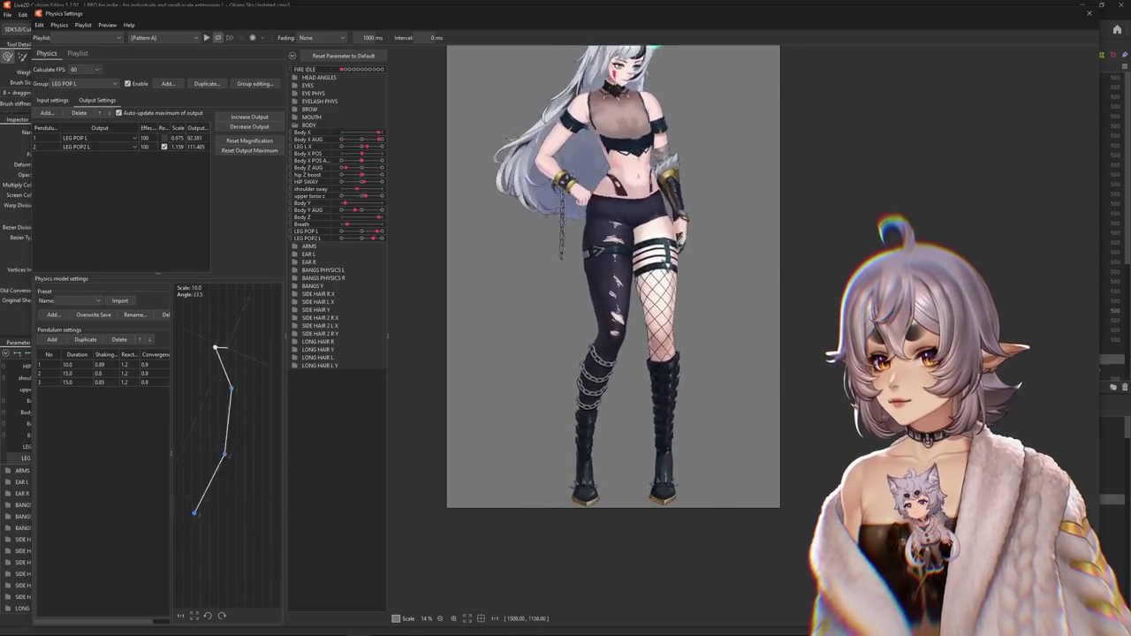
pyautogui.click(249, 141)
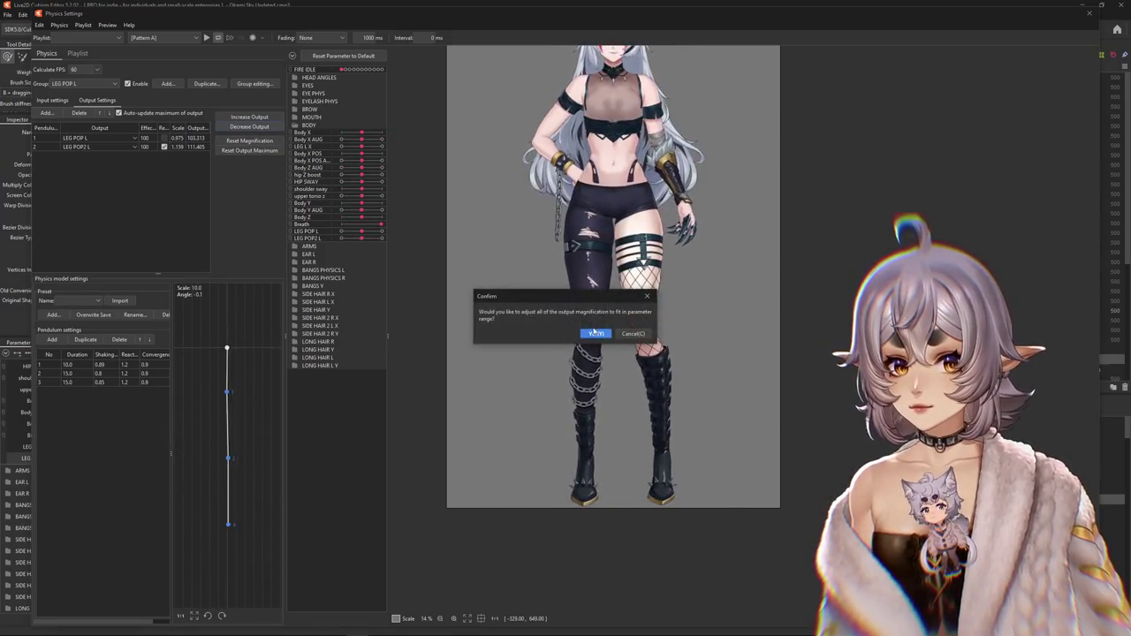
pyautogui.click(594, 334)
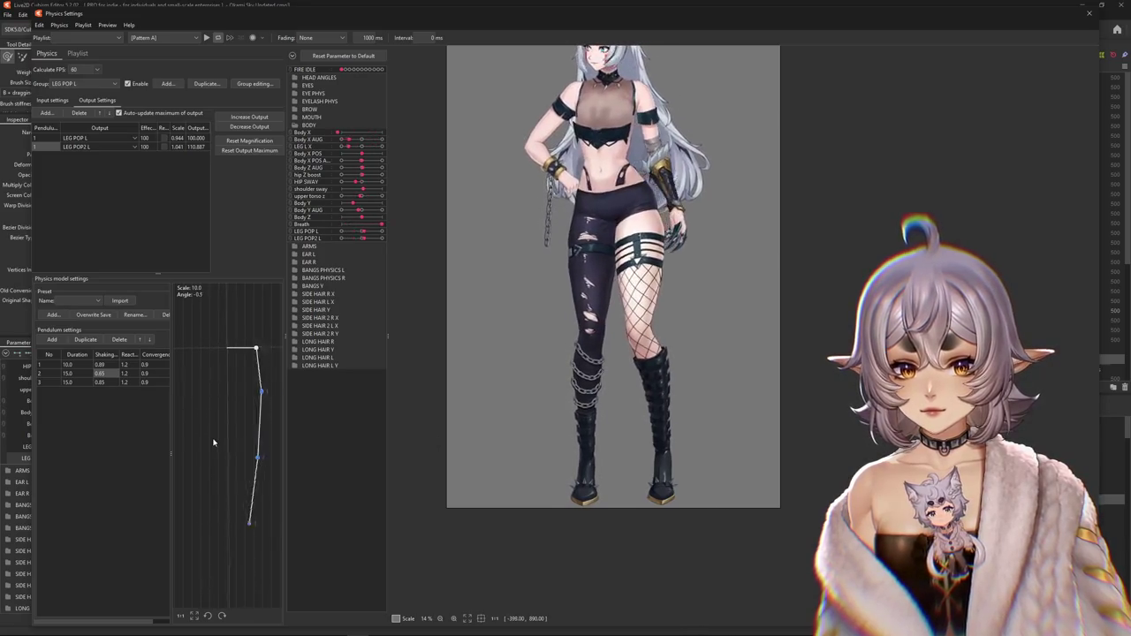
pyautogui.click(261, 152)
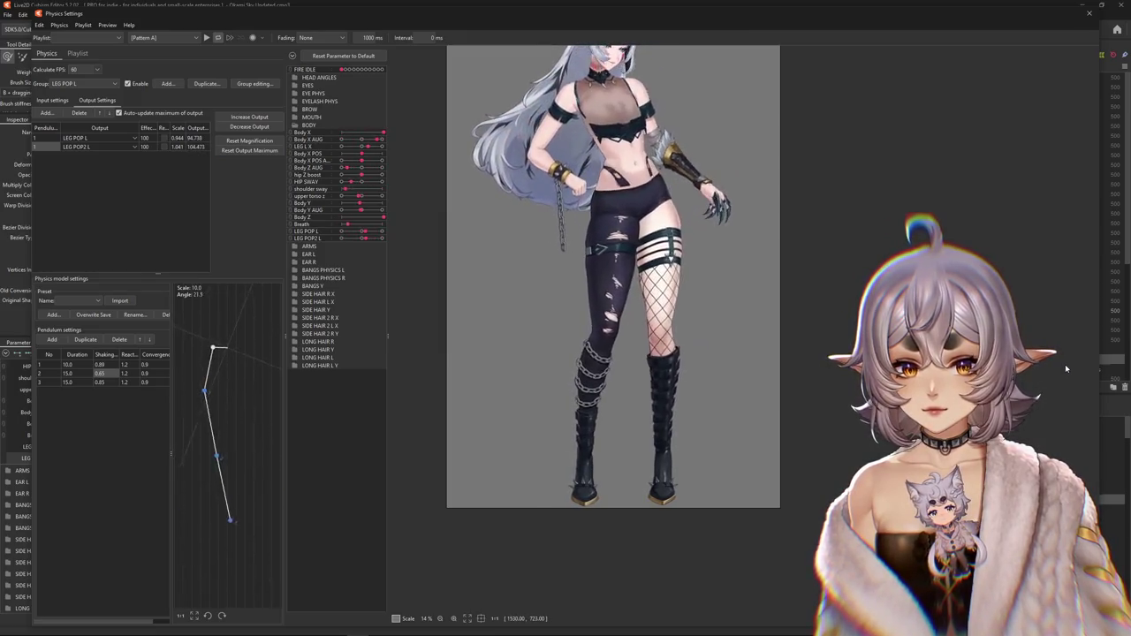
pyautogui.click(249, 126)
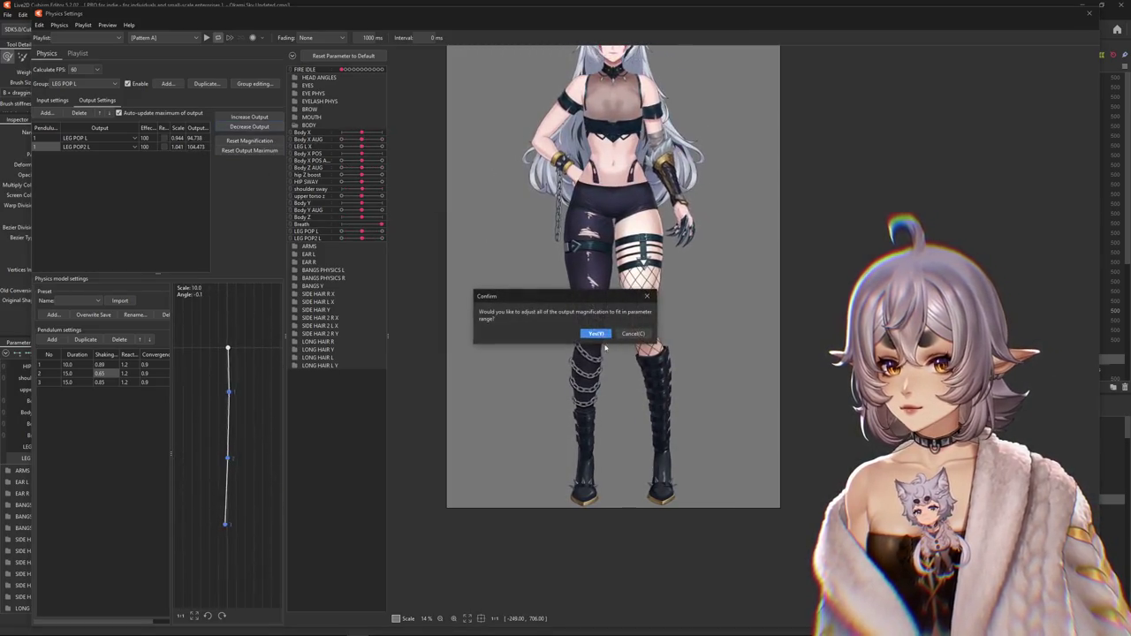
pyautogui.click(596, 333)
pyautogui.click(206, 83)
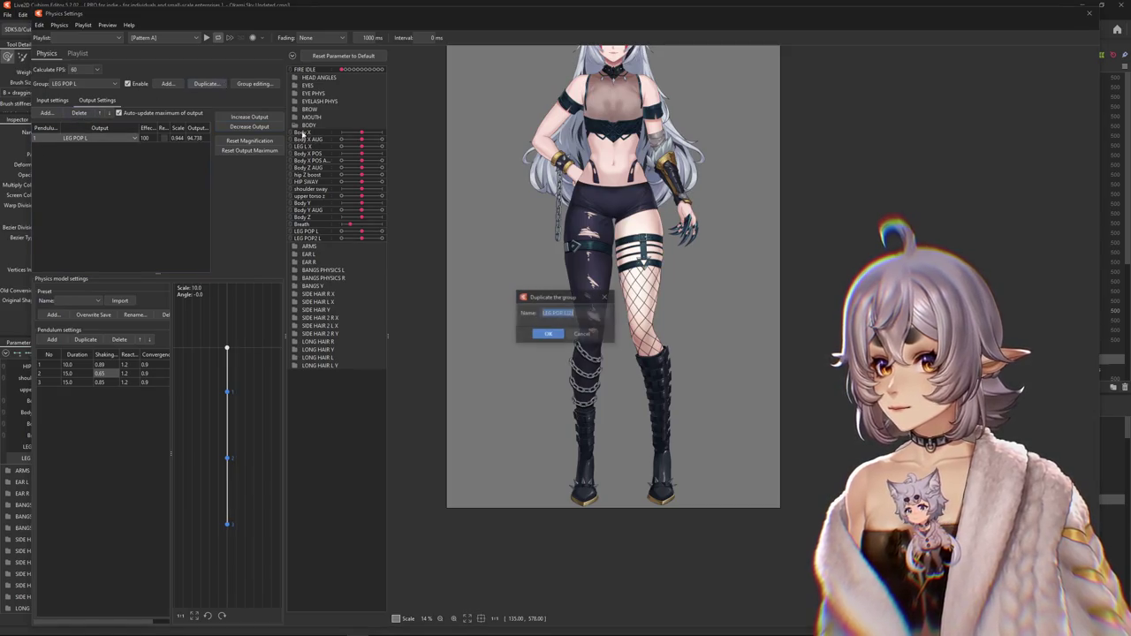
# - Create the duplicated group LEG POP 2L(2) and replace its LEG L X input with LEG POP L
pyautogui.press('Return')
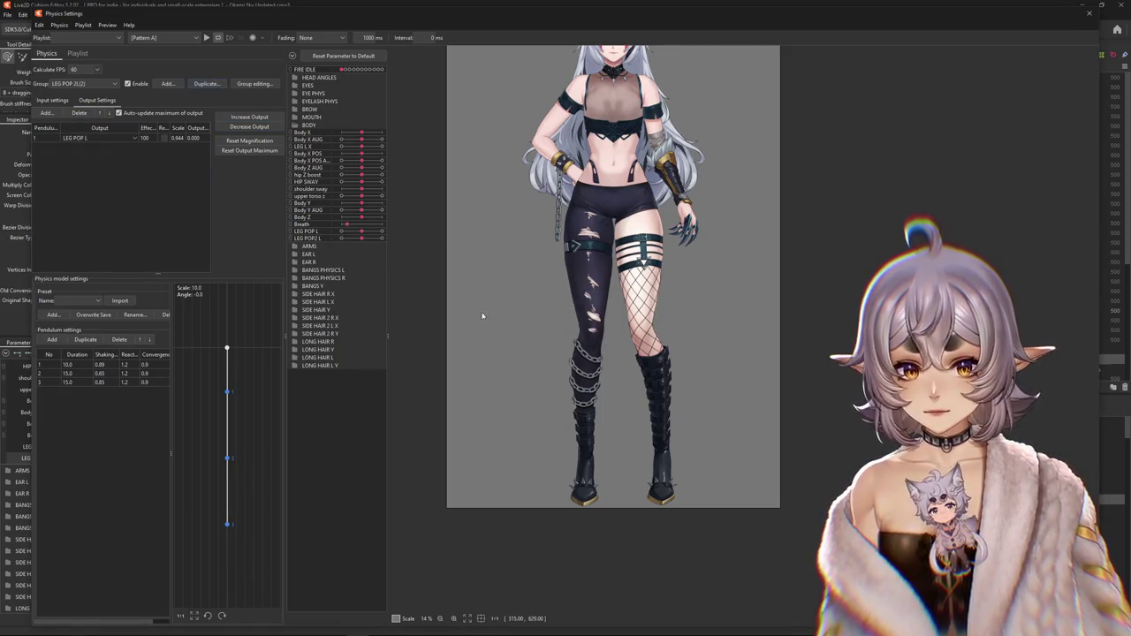
pyautogui.click(52, 100)
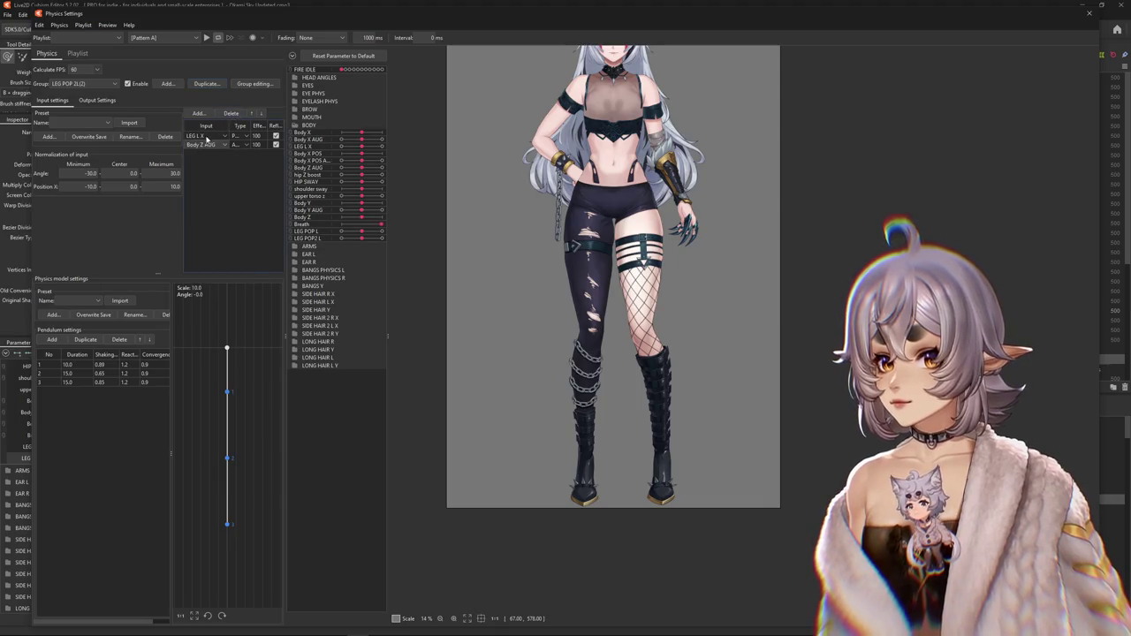
pyautogui.click(207, 139)
pyautogui.click(236, 115)
pyautogui.click(210, 138)
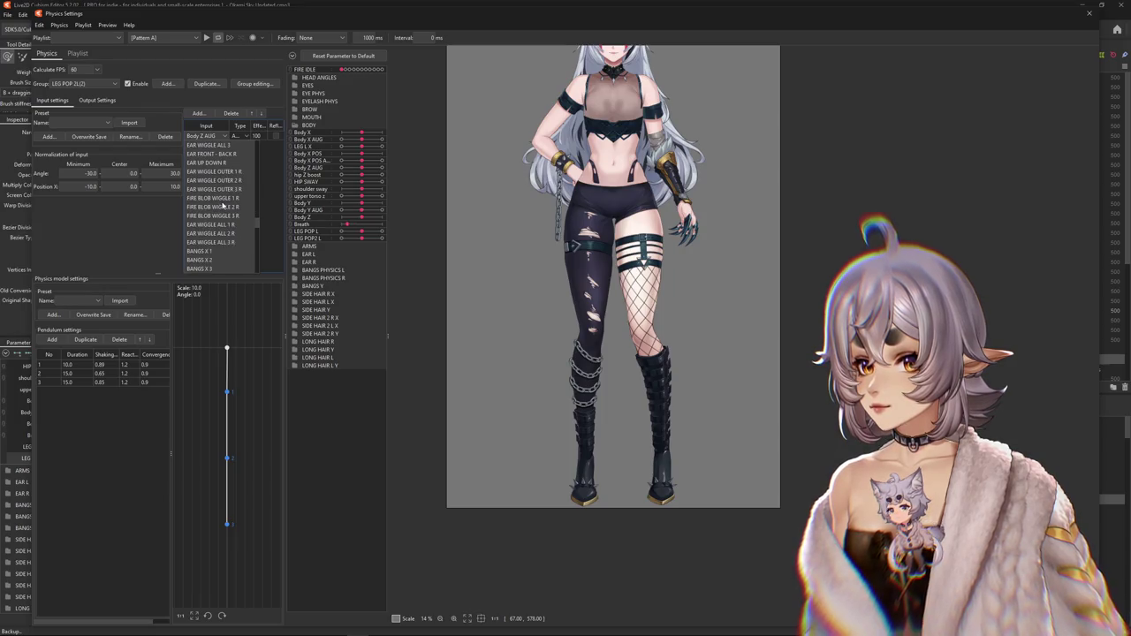
pyautogui.scroll(-5, 221, 209)
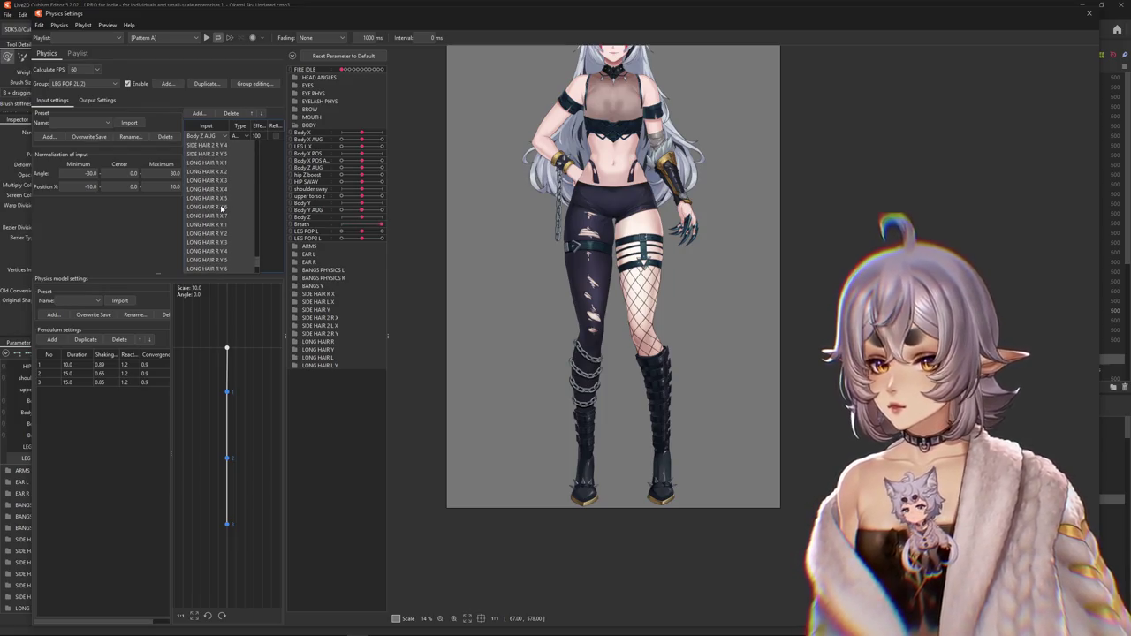
pyautogui.scroll(10, 222, 208)
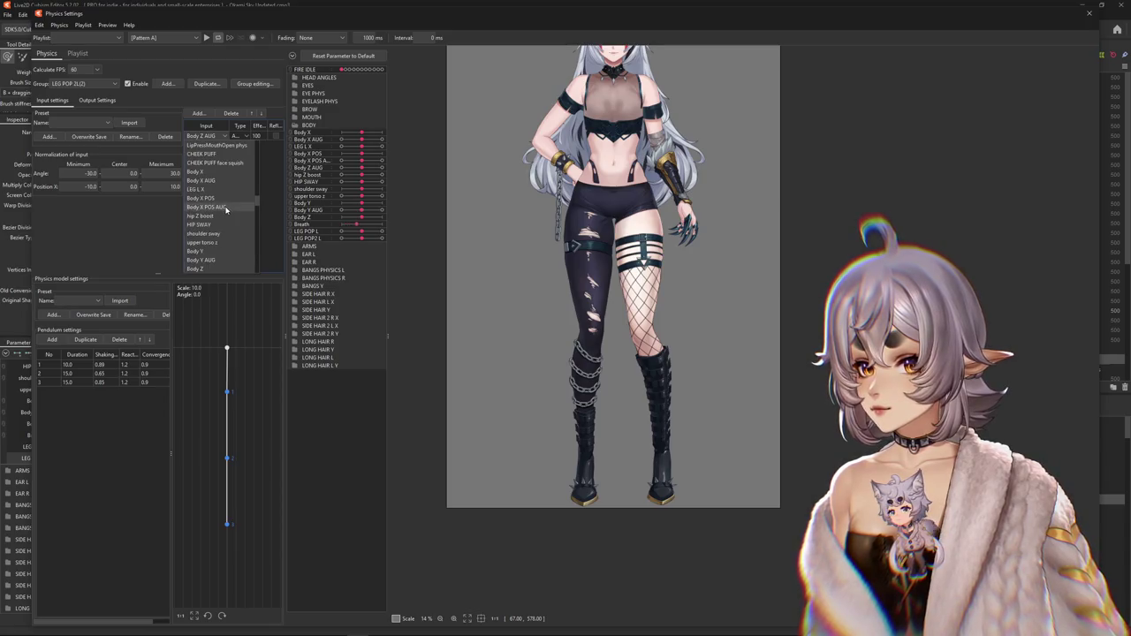
pyautogui.click(212, 182)
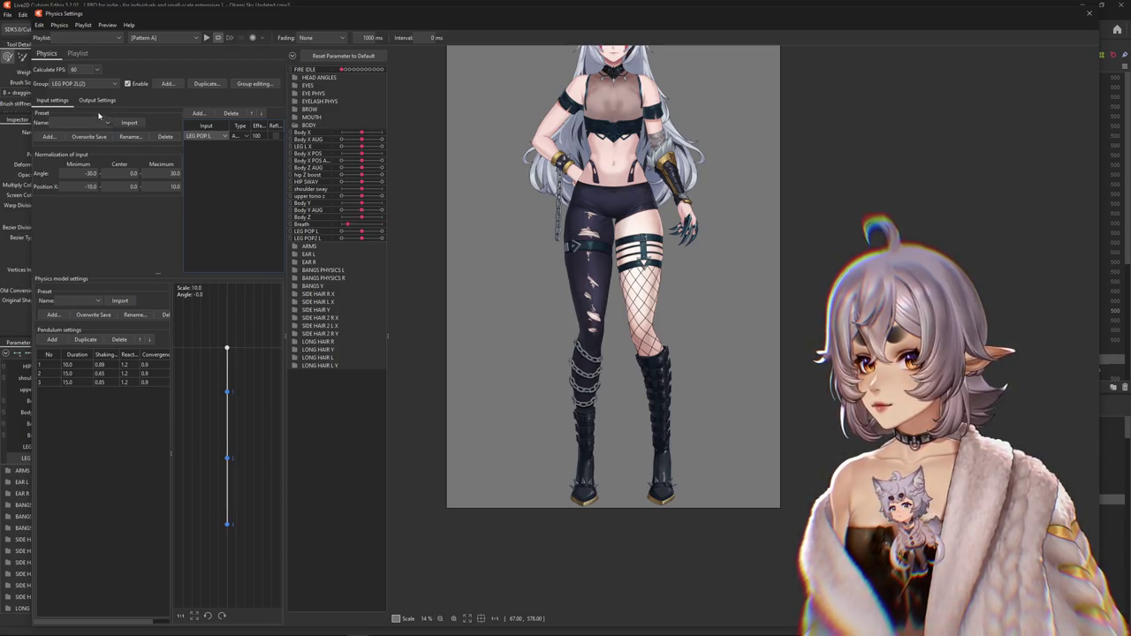
# - Make the duplicate's output drive LEG POP2 L, refitting magnification and resetting maximum to 100 (scale 1.857)
pyautogui.click(98, 100)
pyautogui.click(99, 138)
pyautogui.scroll(10, 103, 207)
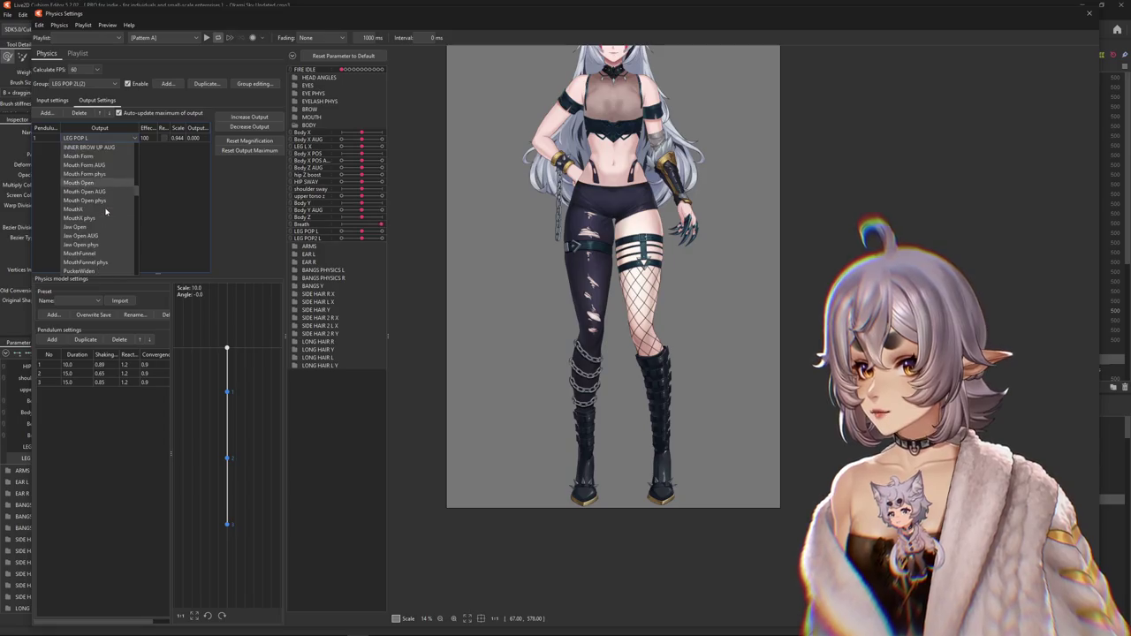
pyautogui.click(88, 271)
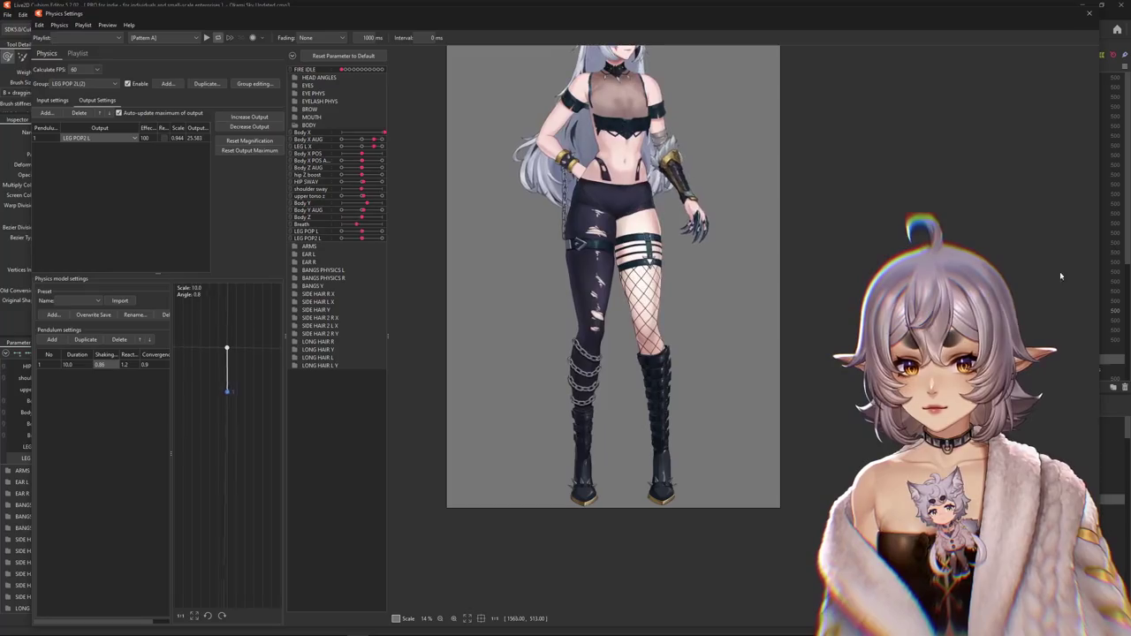
pyautogui.click(250, 117)
pyautogui.click(597, 327)
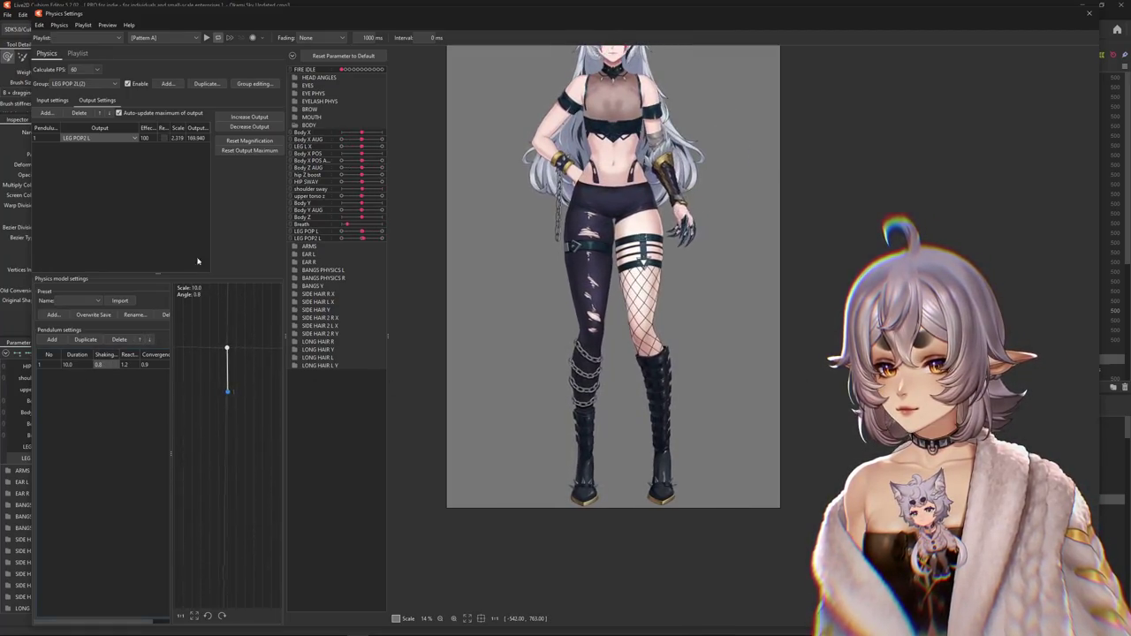
pyautogui.click(256, 150)
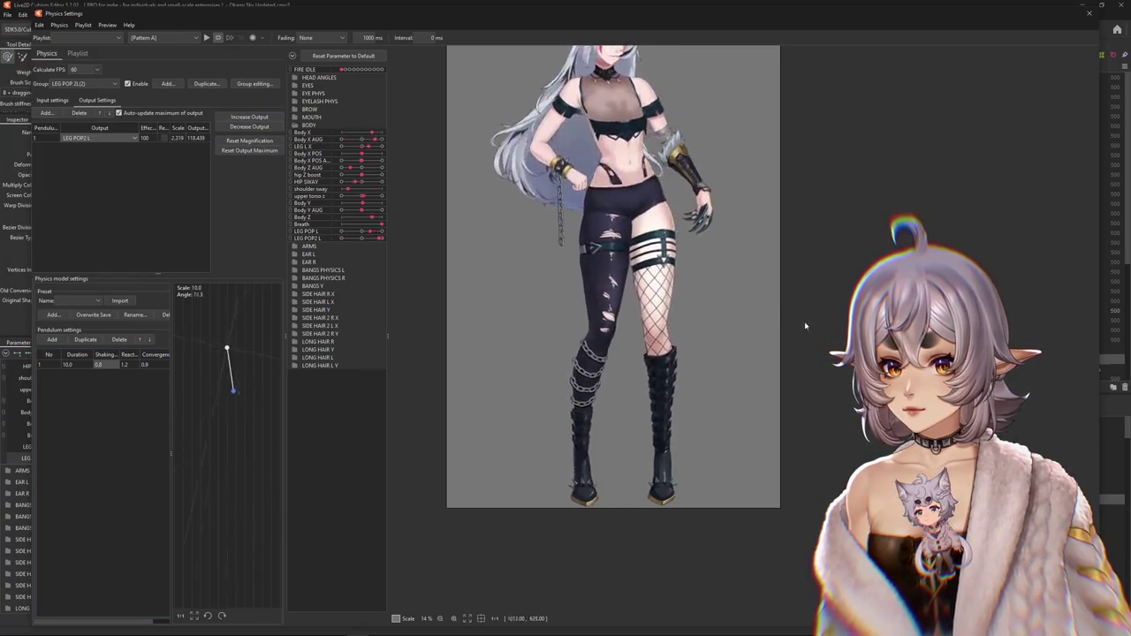
pyautogui.click(249, 151)
pyautogui.click(596, 330)
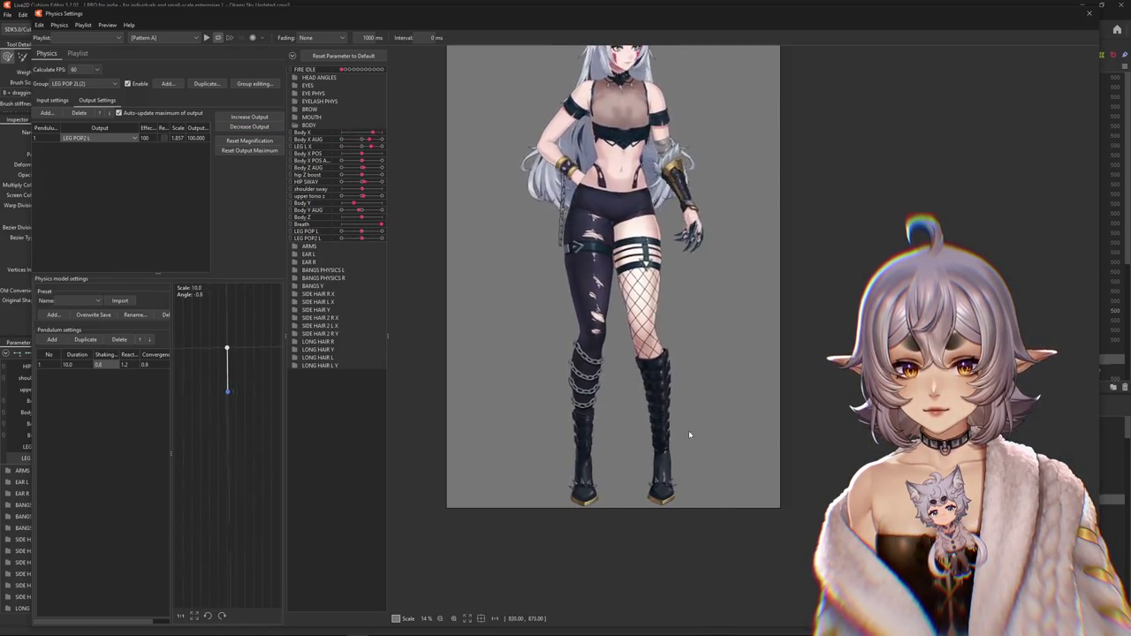
pyautogui.scroll(-2, 635, 425)
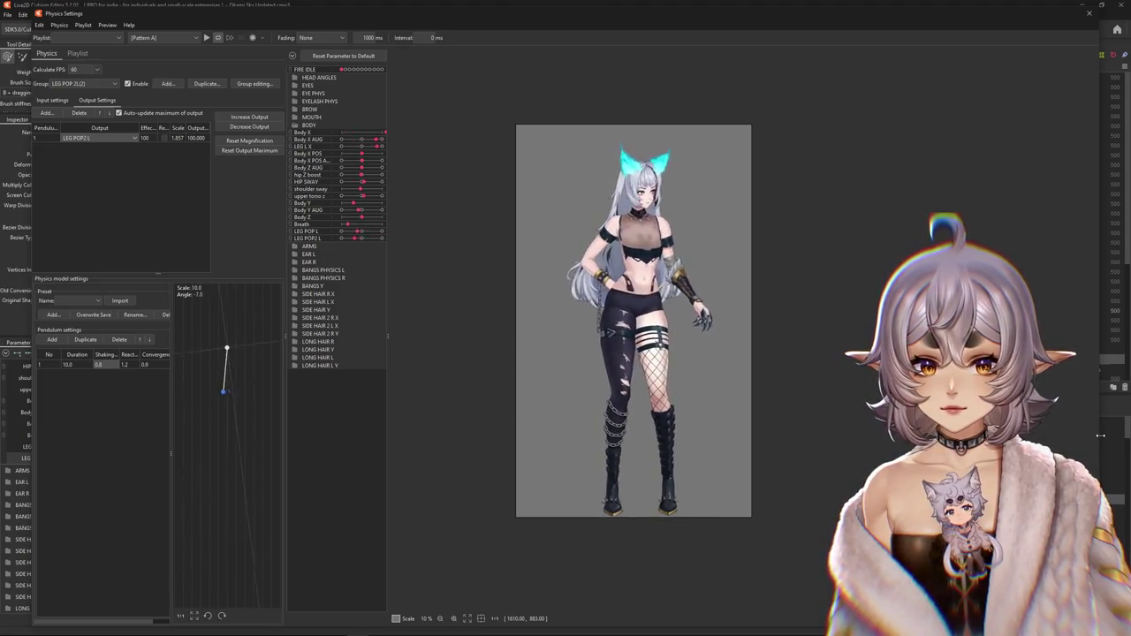
# - Reverse the LEG POP2 L output, set pendulum shaking to 0.72, then select the LEG POP L group
pyautogui.click(163, 138)
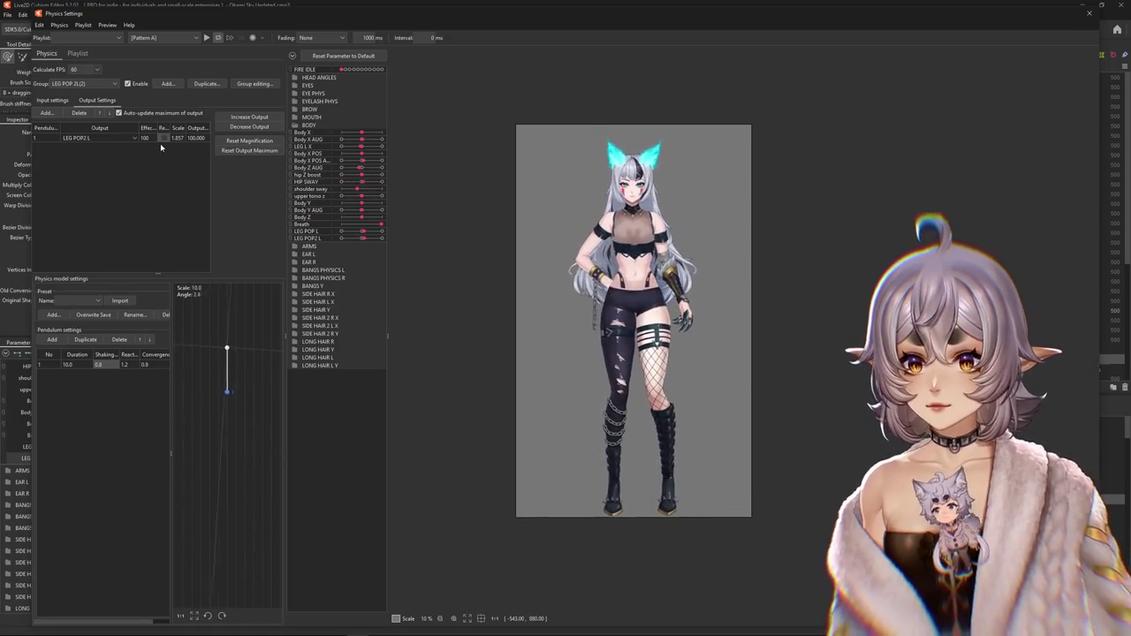
pyautogui.click(164, 138)
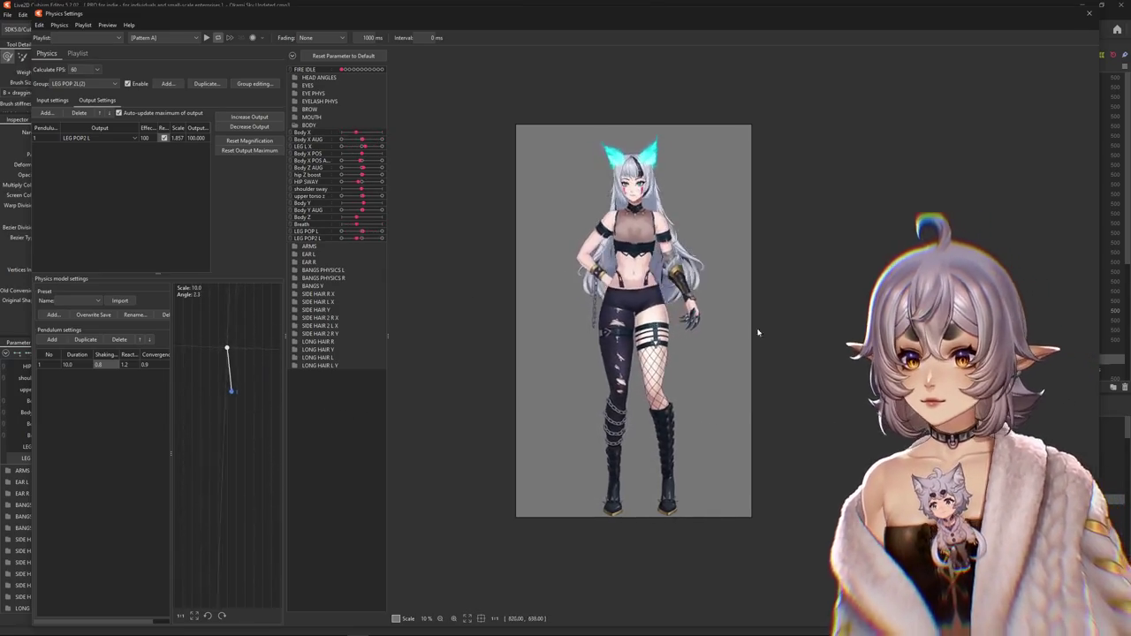
pyautogui.write('0')
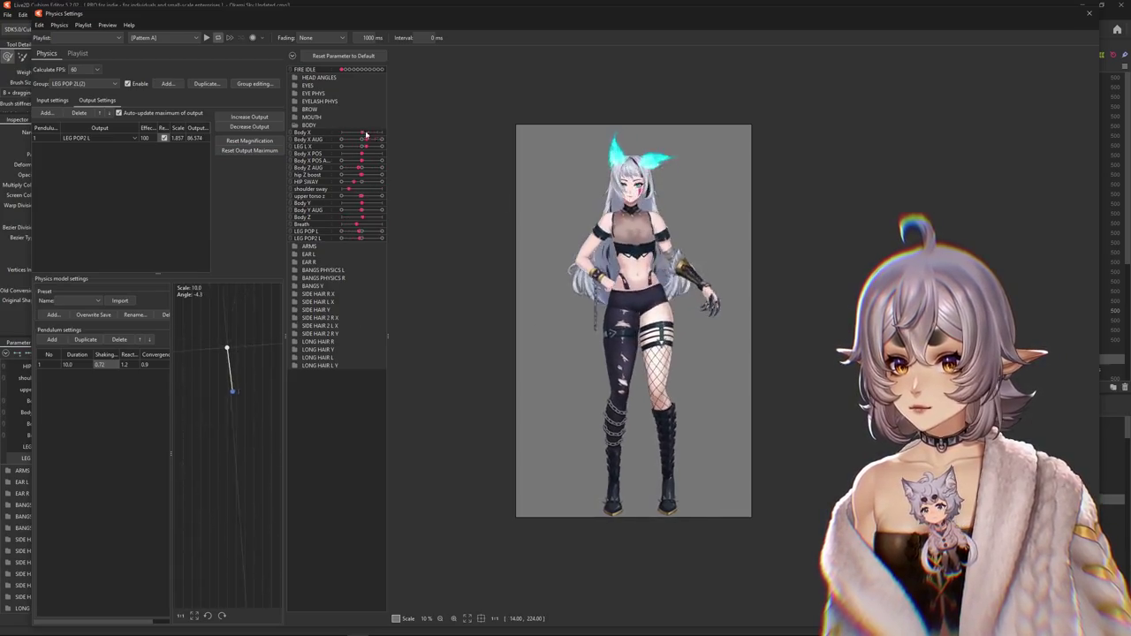
pyautogui.click(598, 334)
pyautogui.click(84, 83)
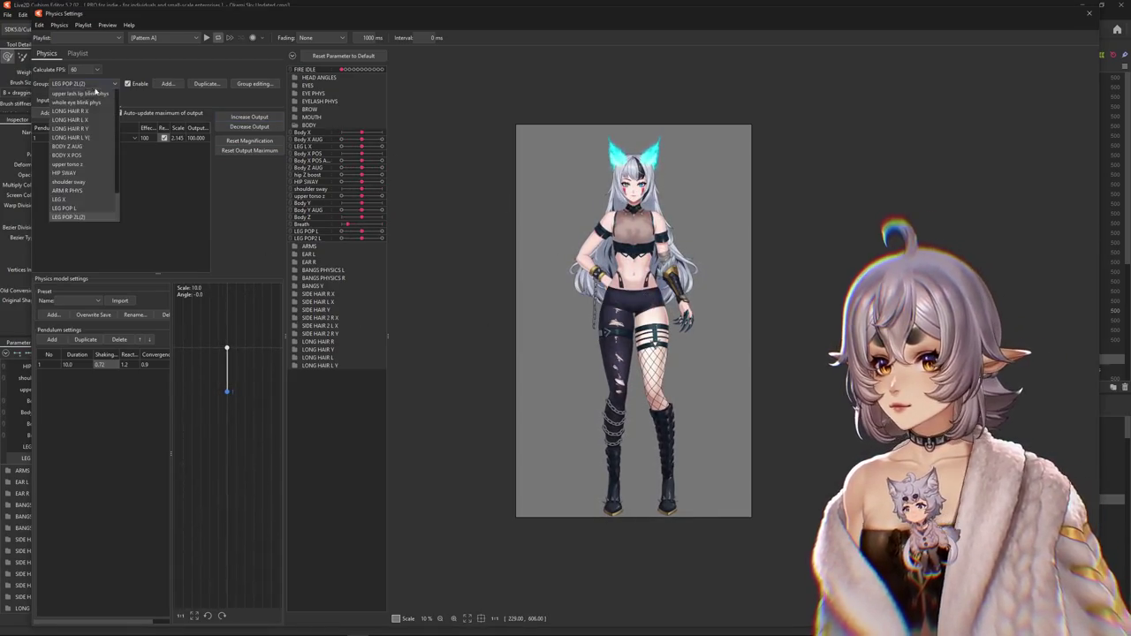
# - Set the LEG POP L first pendulum's shaking to 0.84 and test the sway on the model
pyautogui.click(79, 208)
pyautogui.doubleClick(106, 365)
pyautogui.write('0.84')
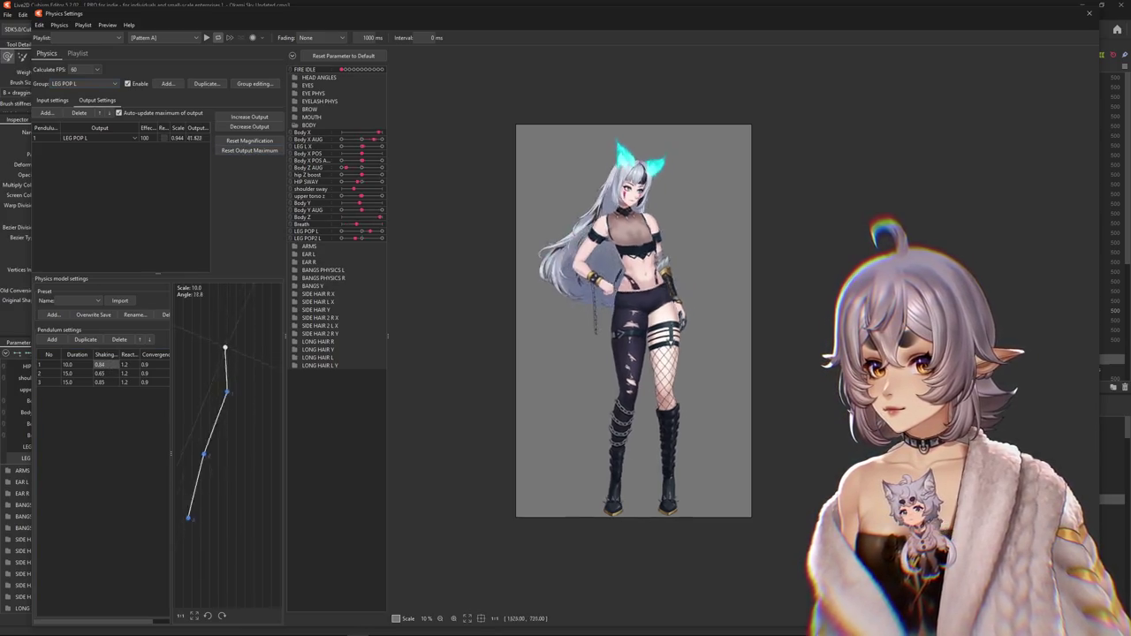
pyautogui.moveTo(542, 354); pyautogui.dragTo(777, 382)
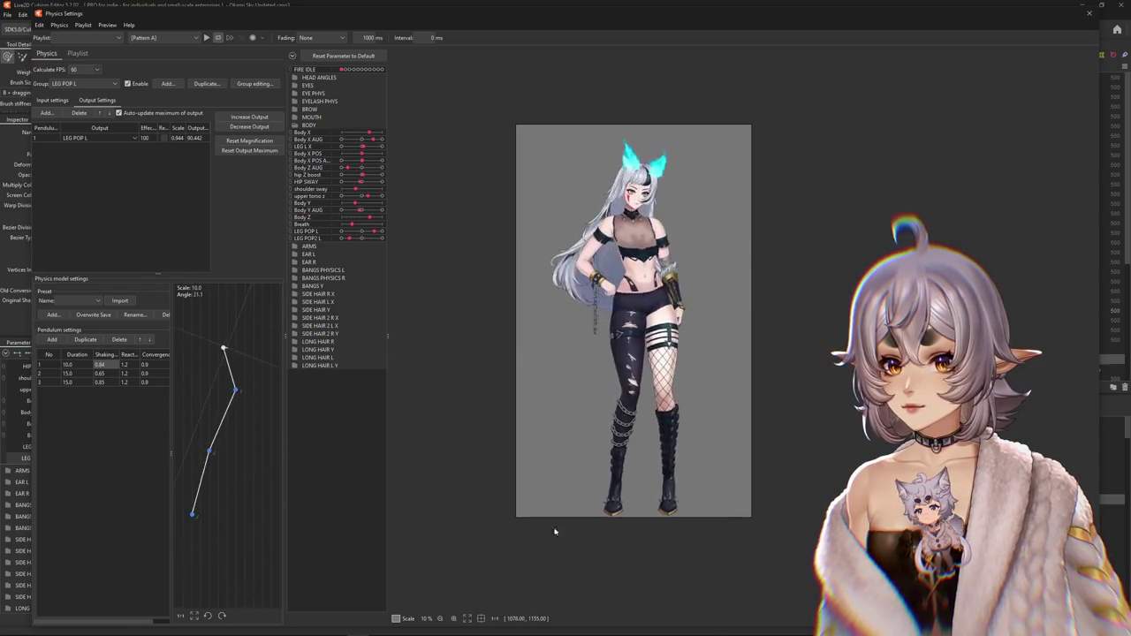
# - Increase the LEG POP L output magnification, rescaling the output to 100, and check the output parameter
pyautogui.click(250, 116)
pyautogui.click(596, 334)
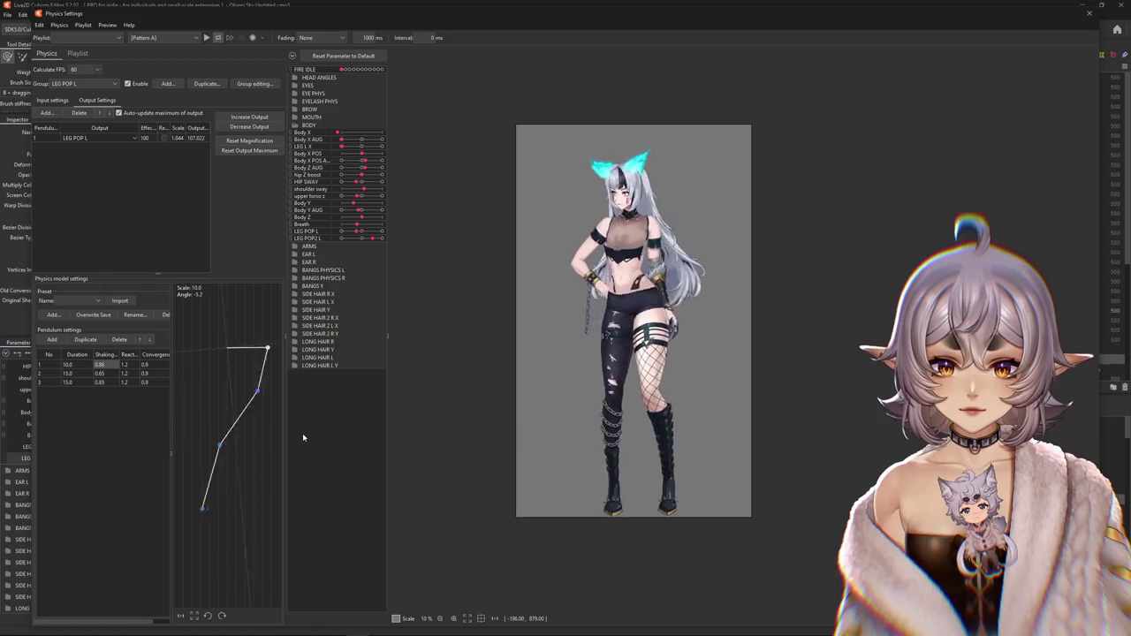
pyautogui.click(135, 137)
pyautogui.click(84, 79)
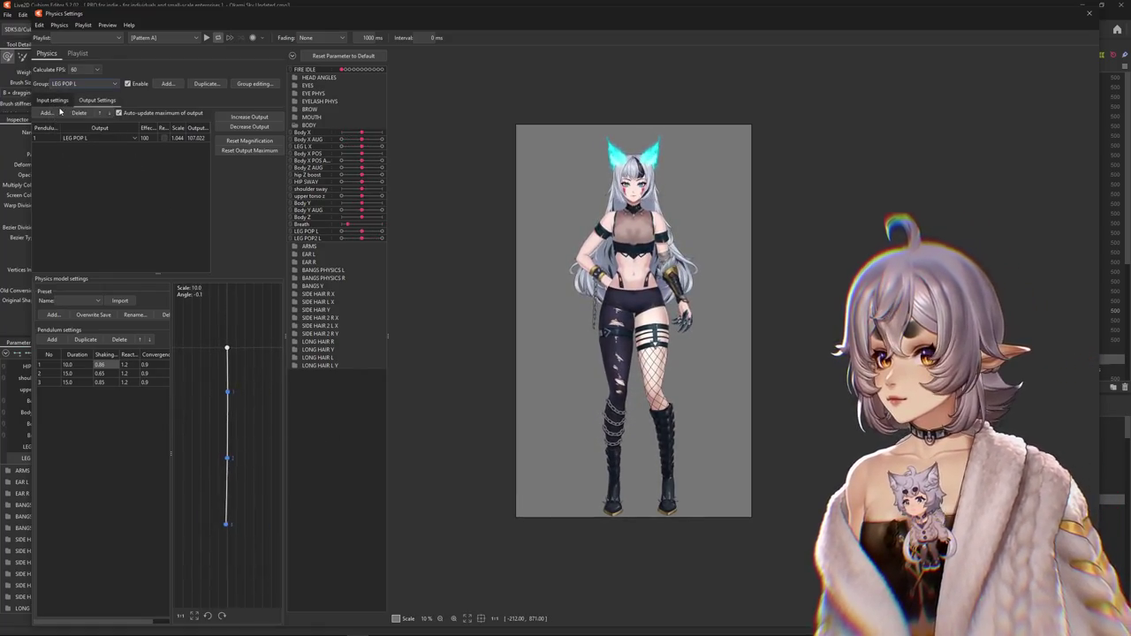
pyautogui.click(648, 203)
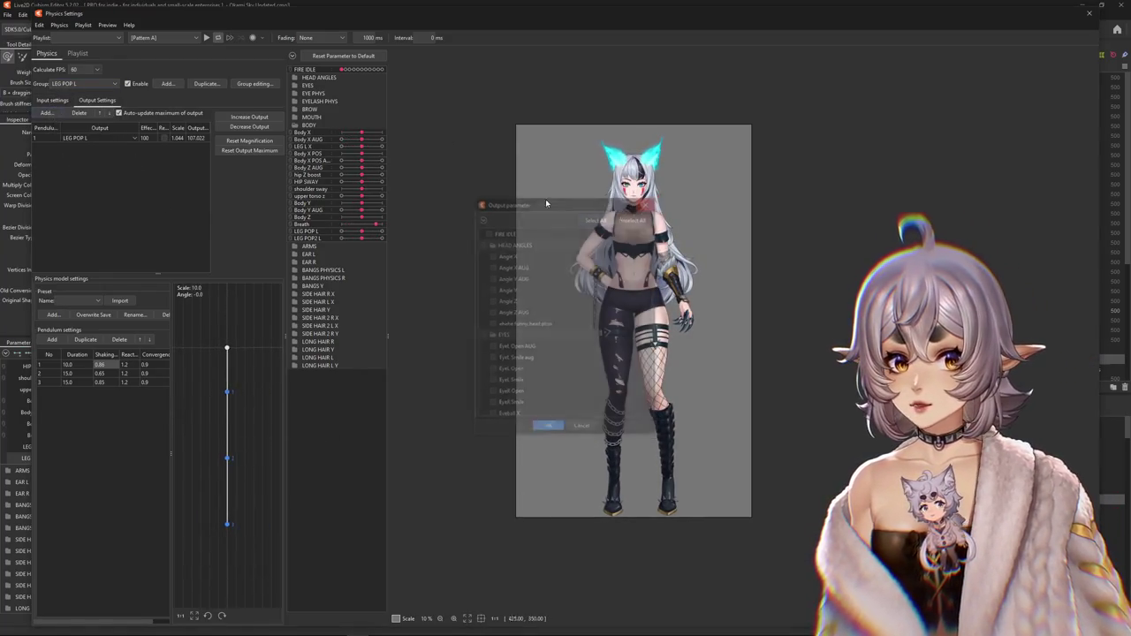
# - In the input settings, change the LEG L X input type to Angle
pyautogui.click(53, 100)
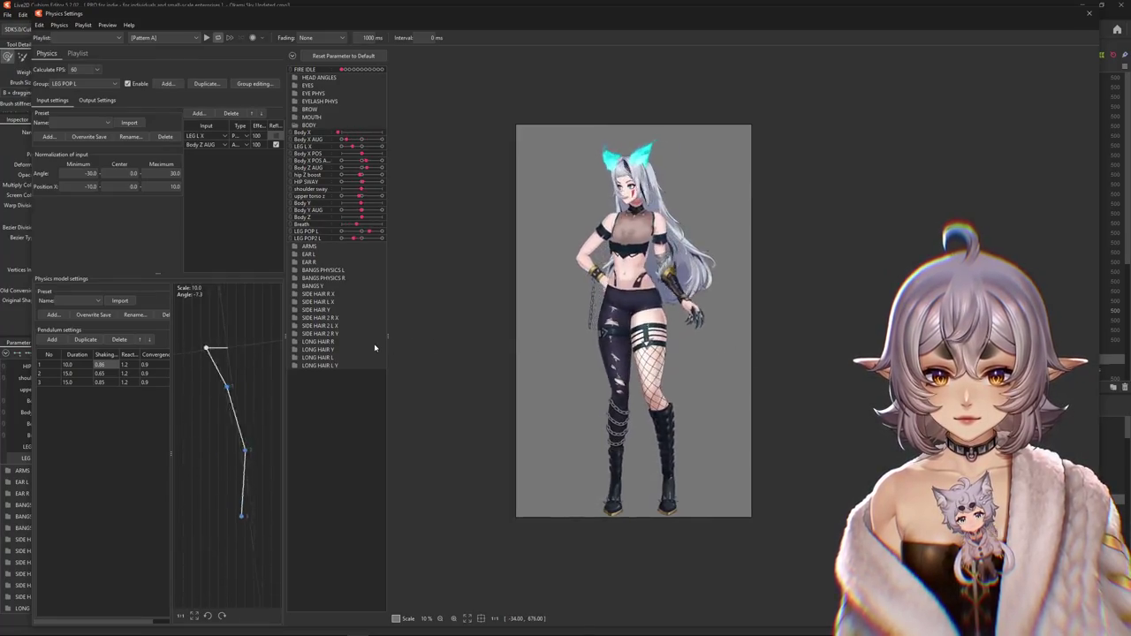
pyautogui.click(96, 100)
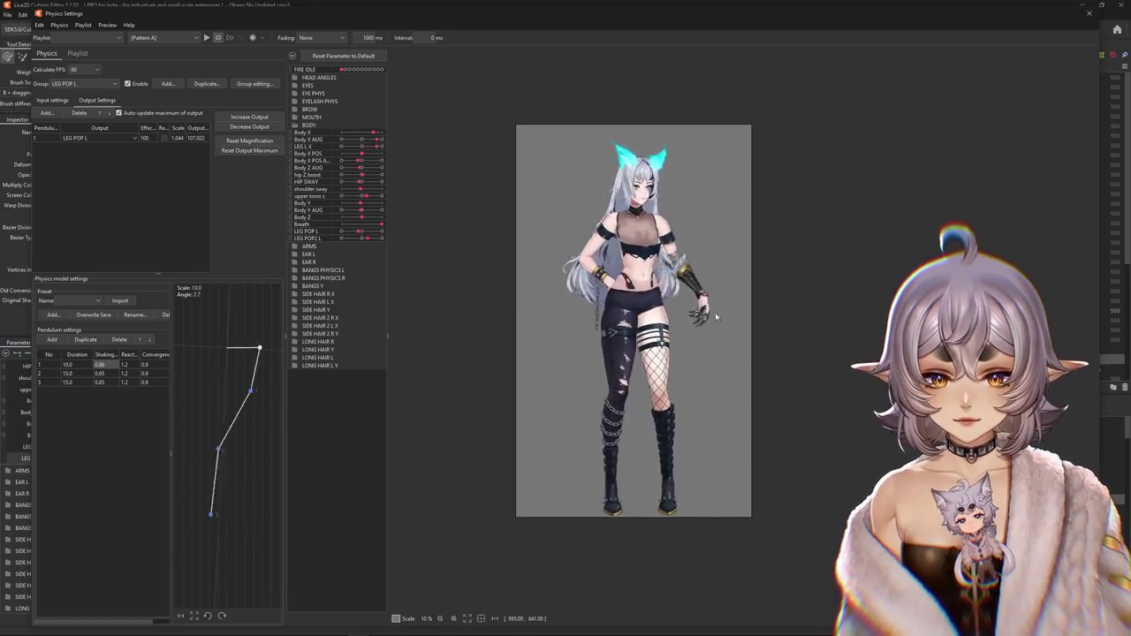
pyautogui.click(52, 100)
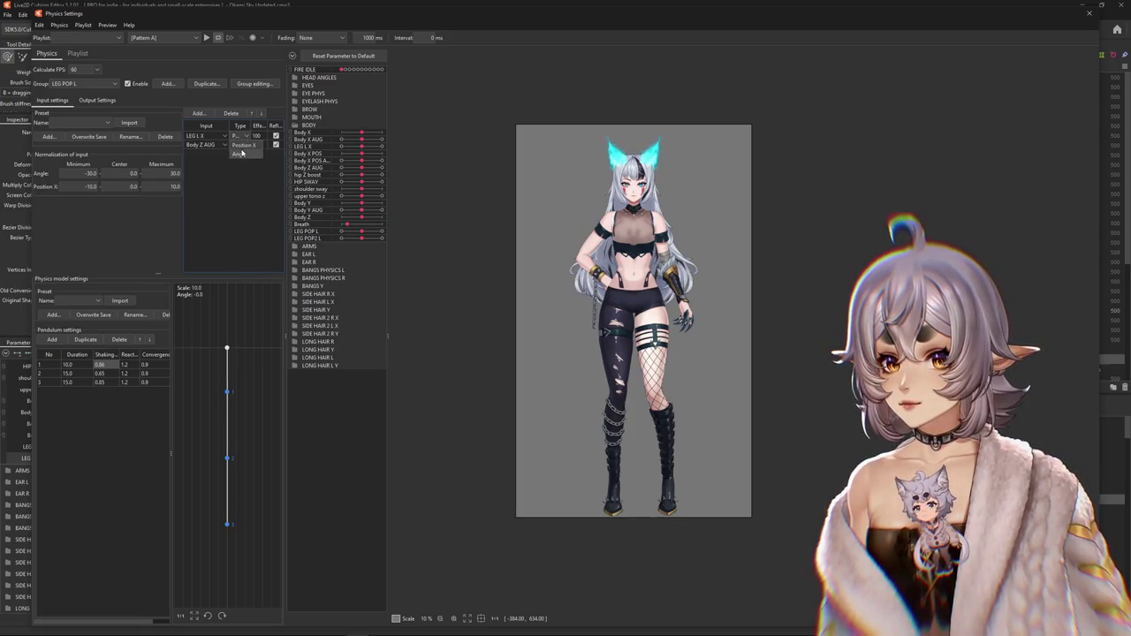
pyautogui.click(240, 154)
pyautogui.click(563, 350)
pyautogui.write('50')
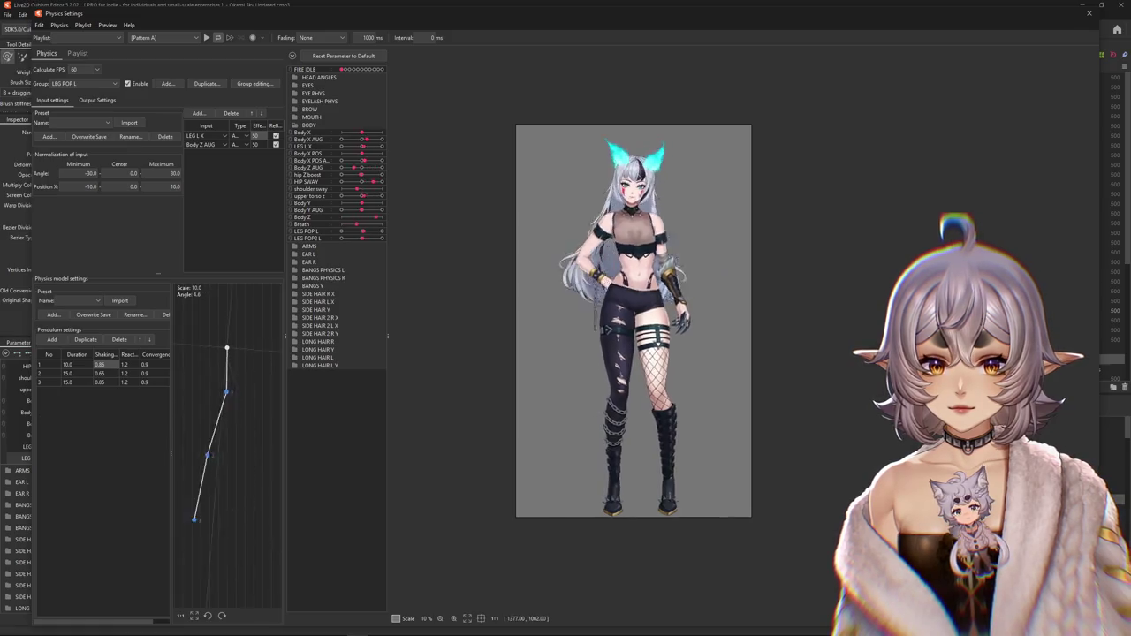
# - Rescale the LEG POP L output magnification and reset its output maximum to 100
pyautogui.click(97, 100)
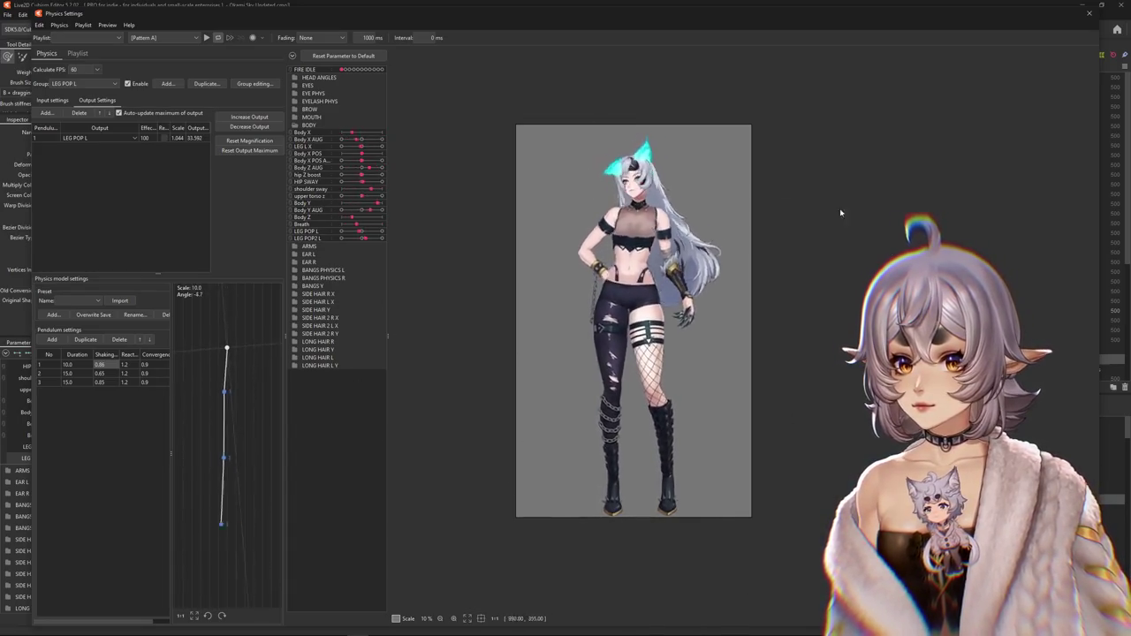
pyautogui.click(52, 100)
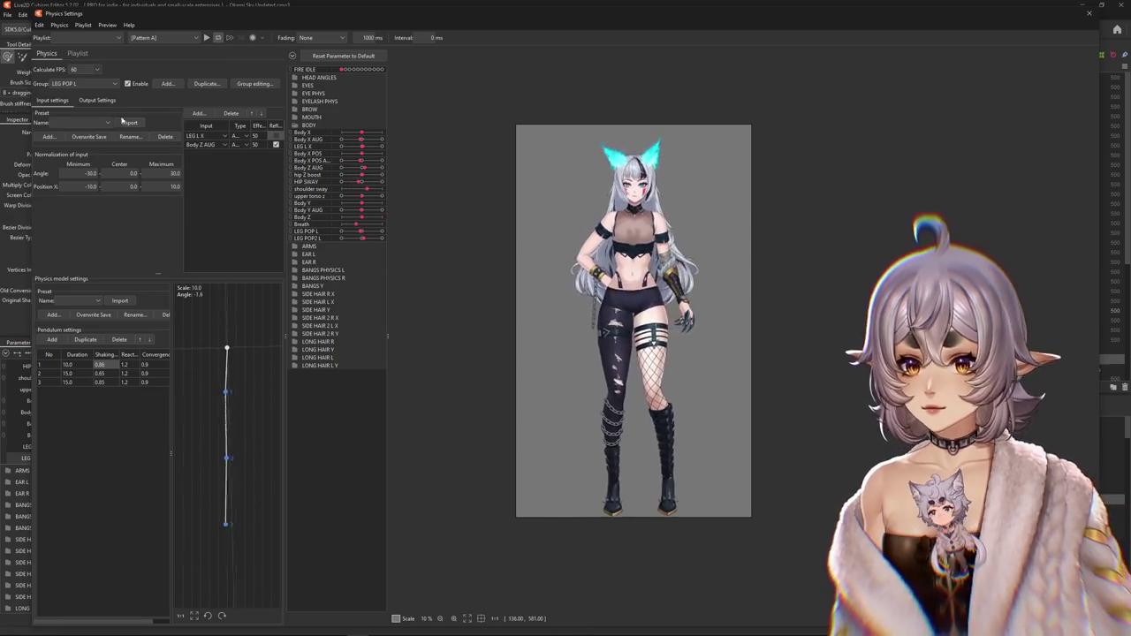
pyautogui.click(98, 100)
pyautogui.click(226, 152)
pyautogui.click(596, 330)
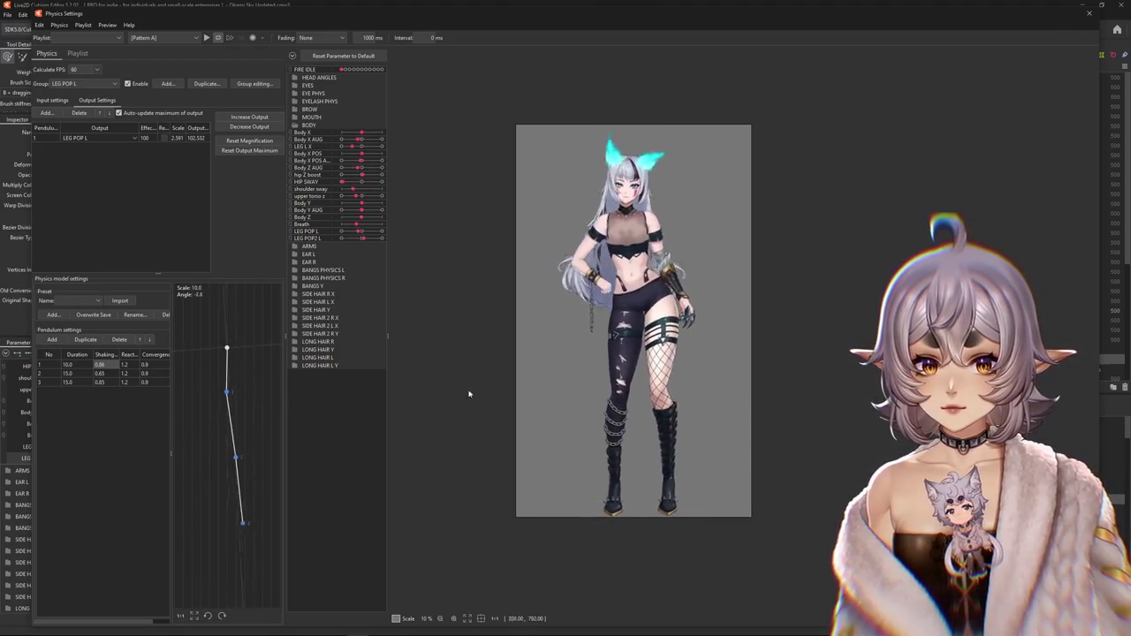
pyautogui.click(249, 150)
pyautogui.click(596, 330)
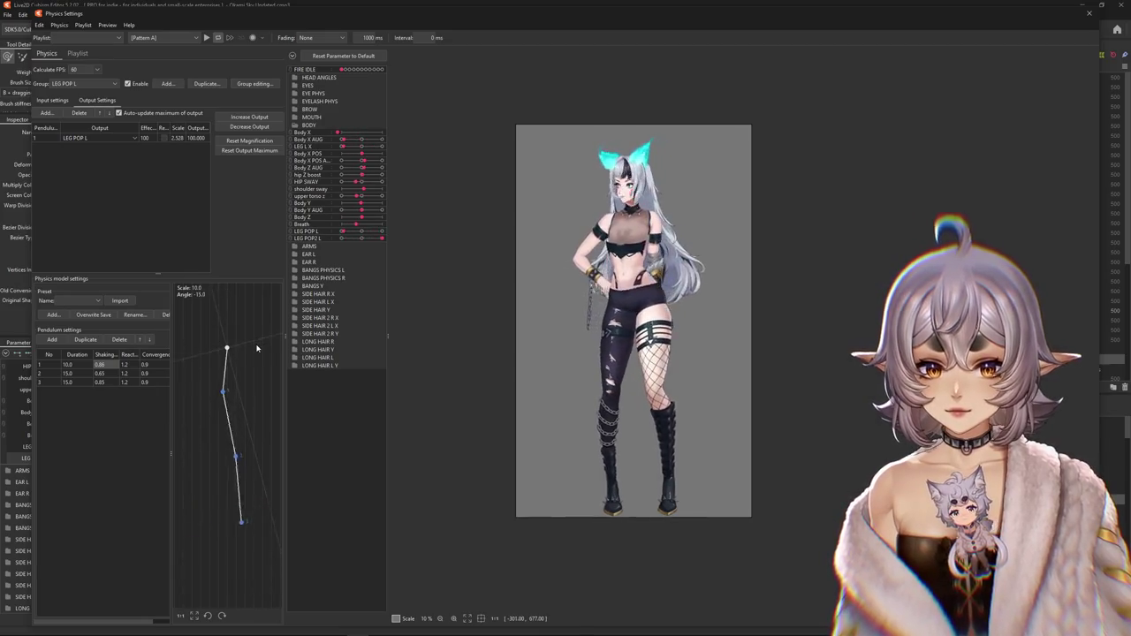
# - Delete the Body Z AUG input so LEG L X is the only input
pyautogui.click(52, 100)
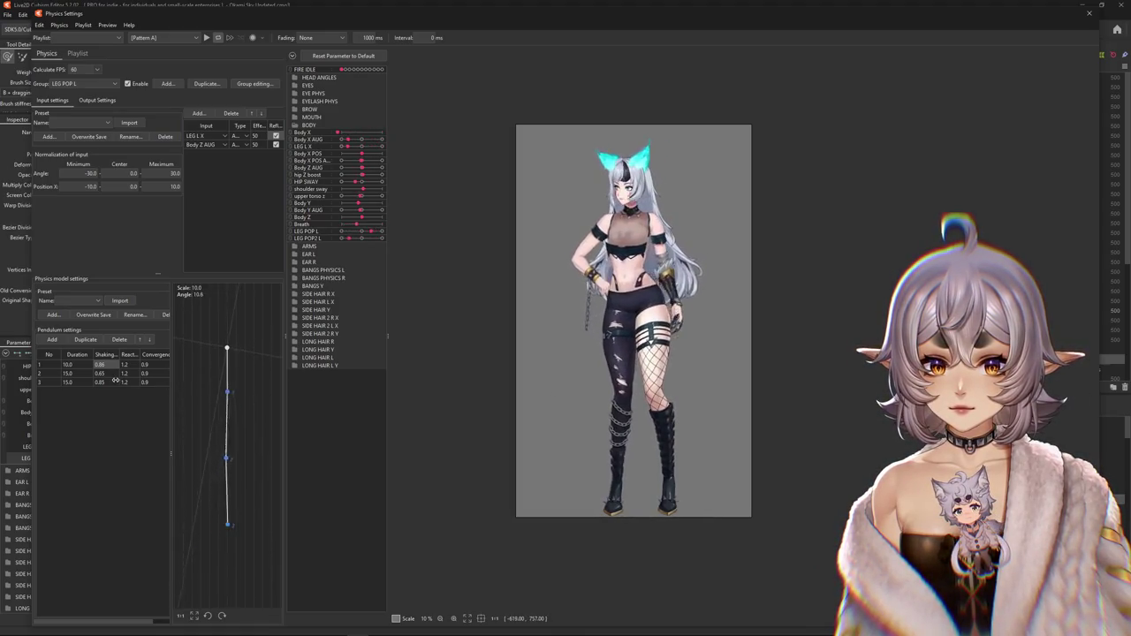
pyautogui.click(97, 100)
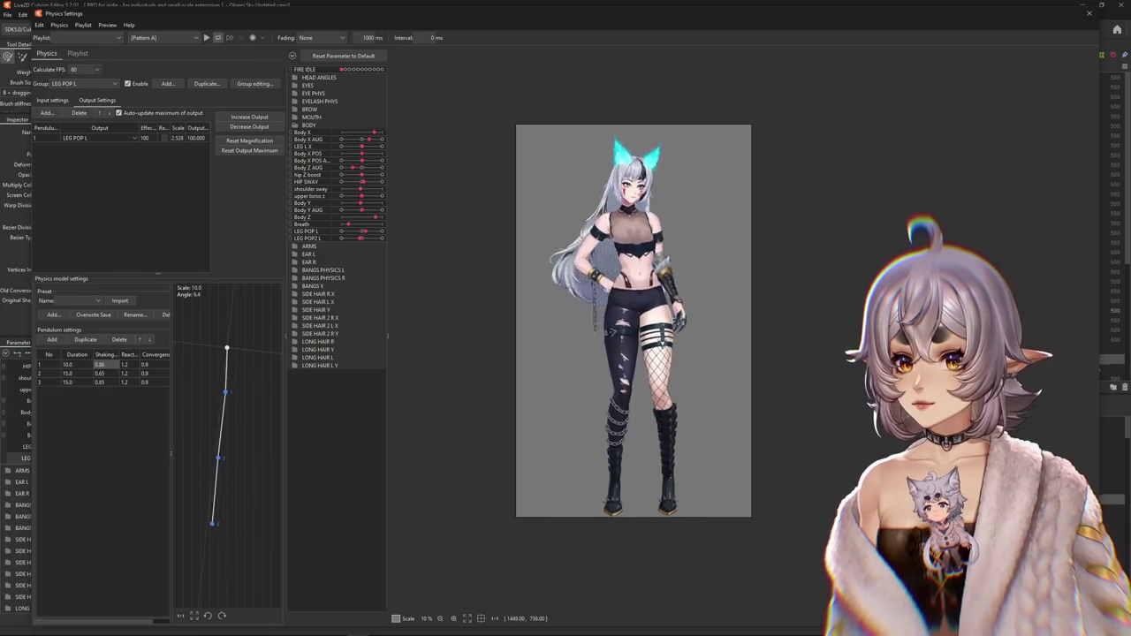
pyautogui.click(52, 100)
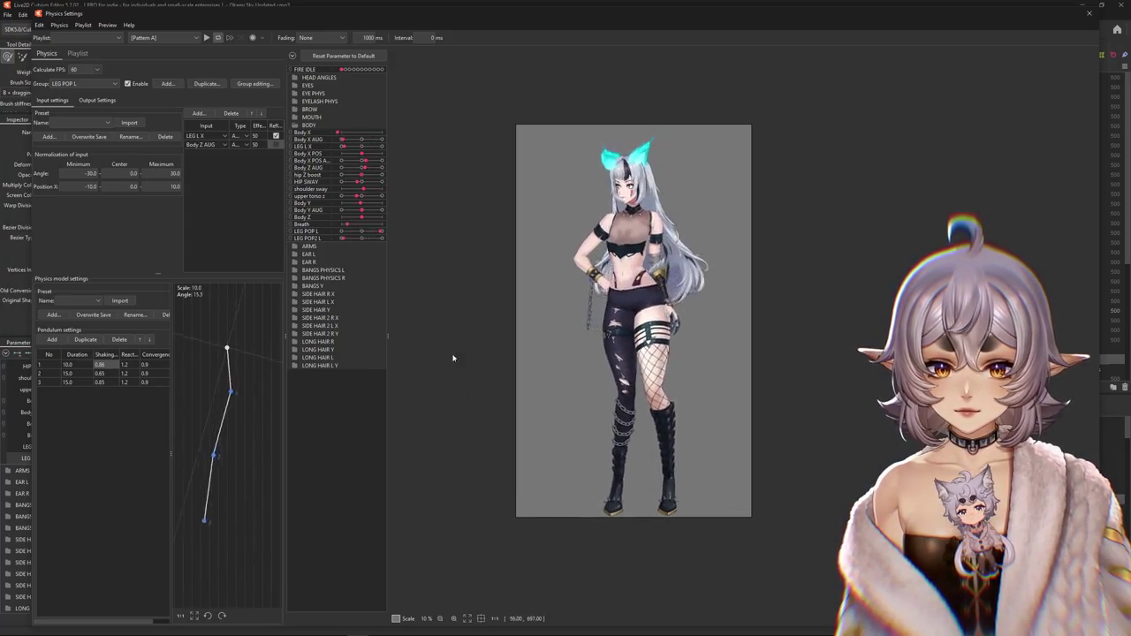
pyautogui.press('Delete')
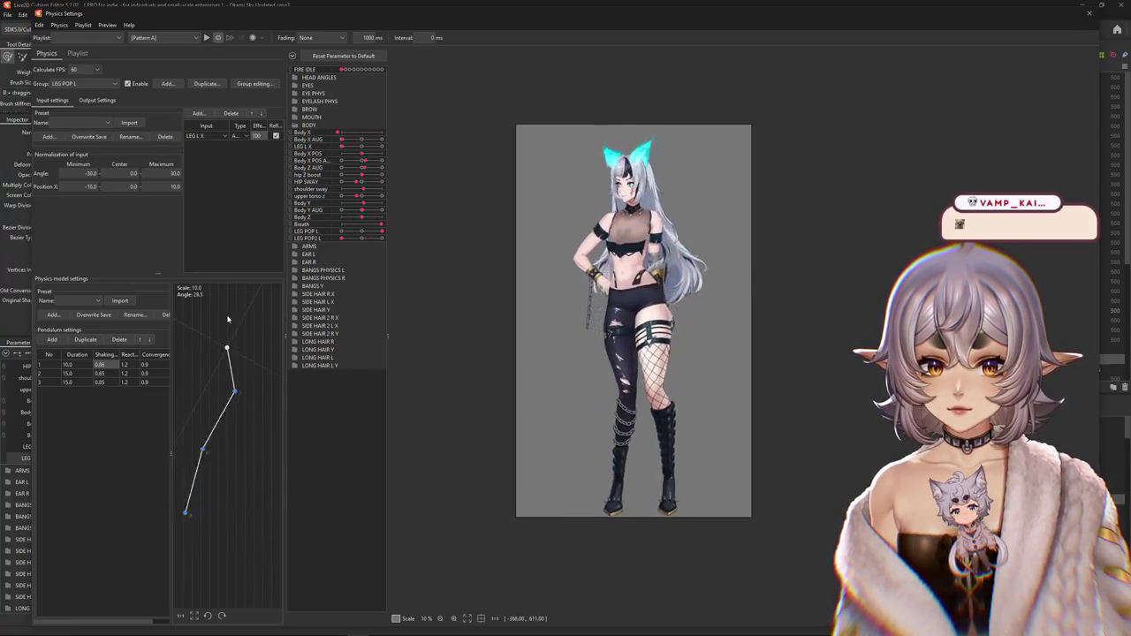
# - Reset the LEG POP L output maximum to 100 again and return to the input settings
pyautogui.click(97, 100)
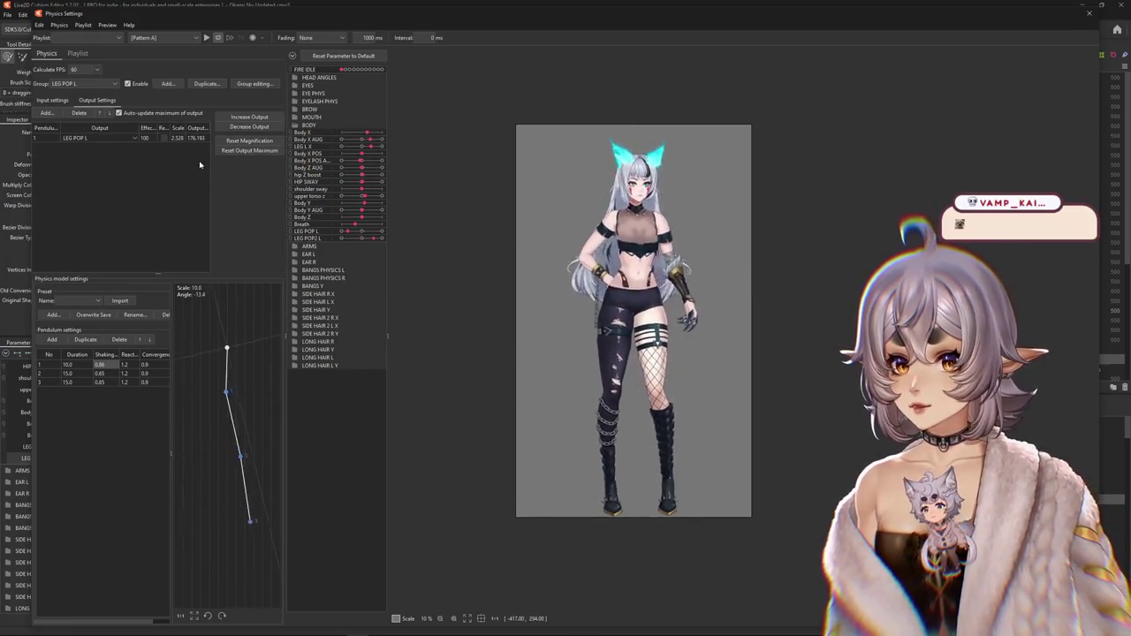
pyautogui.click(249, 150)
pyautogui.click(586, 331)
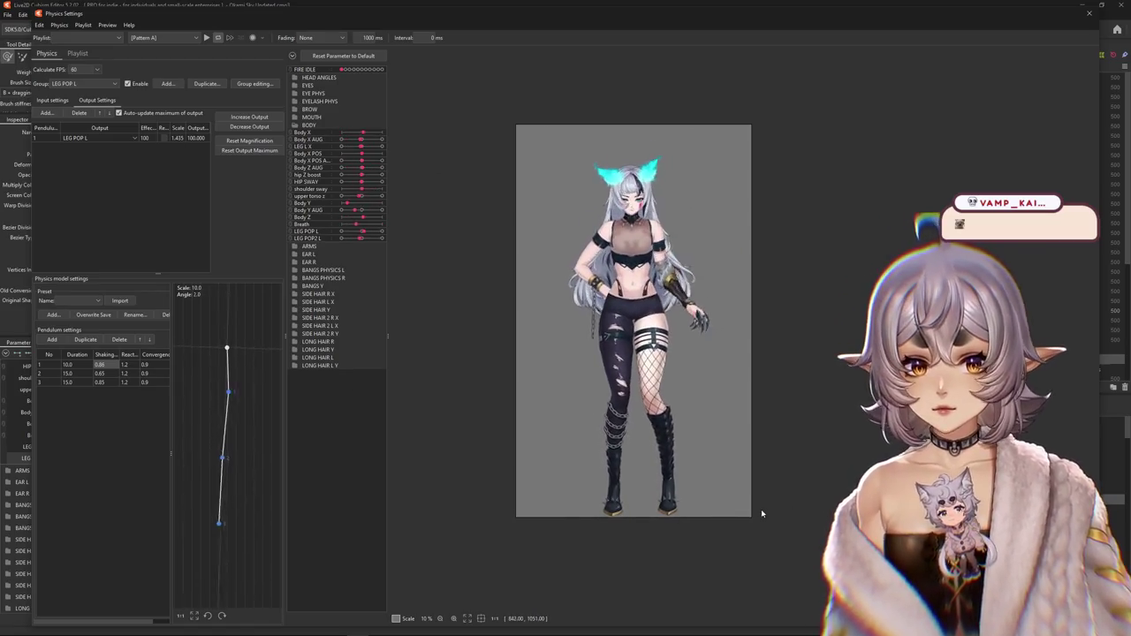
pyautogui.click(52, 100)
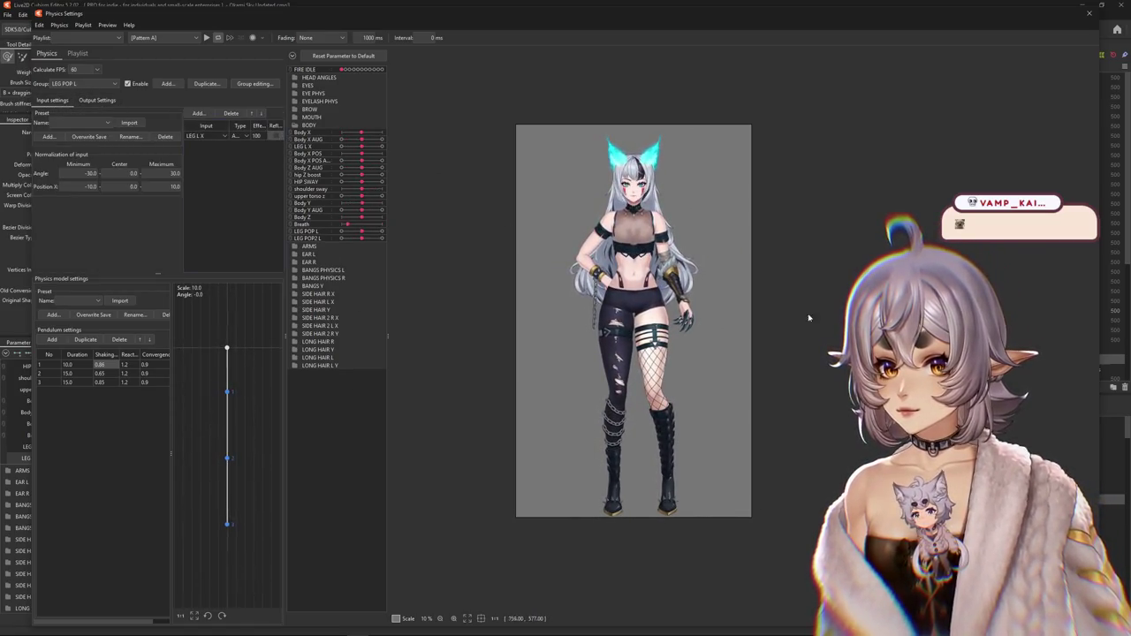